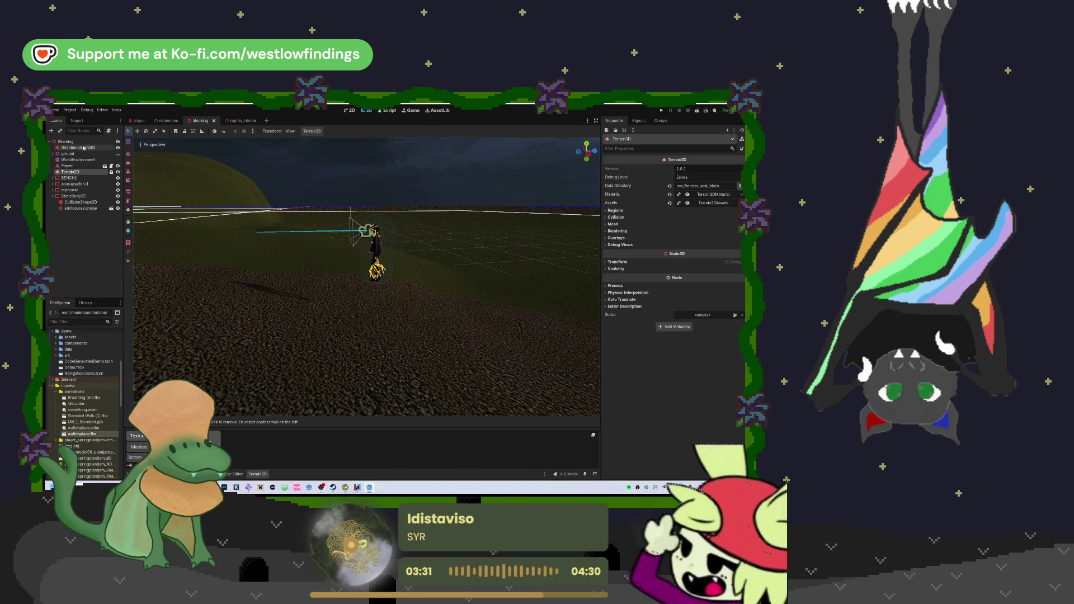
# Lower the Player down its Y axis and frame it in the viewport
pyautogui.click(84, 166)
pyautogui.moveTo(373, 256); pyautogui.dragTo(376, 294)
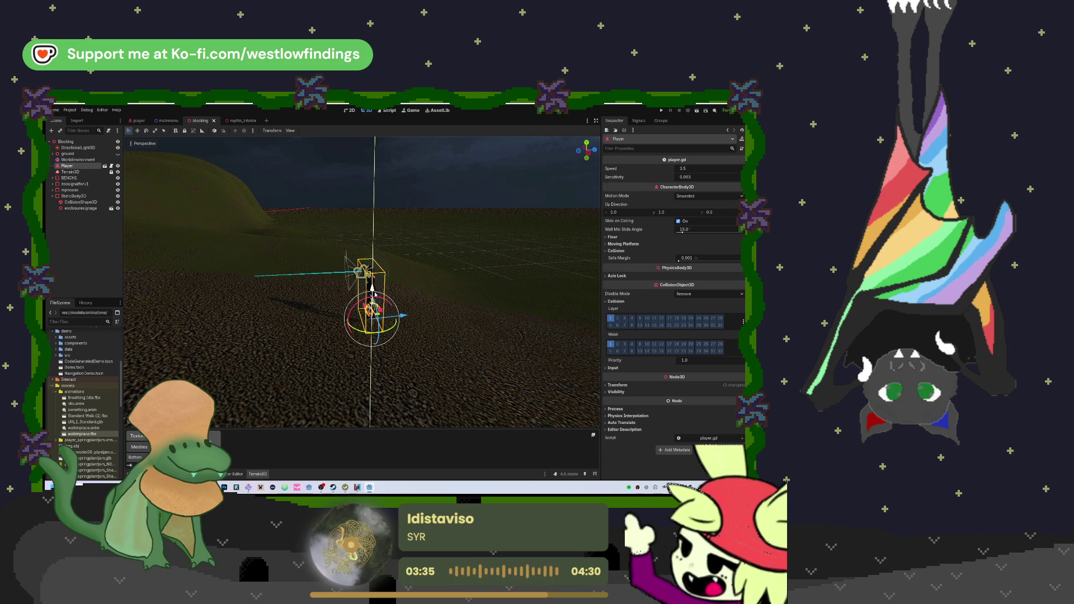
pyautogui.press('f')
pyautogui.scroll(-10, 372, 317)
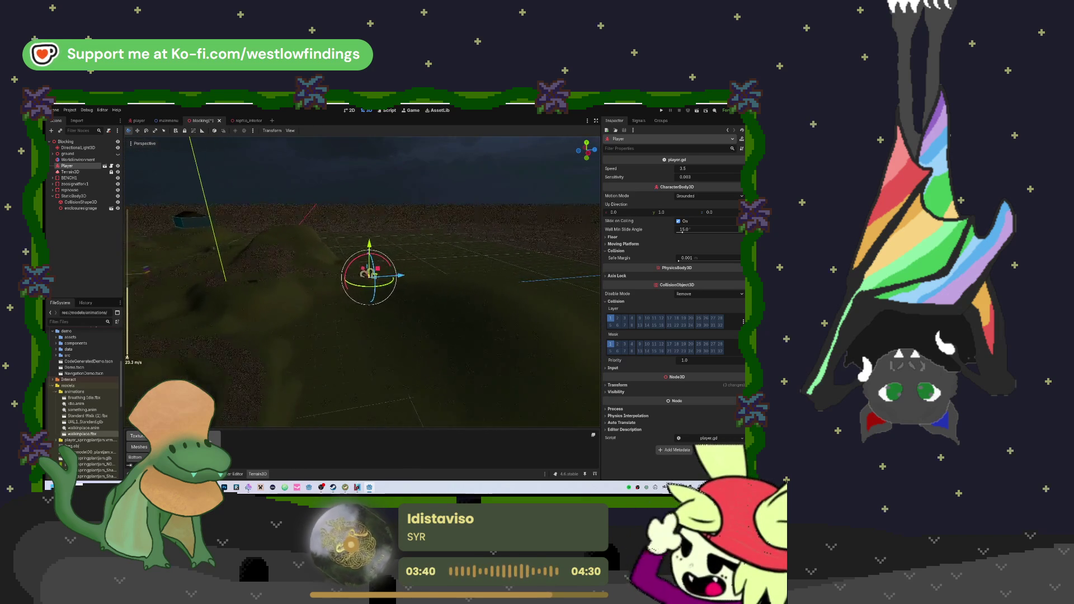
pyautogui.scroll(2, 362, 282)
# Fly the view around the Player and over toward the bench
pyautogui.press('w')
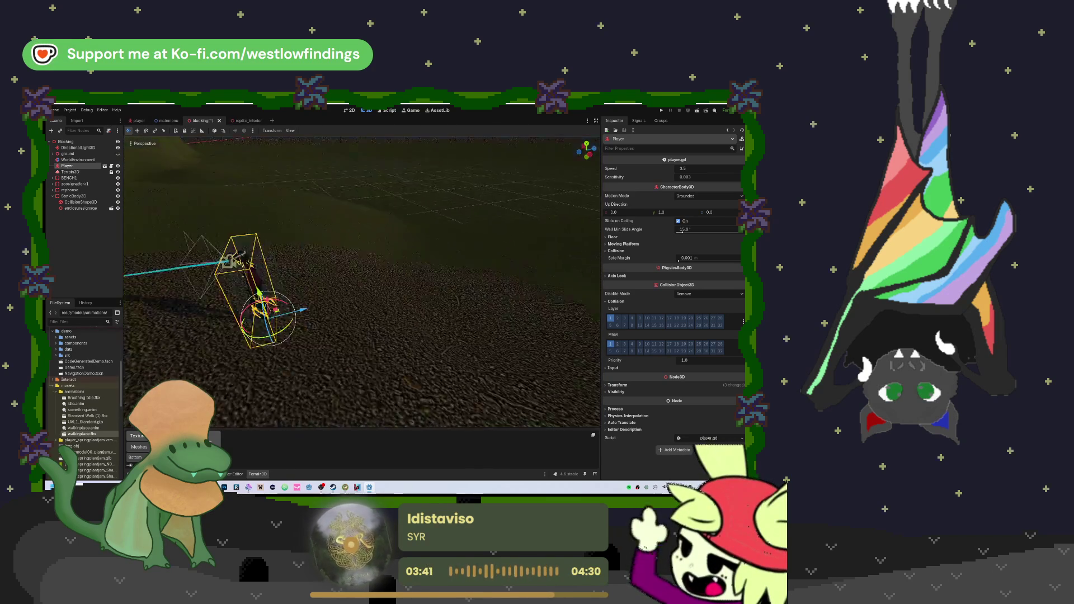
pyautogui.press('a')
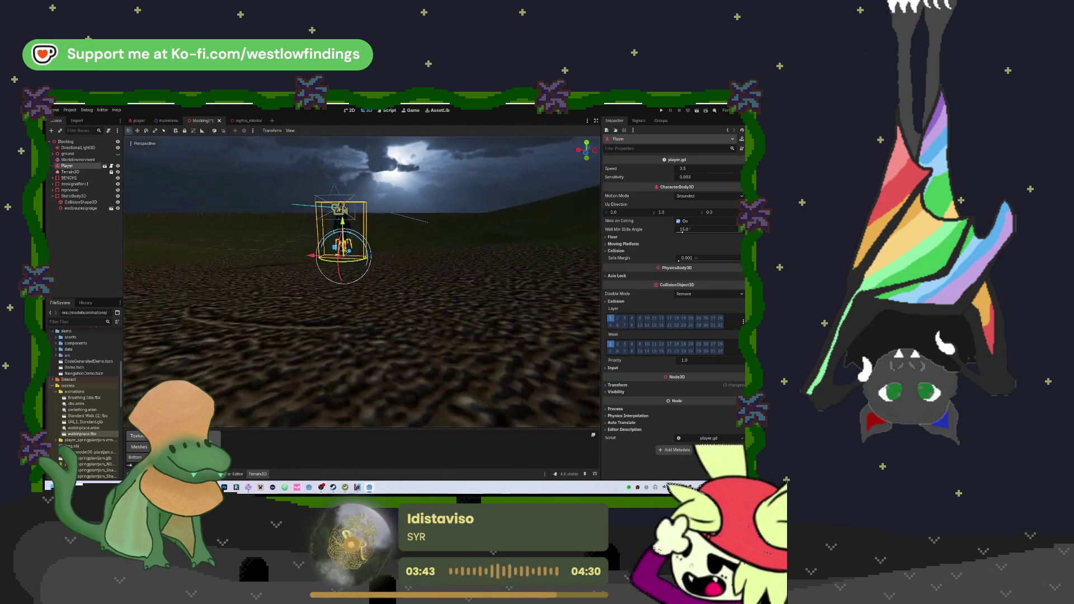
pyautogui.press('s')
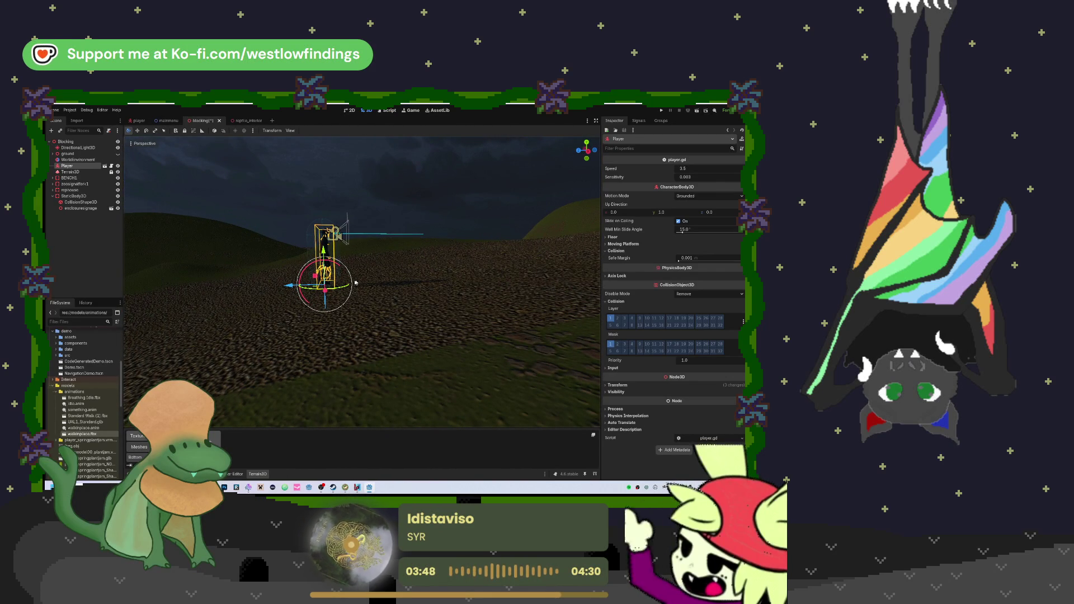
pyautogui.press('w')
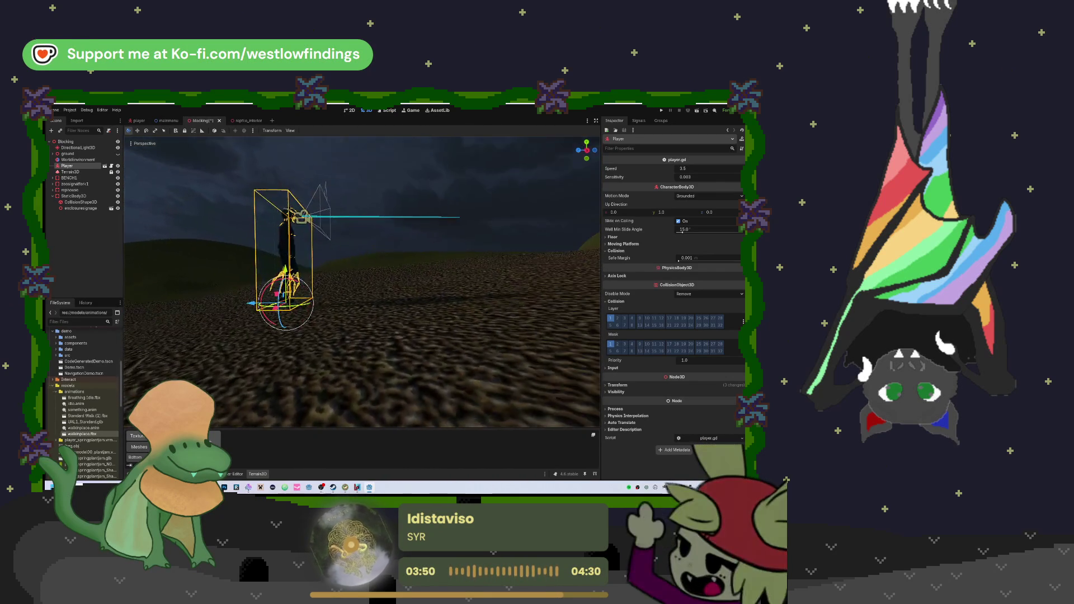
pyautogui.press('a')
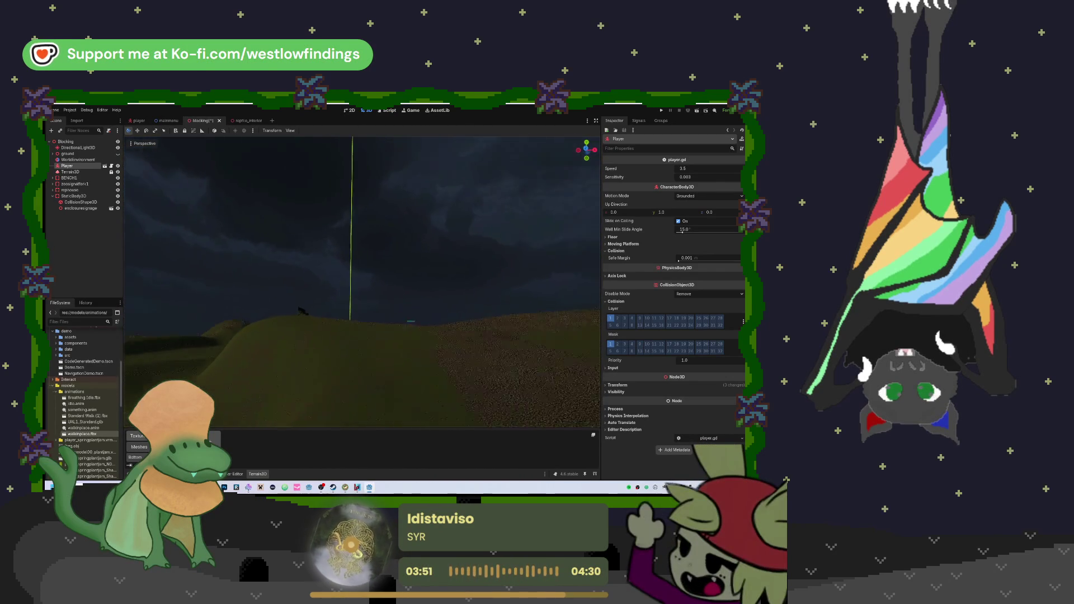
pyautogui.press('w')
pyautogui.scroll(2, 362, 282)
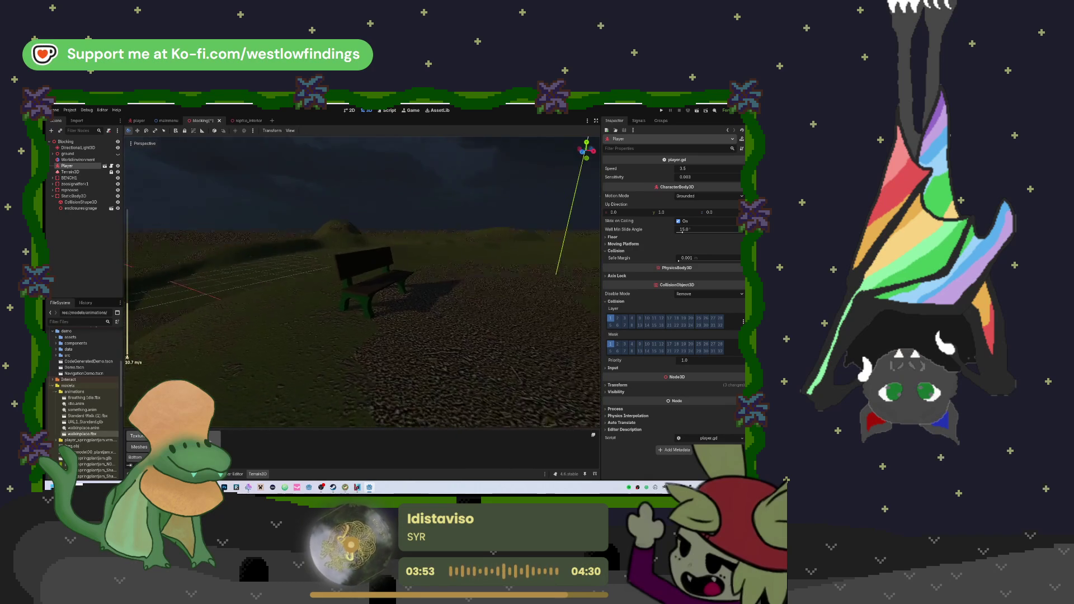
# Circle the freelook view around the park bench, then turn toward the distant signpost
pyautogui.press('w')
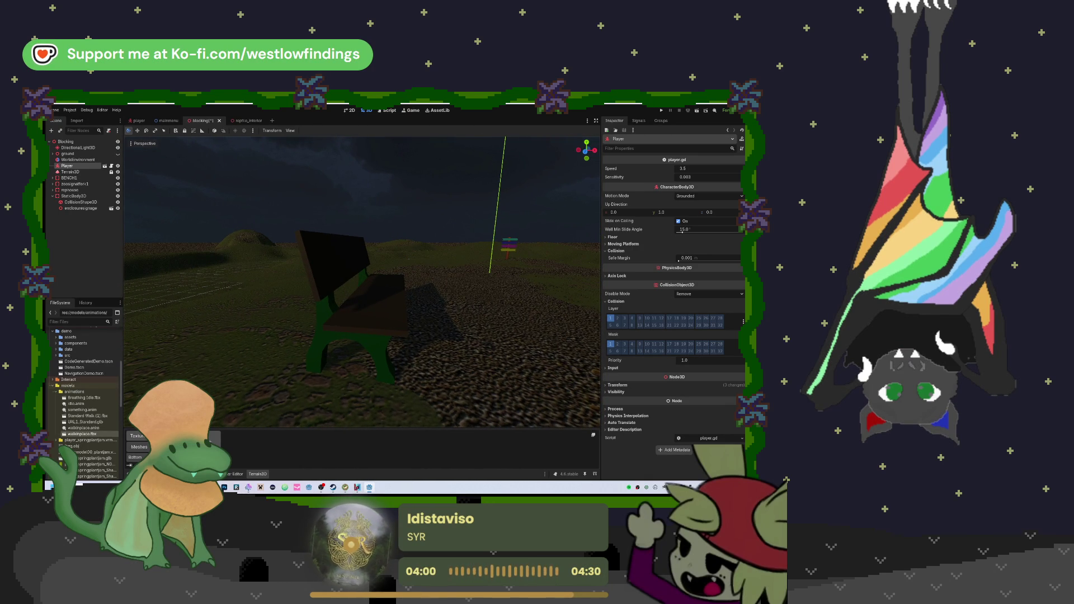
pyautogui.press('d')
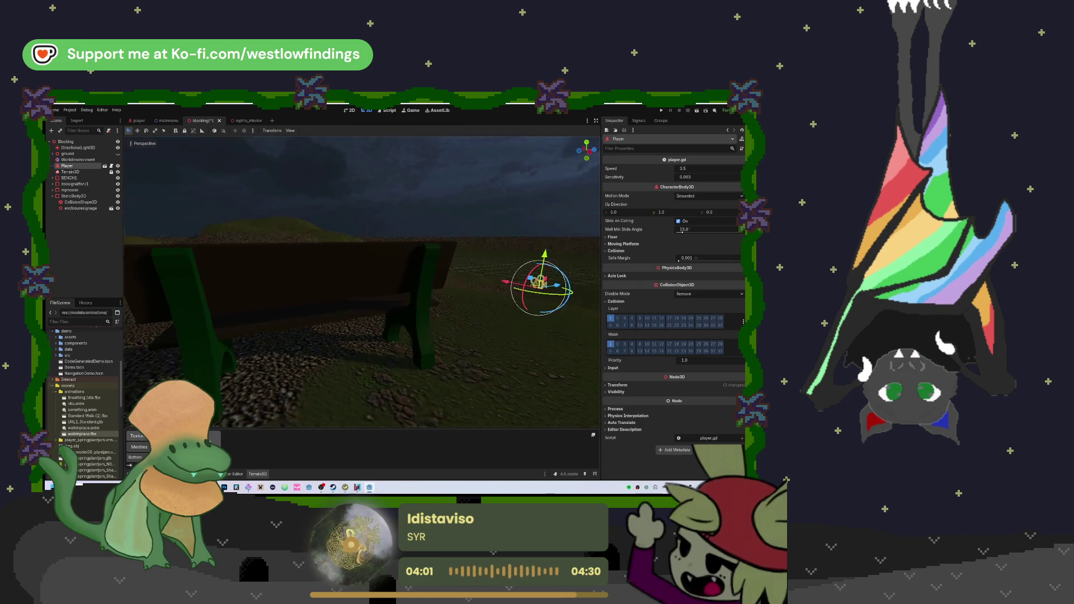
pyautogui.press('d')
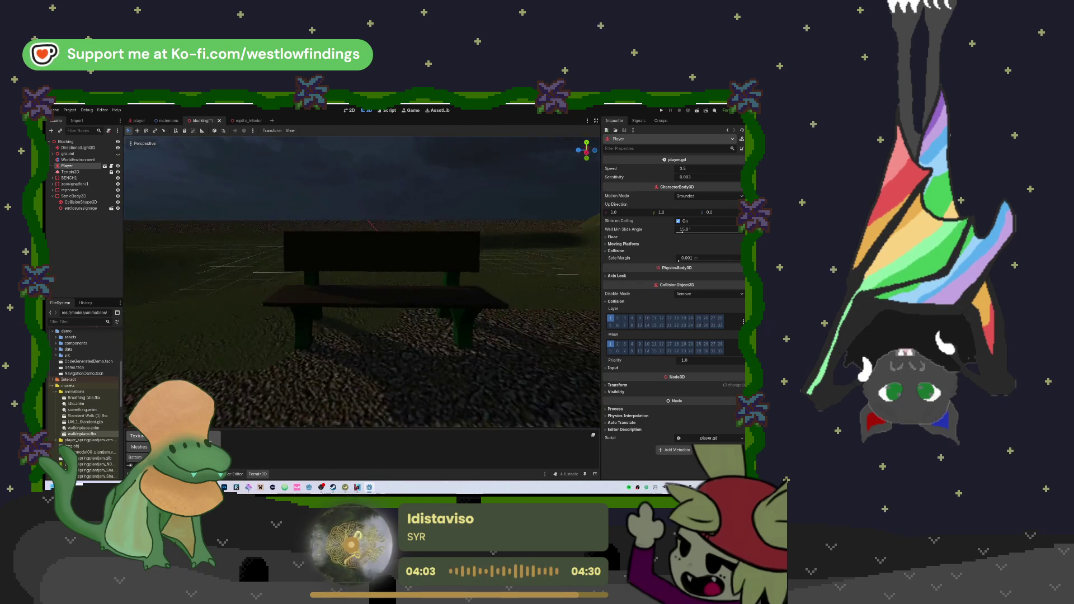
pyautogui.press('d')
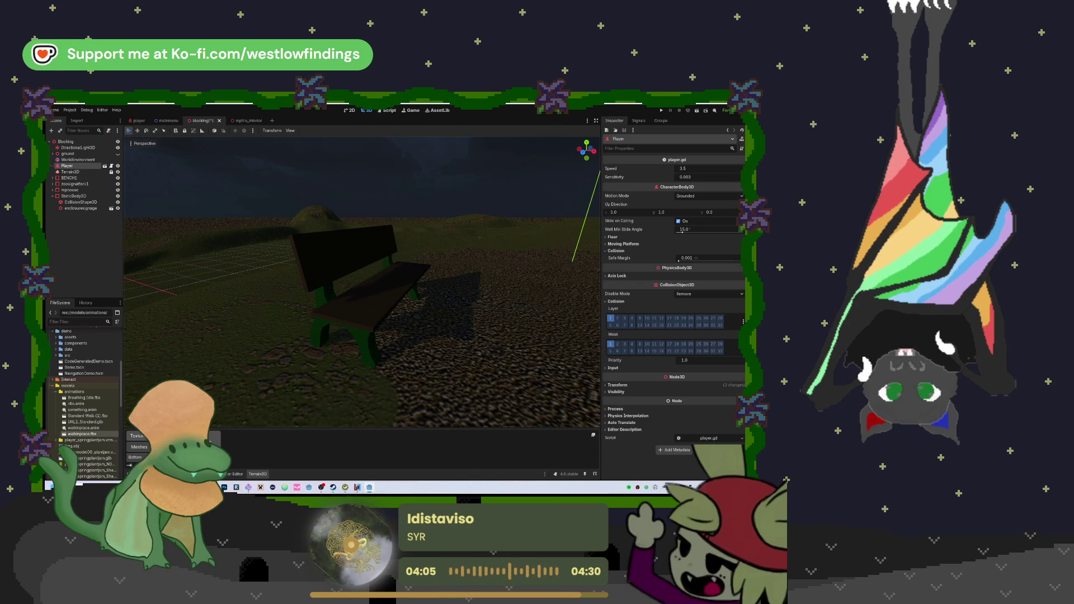
pyautogui.press('d')
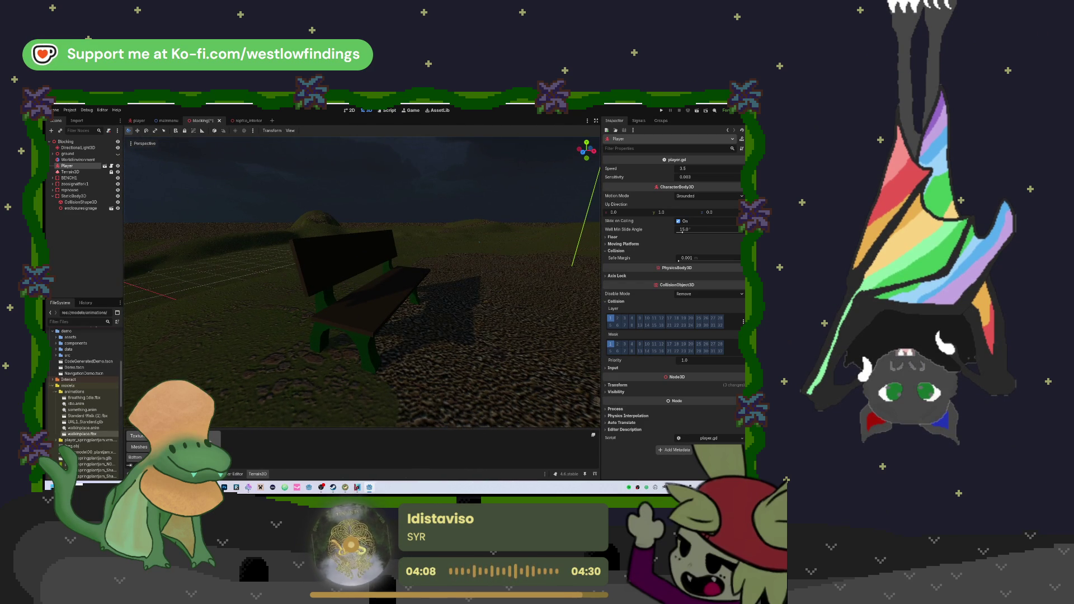
pyautogui.press('q')
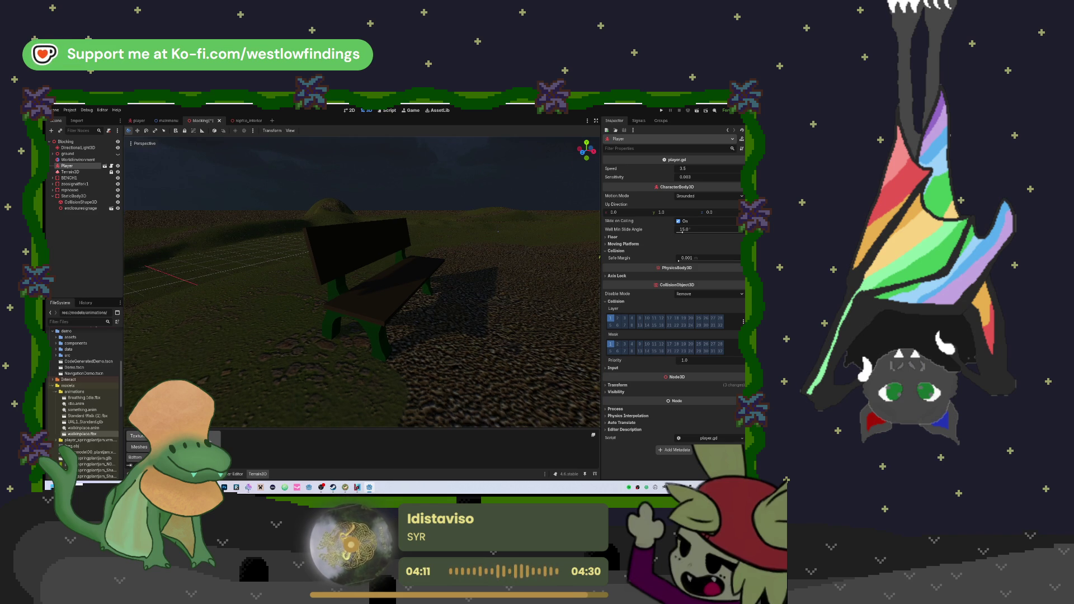
pyautogui.press('d')
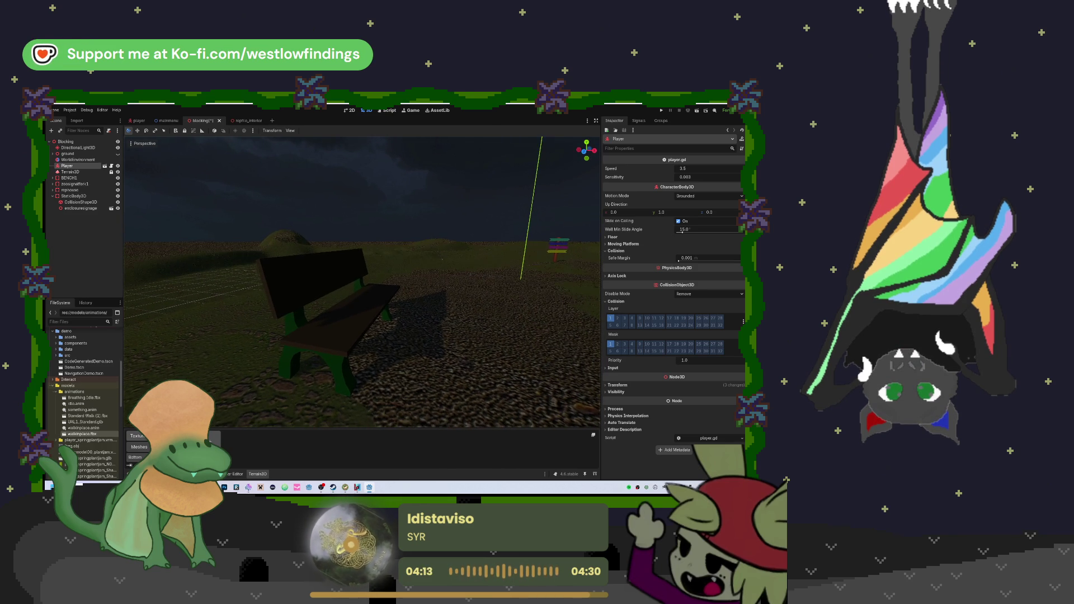
pyautogui.press('d')
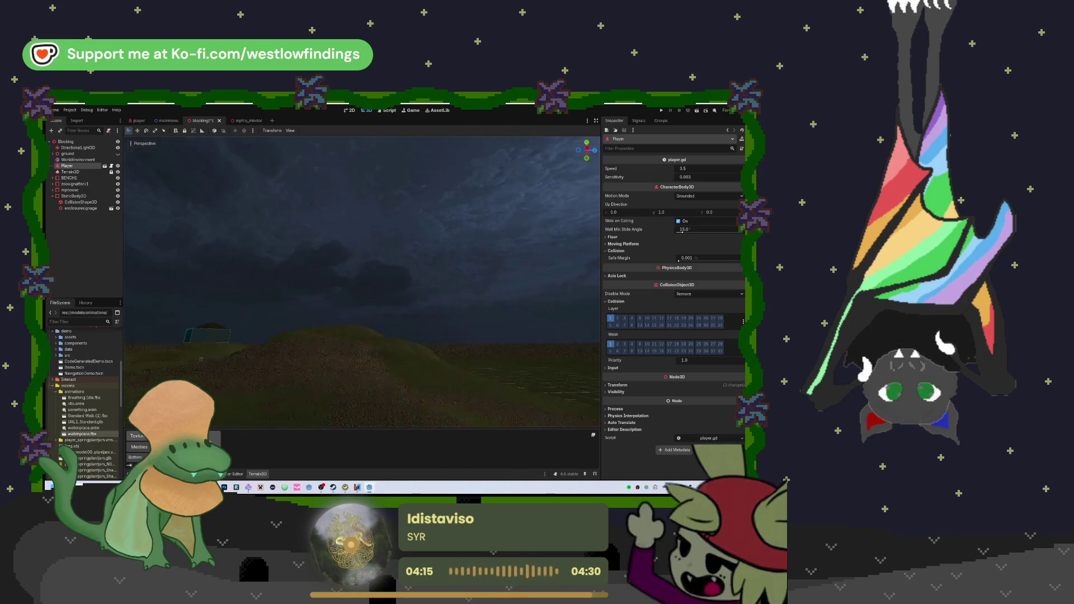
pyautogui.press('a')
pyautogui.scroll(2, 361, 279)
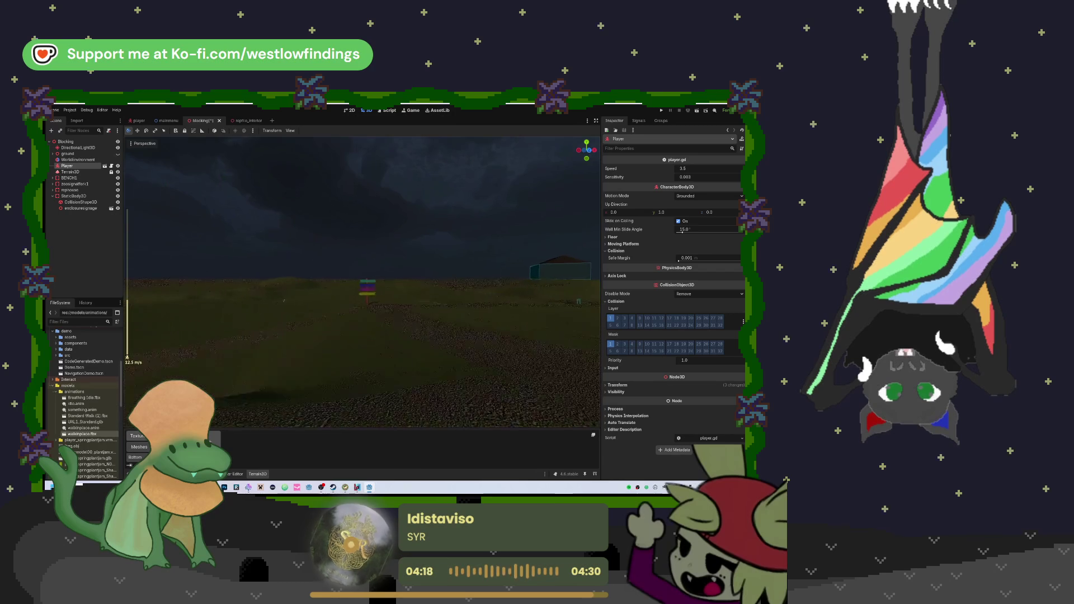
# Fly close to the signpost and view it from several angles
pyautogui.press('w')
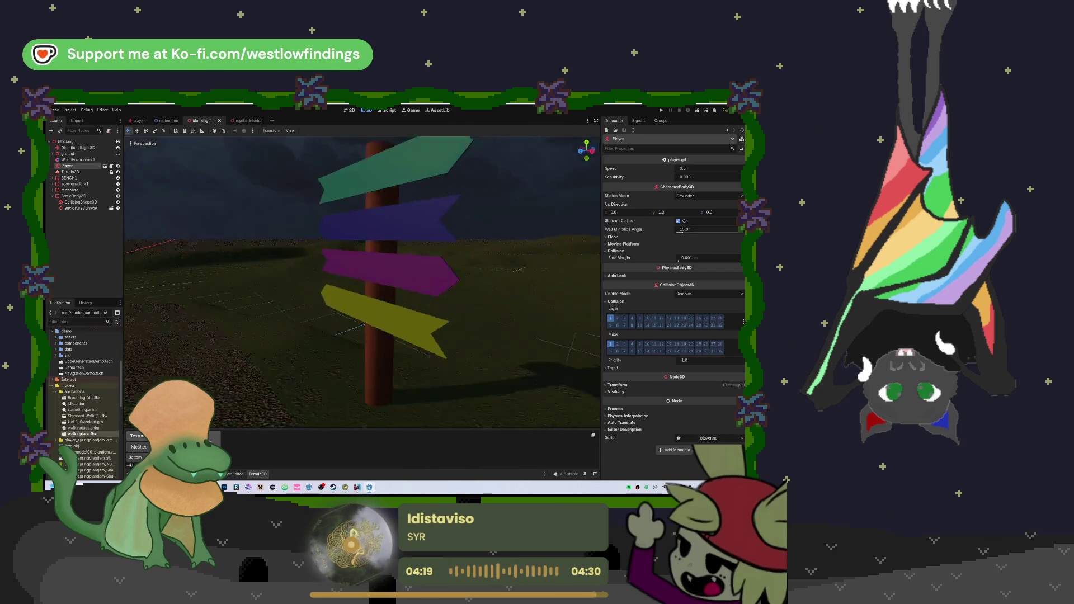
pyautogui.press('s')
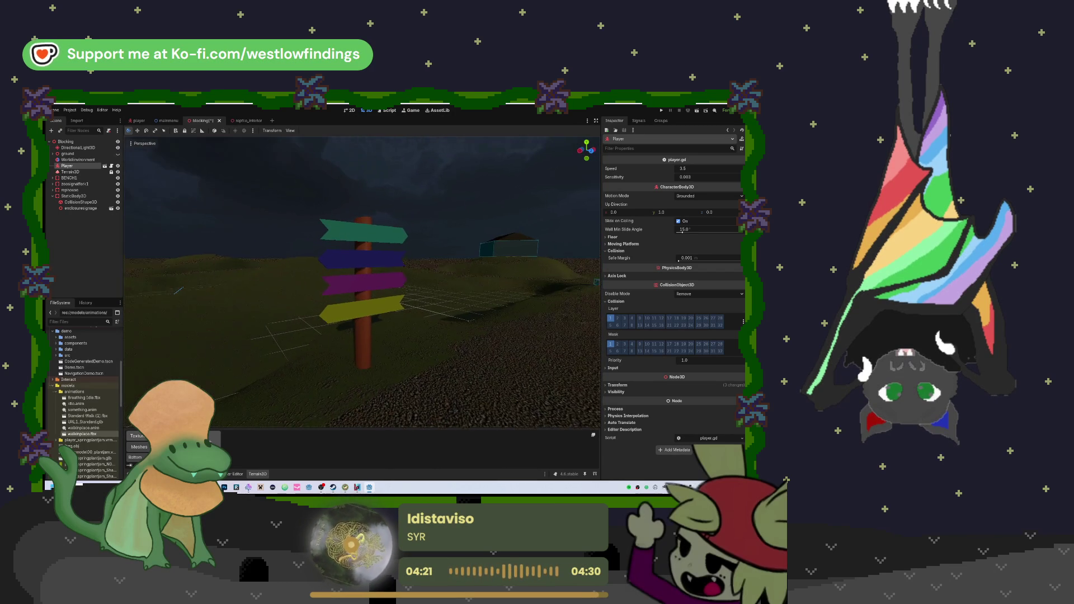
pyautogui.press('w')
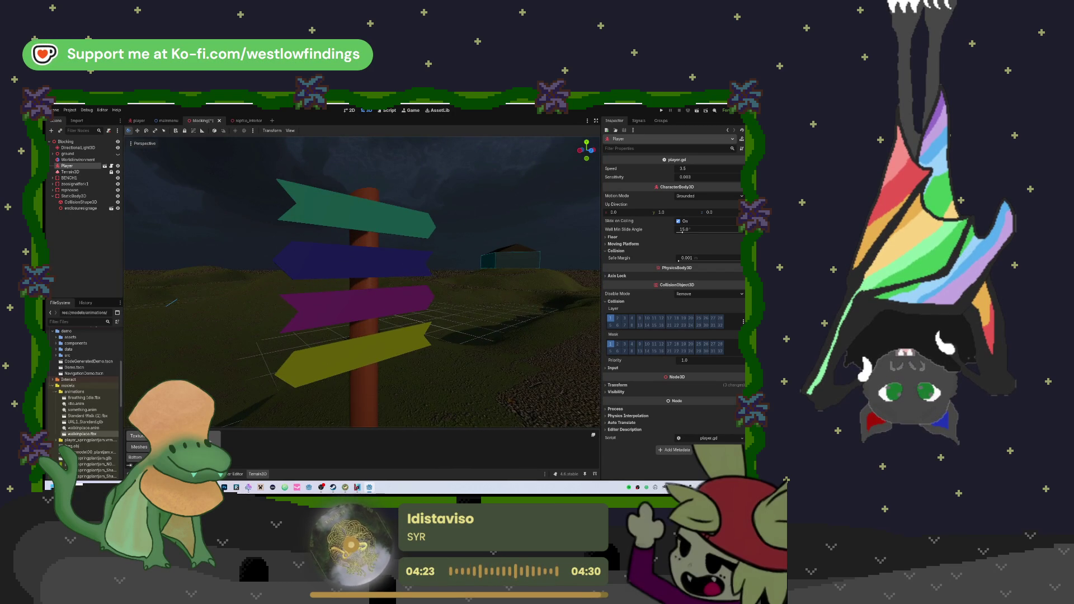
pyautogui.press('a')
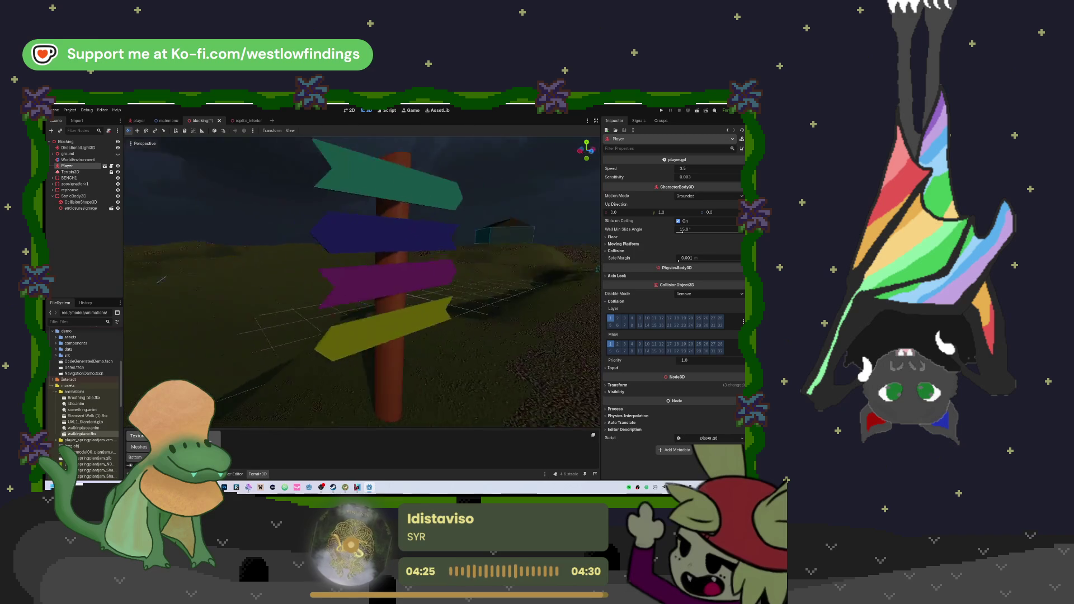
pyautogui.press('d')
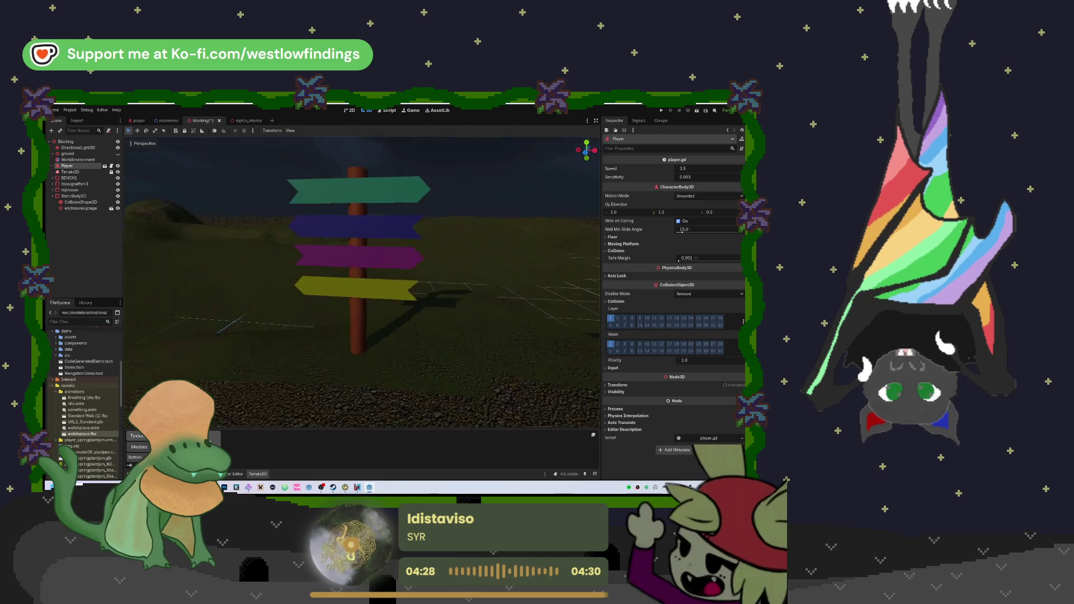
pyautogui.press('w')
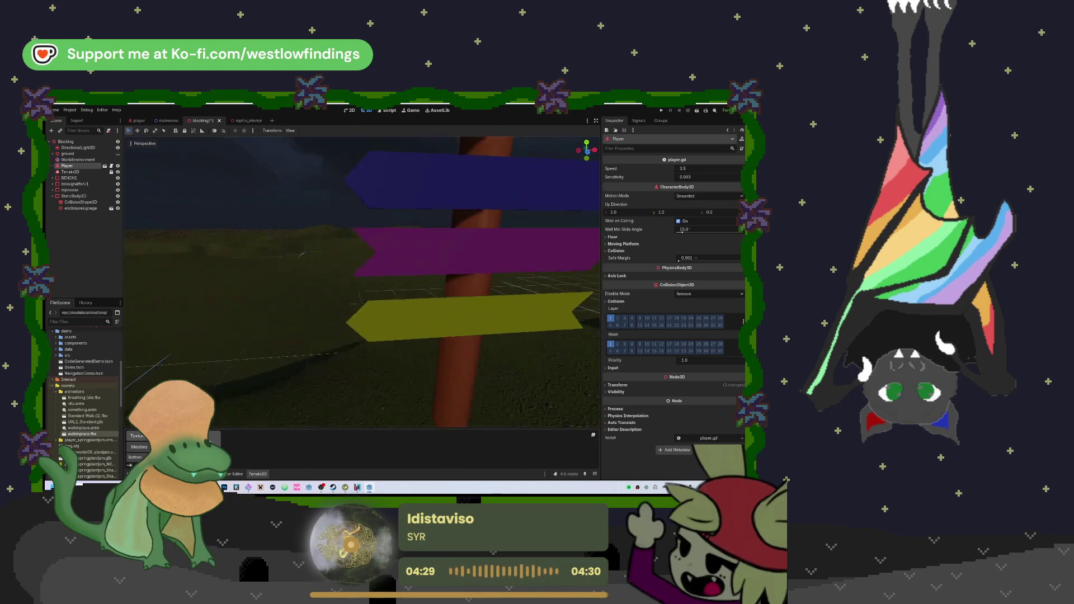
pyautogui.press('s')
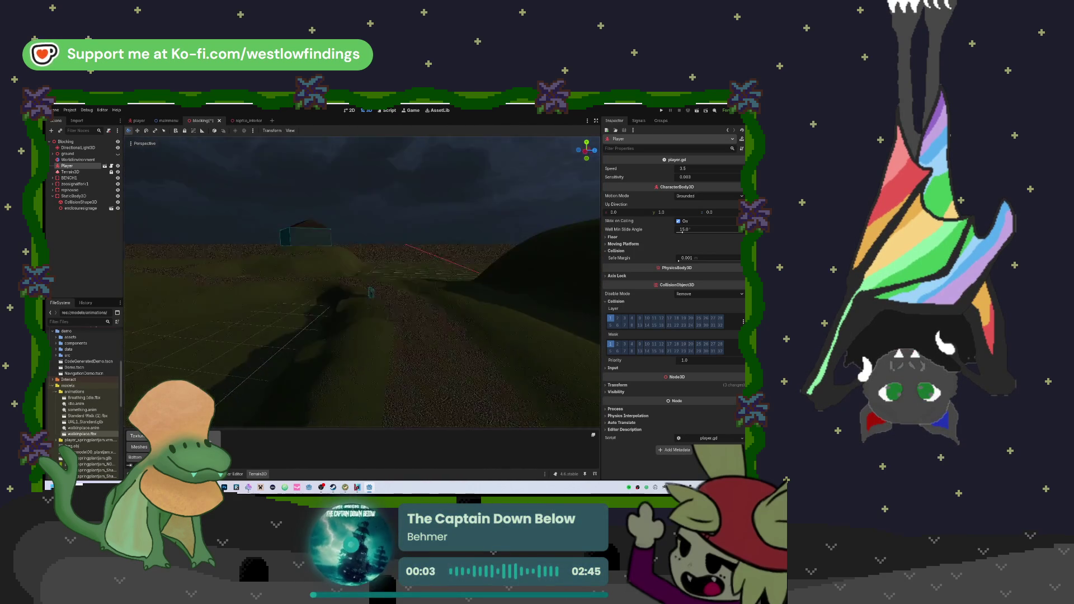
# Fly to the small house on the hill, then pull back over the landscape
pyautogui.press('w')
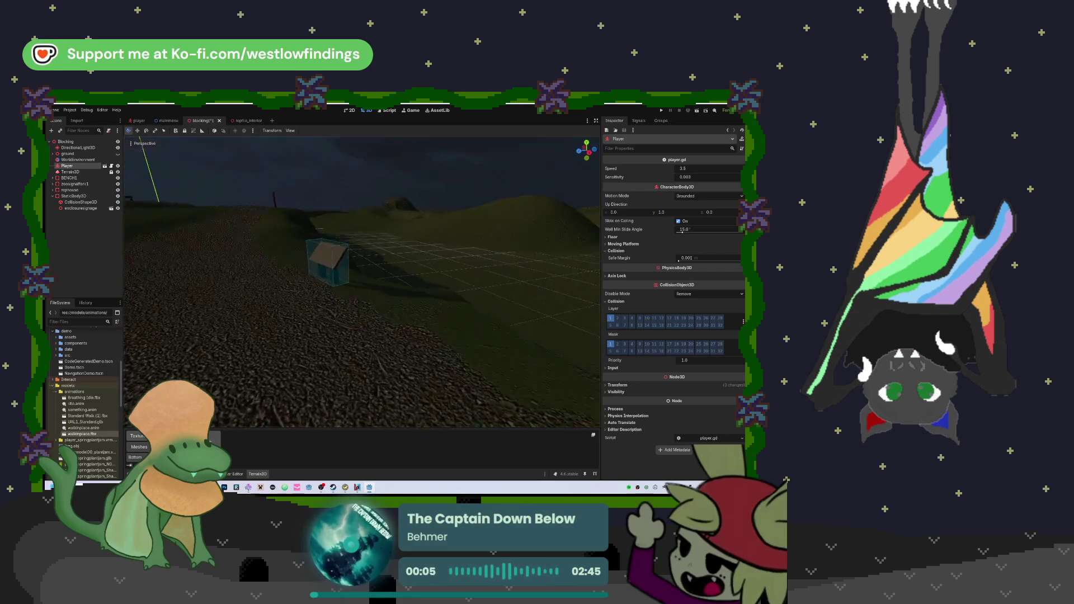
pyautogui.press('w')
pyautogui.press('w')
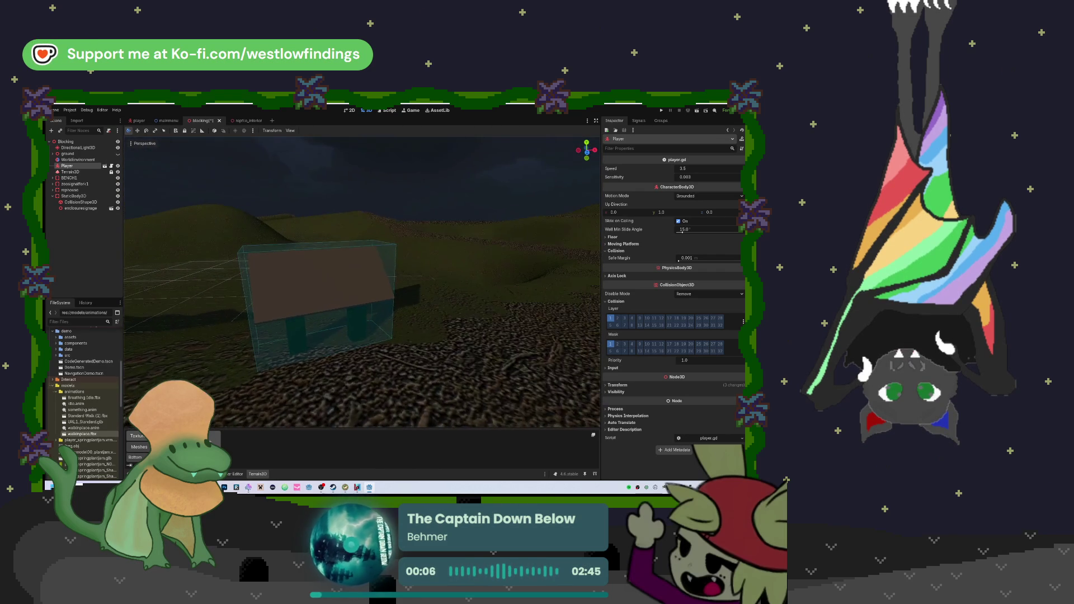
pyautogui.press('w')
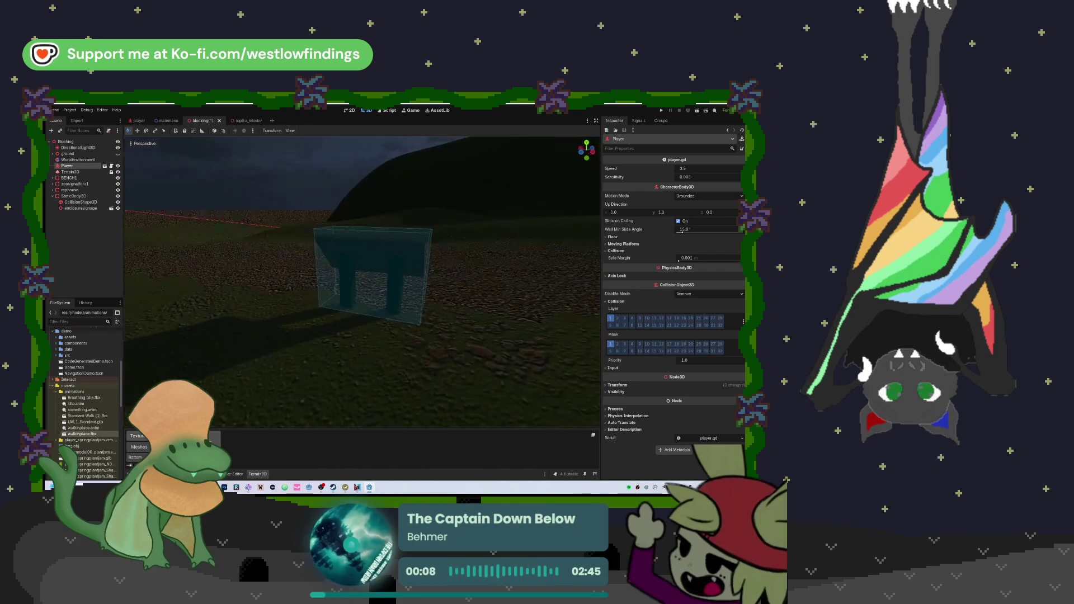
pyautogui.press('s')
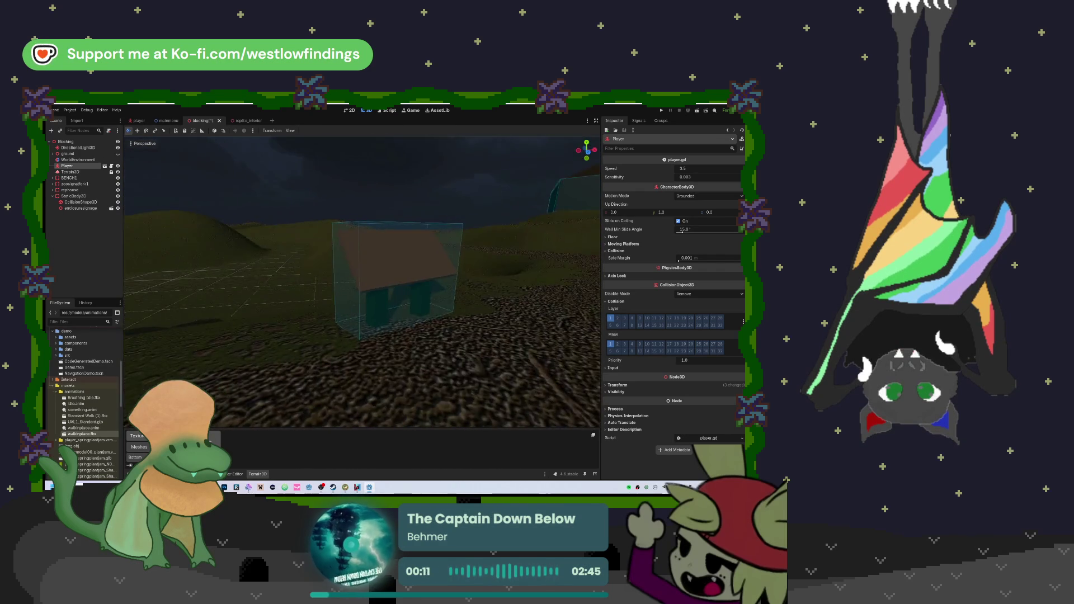
pyautogui.press('s')
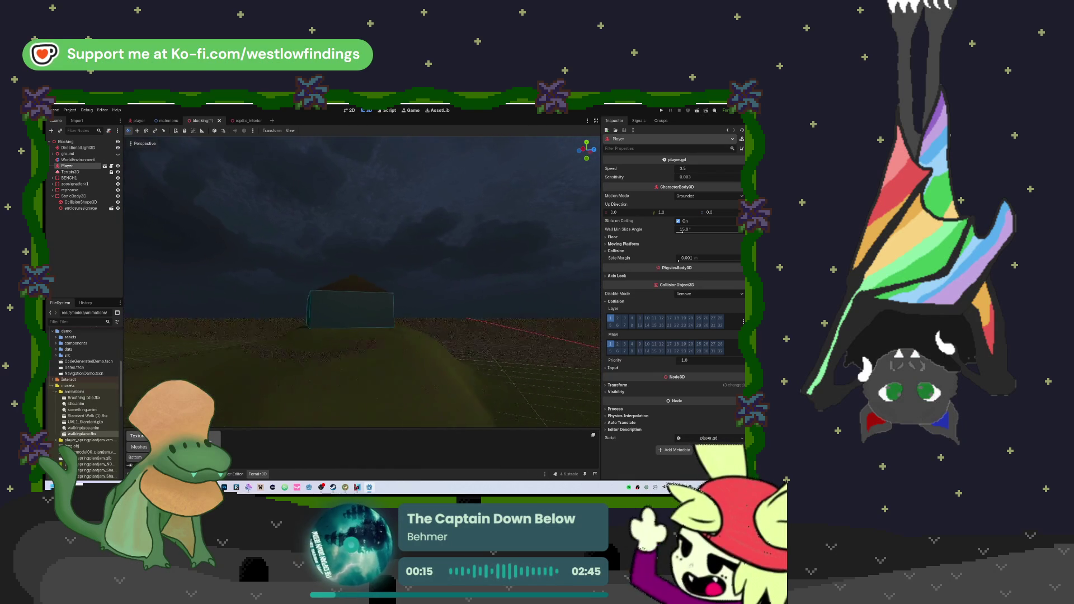
# Bring the Player on the dirt path into view and deselect it
pyautogui.press('w')
pyautogui.press('a')
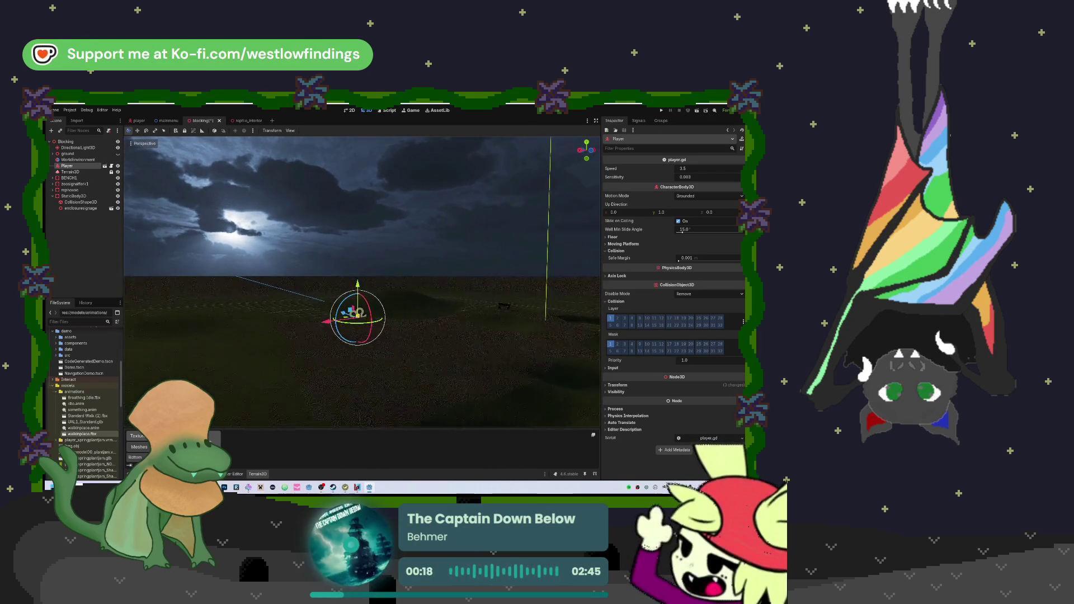
pyautogui.press('a')
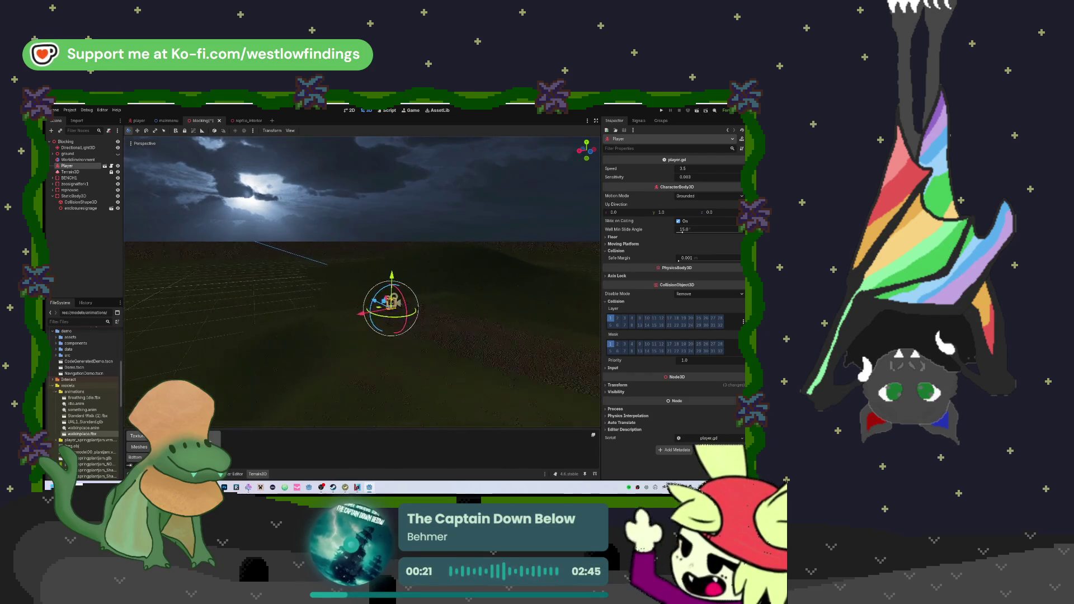
pyautogui.press('w')
pyautogui.press('a')
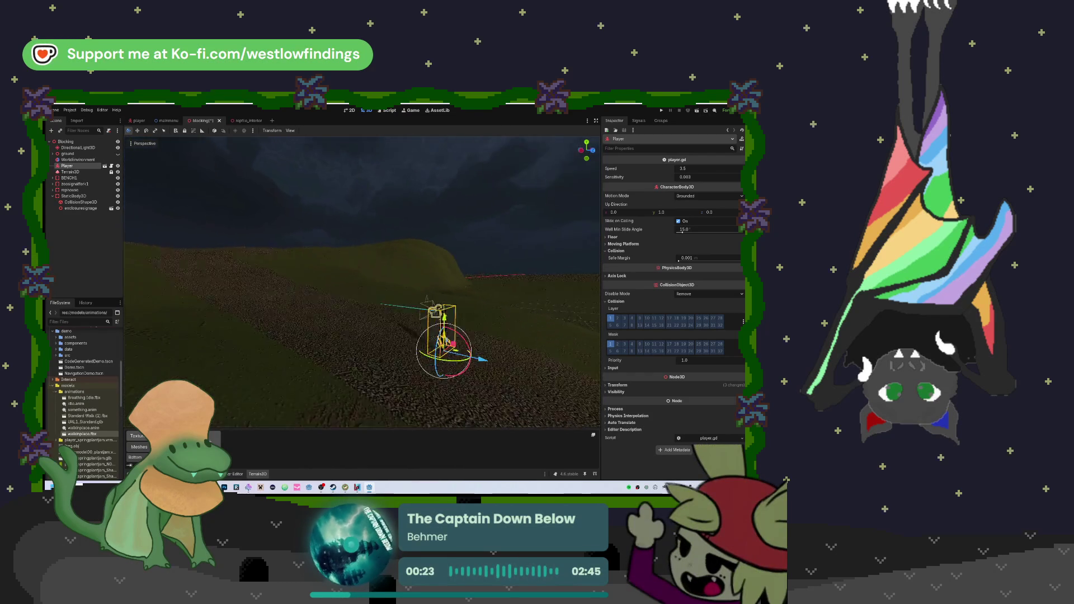
pyautogui.click(362, 299)
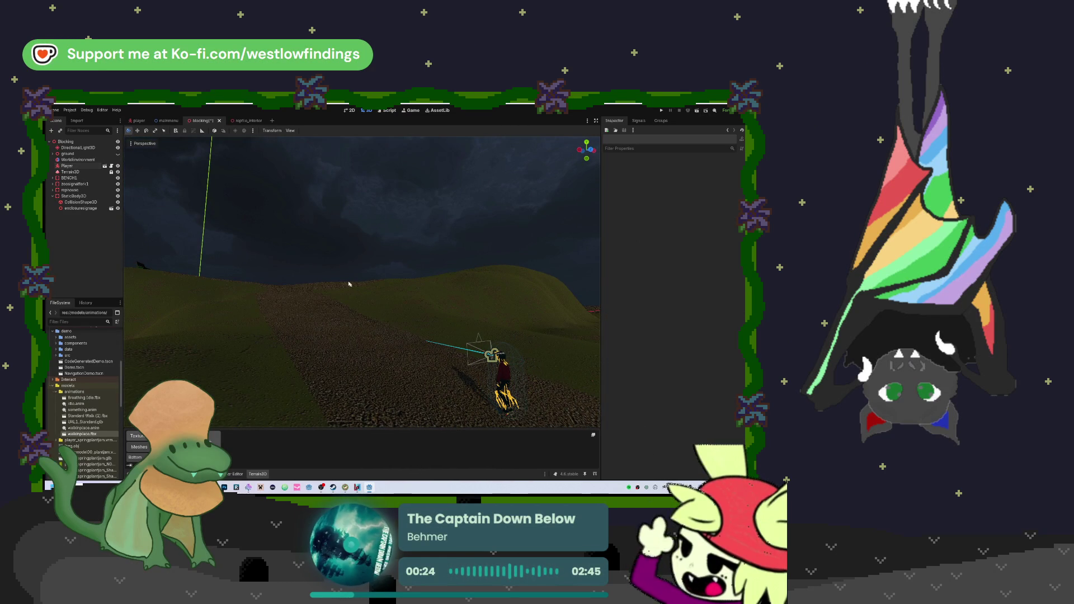
# Select the Blocking root node and frame it in the viewport
pyautogui.click(65, 141)
pyautogui.press('f')
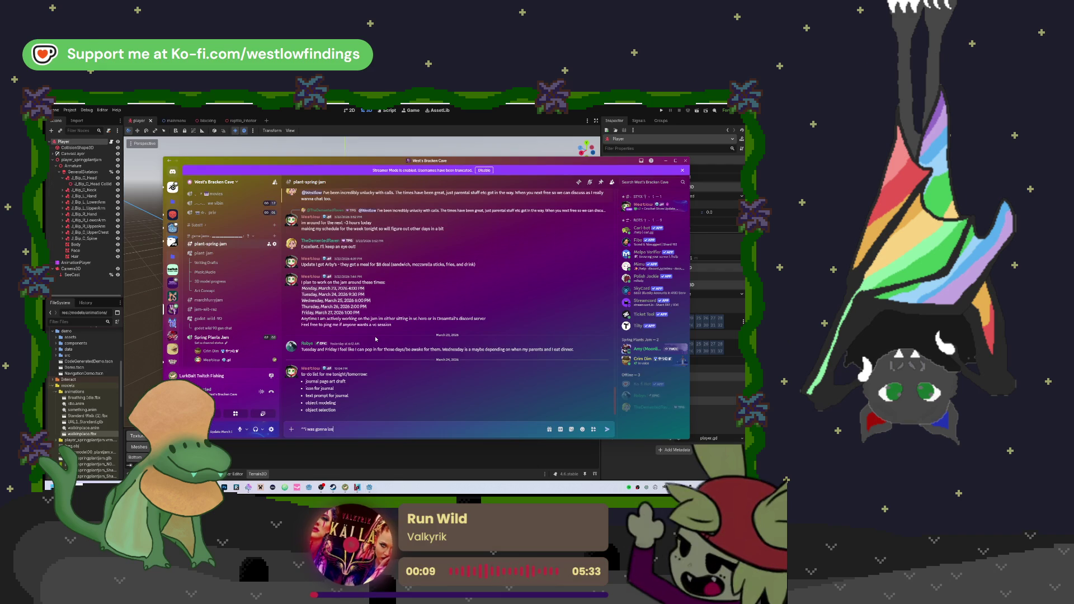
# Post follow-ups saying writing the to-do list out helped and the player is done
pyautogui.press('BackSpace')
pyautogui.press('BackSpace')
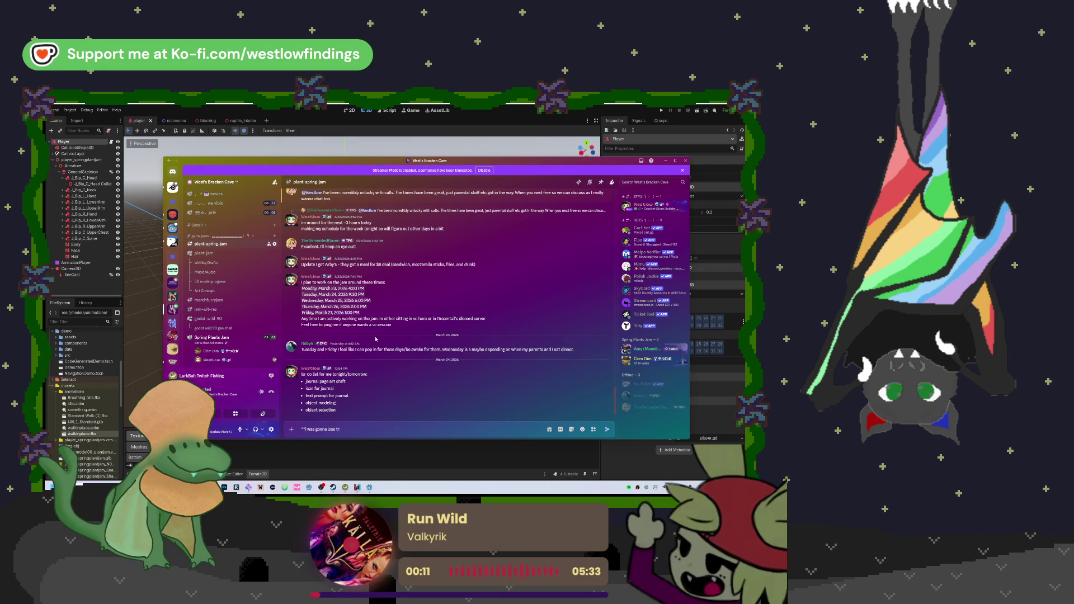
pyautogui.write('if i didnt')
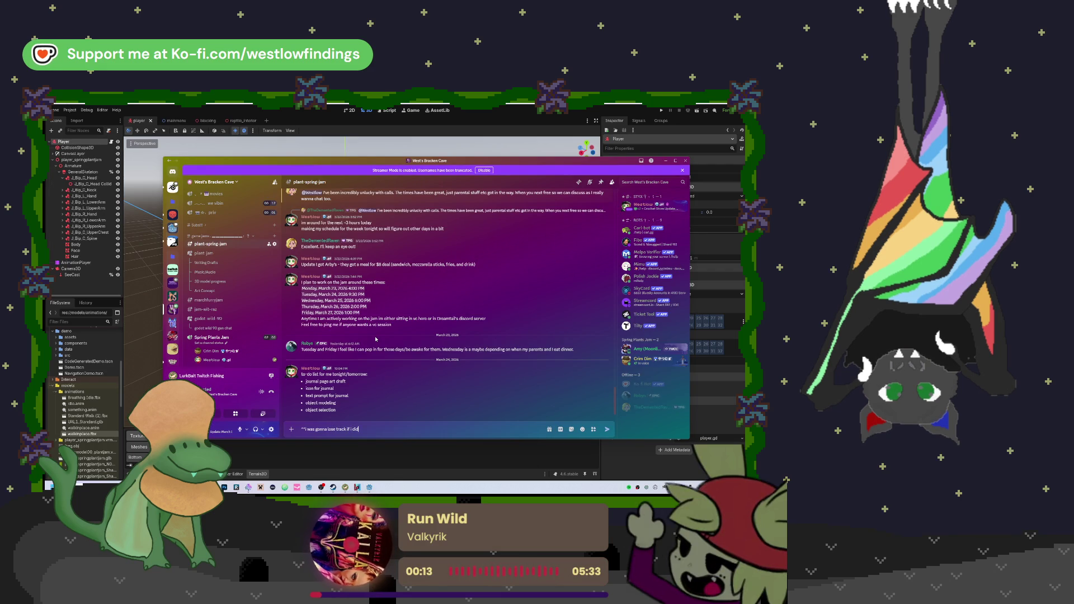
pyautogui.write(' write it out lol')
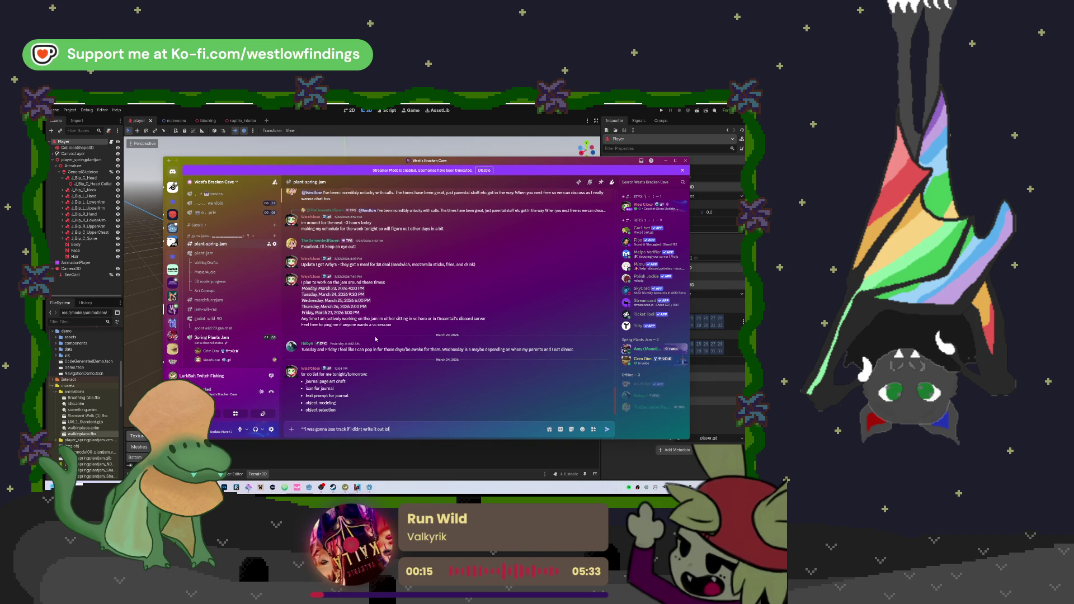
pyautogui.press('Return')
pyautogui.write('the player is done t')
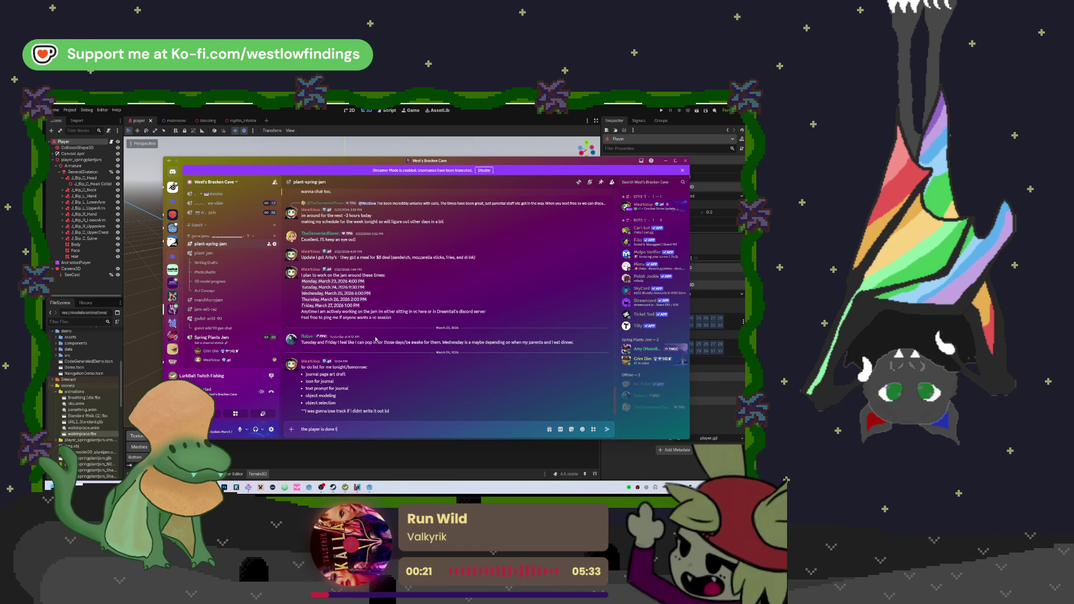
pyautogui.write('lll')
pyautogui.press('Return')
# Post that the animations work, then open a new Chrome window
pyautogui.write('animnations work')
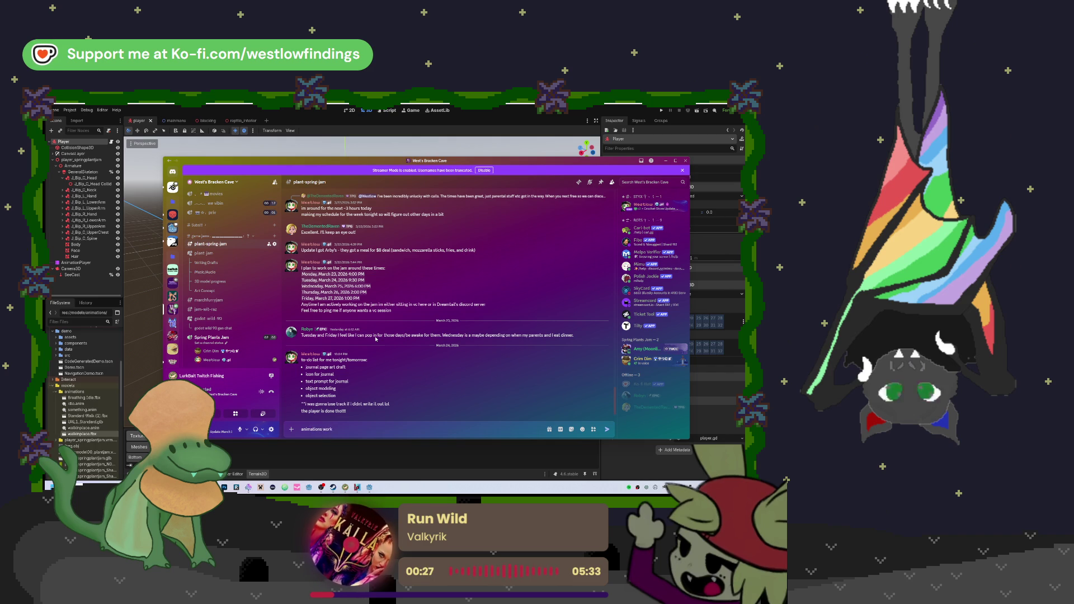
pyautogui.press('Return')
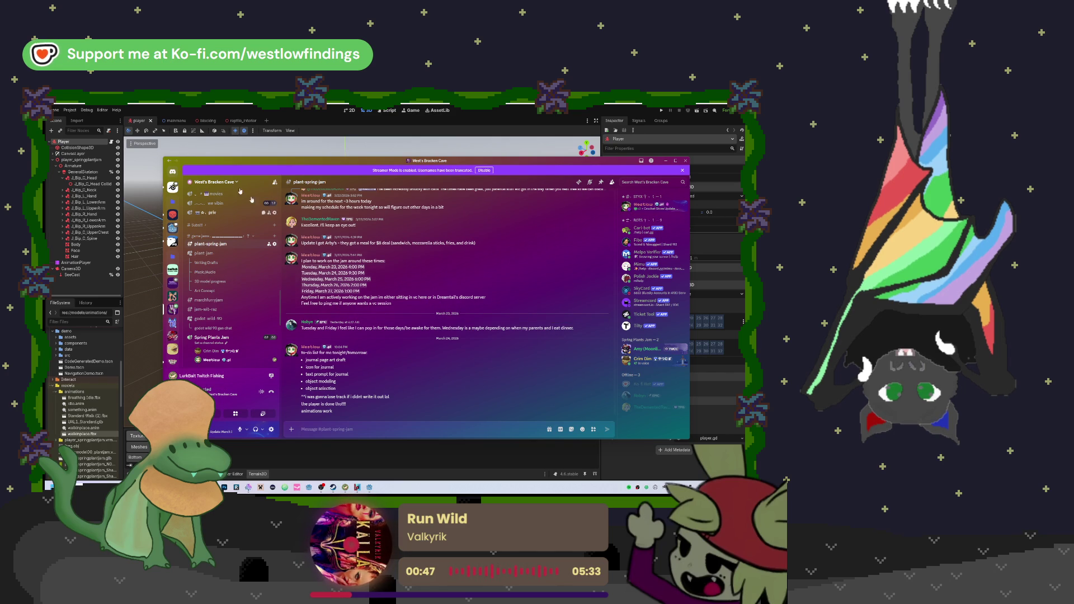
pyautogui.moveTo(175, 487)
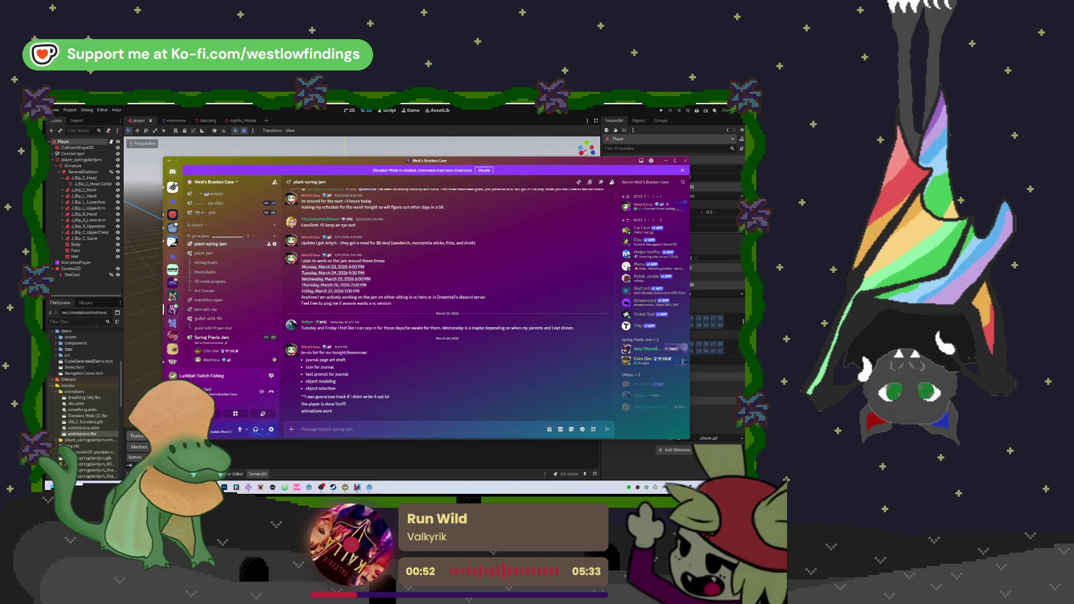
pyautogui.middleClick(175, 487)
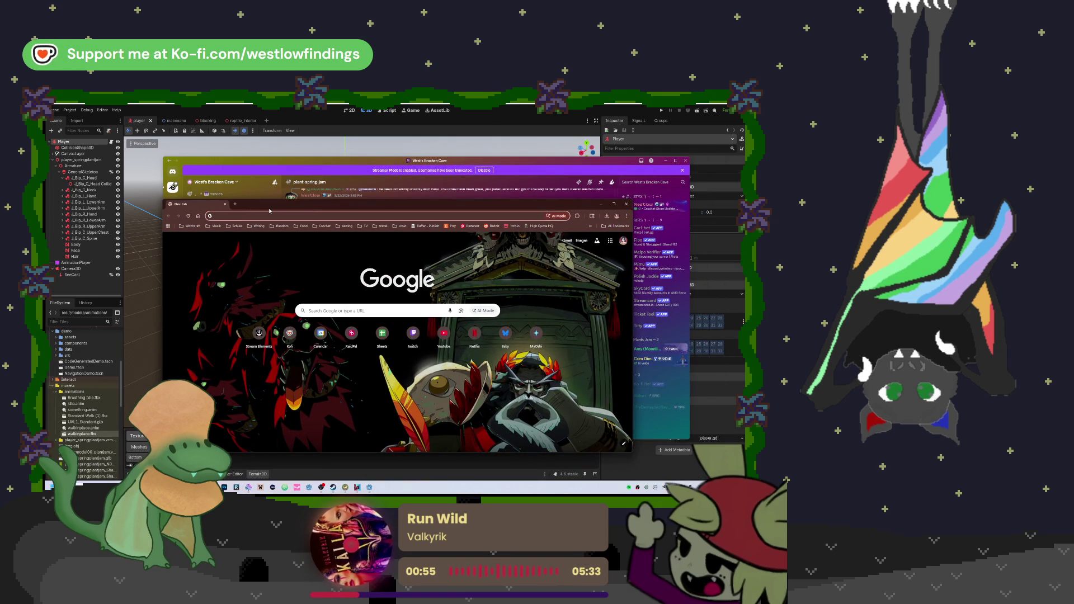
# Search the web for ellipsus and go to the Ellipsus login page
pyautogui.write('ellip')
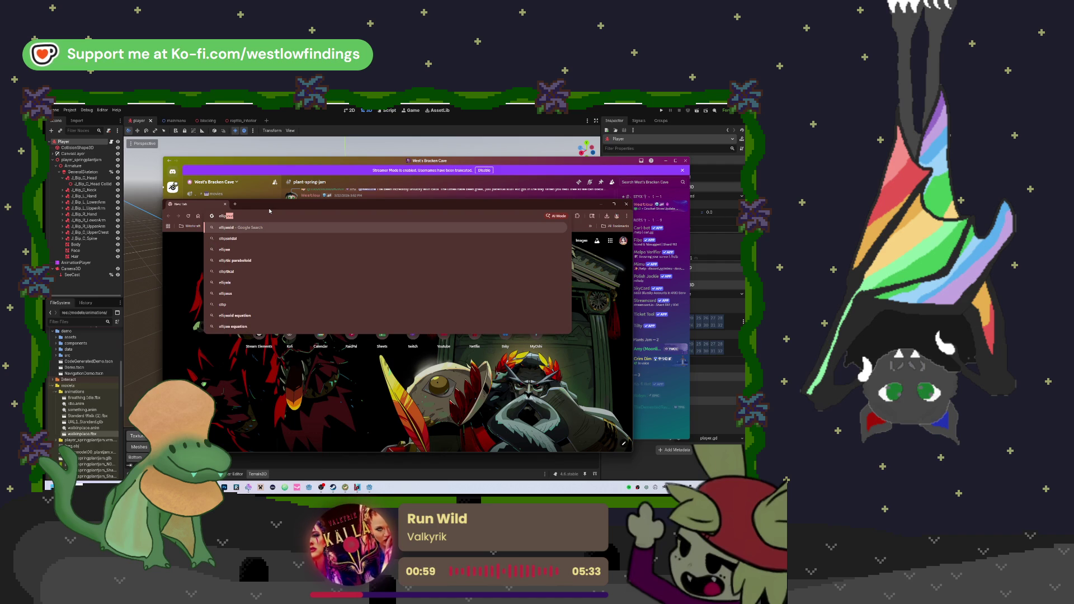
pyautogui.press('Down')
pyautogui.press('Down')
pyautogui.press('Down')
pyautogui.press('Return')
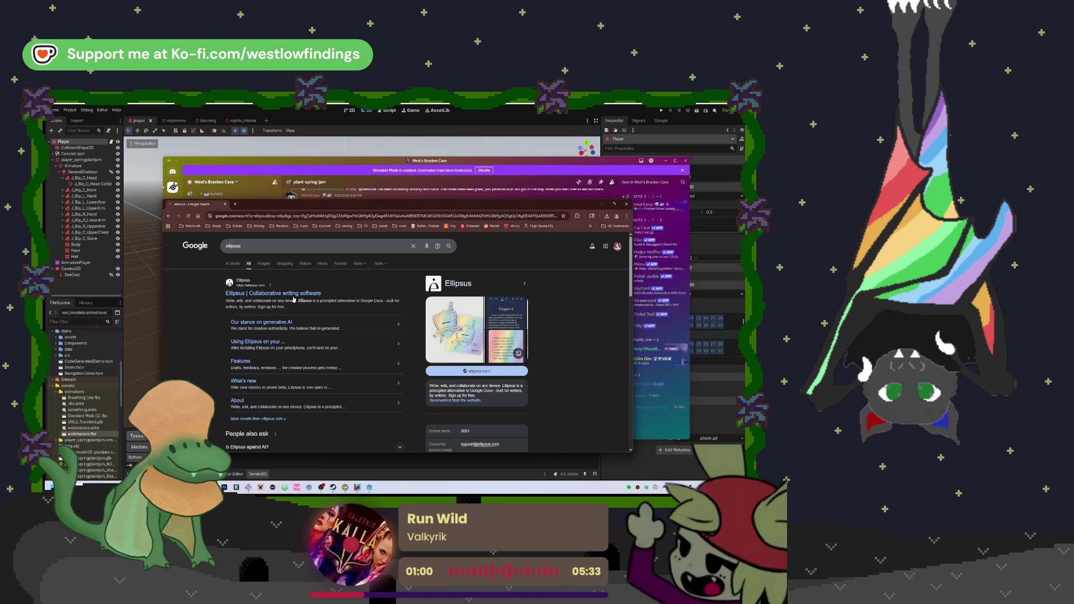
pyautogui.click(291, 293)
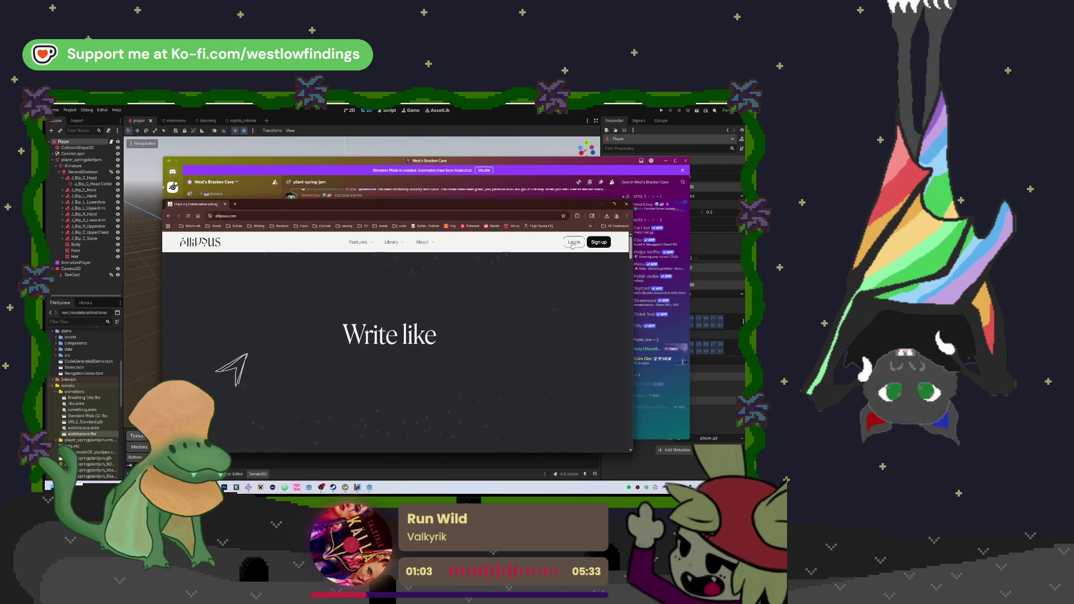
pyautogui.click(572, 244)
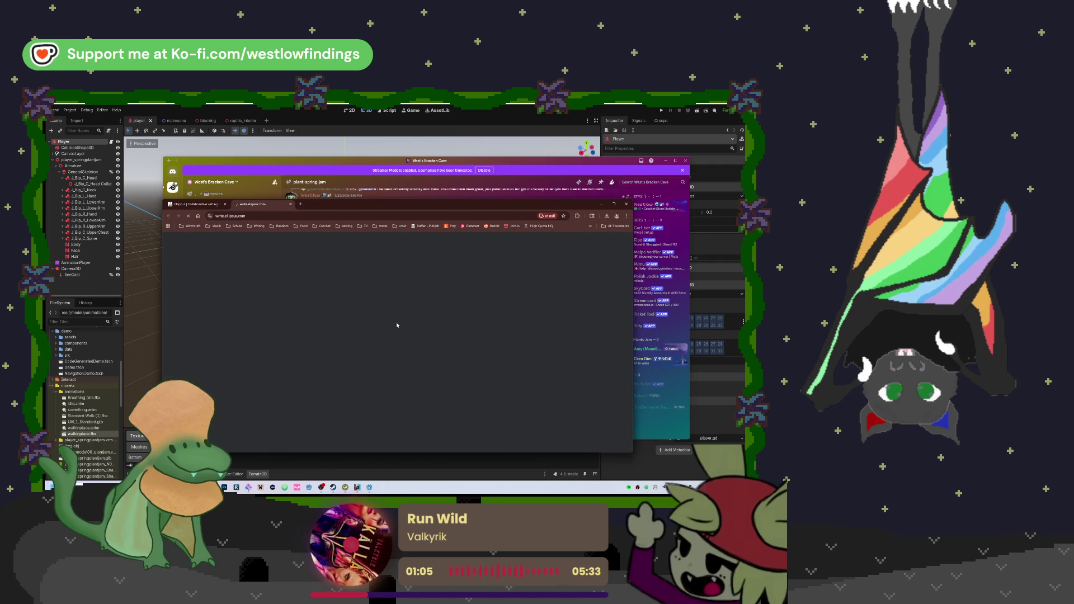
# Enter the account e-mail and password, request an e-mailed sign-in code, and decline saving the password
pyautogui.click(397, 337)
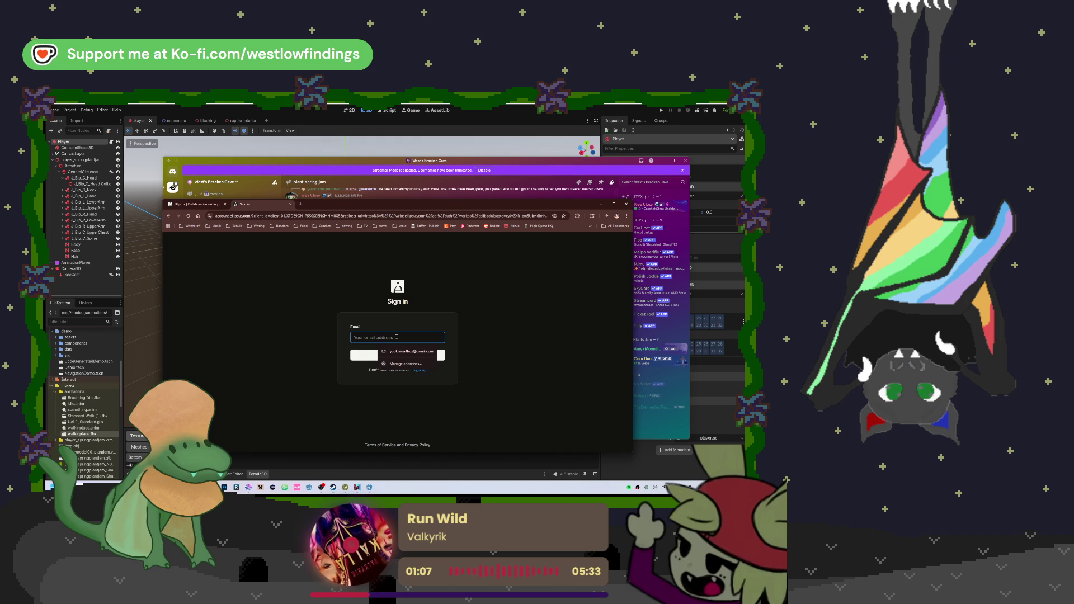
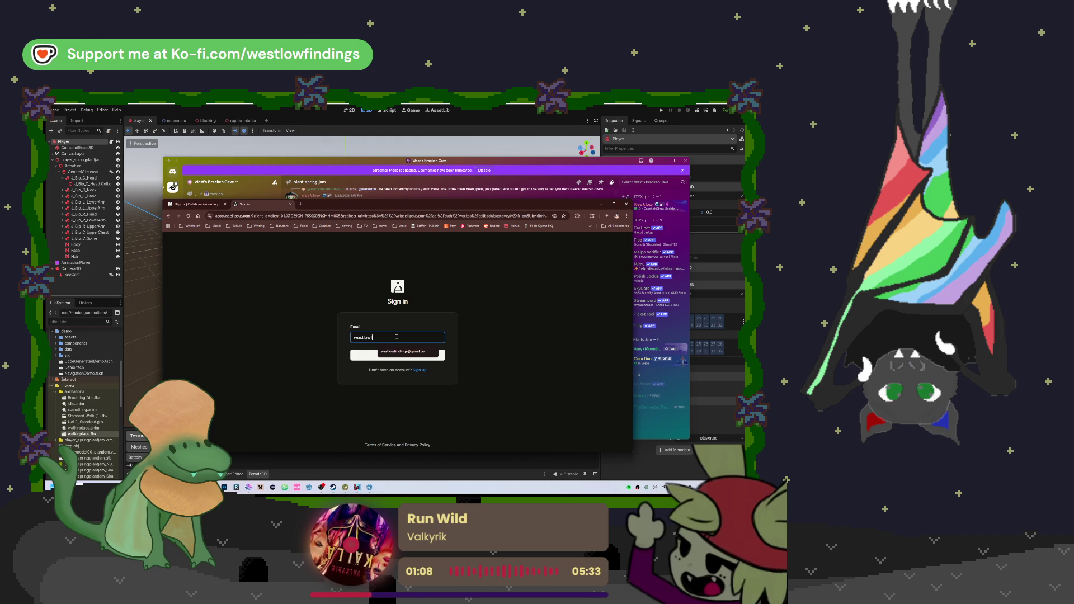
pyautogui.click(405, 351)
pyautogui.click(397, 355)
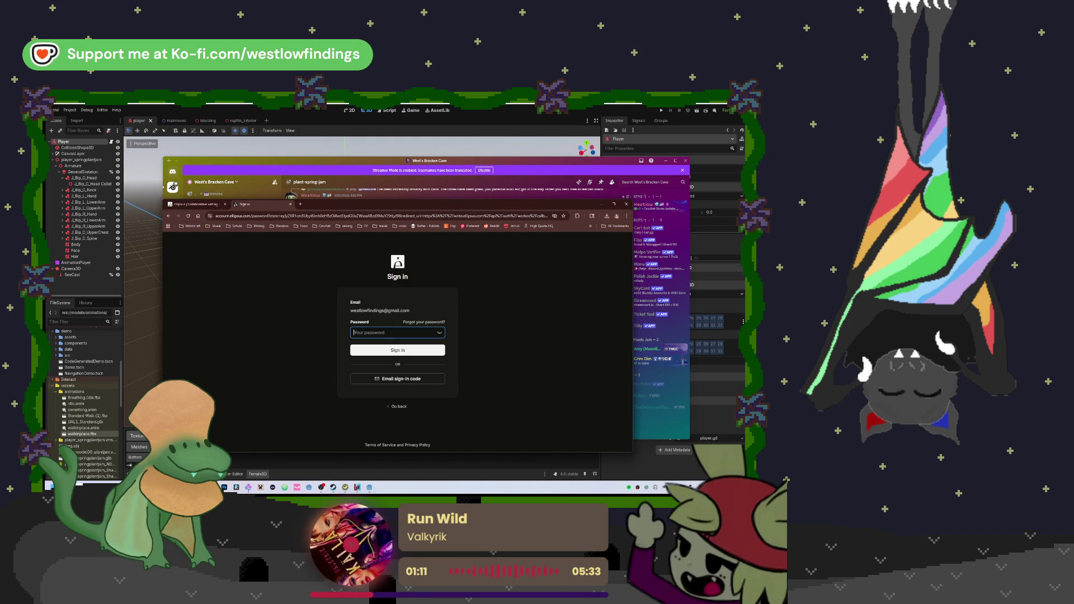
pyautogui.write('•')
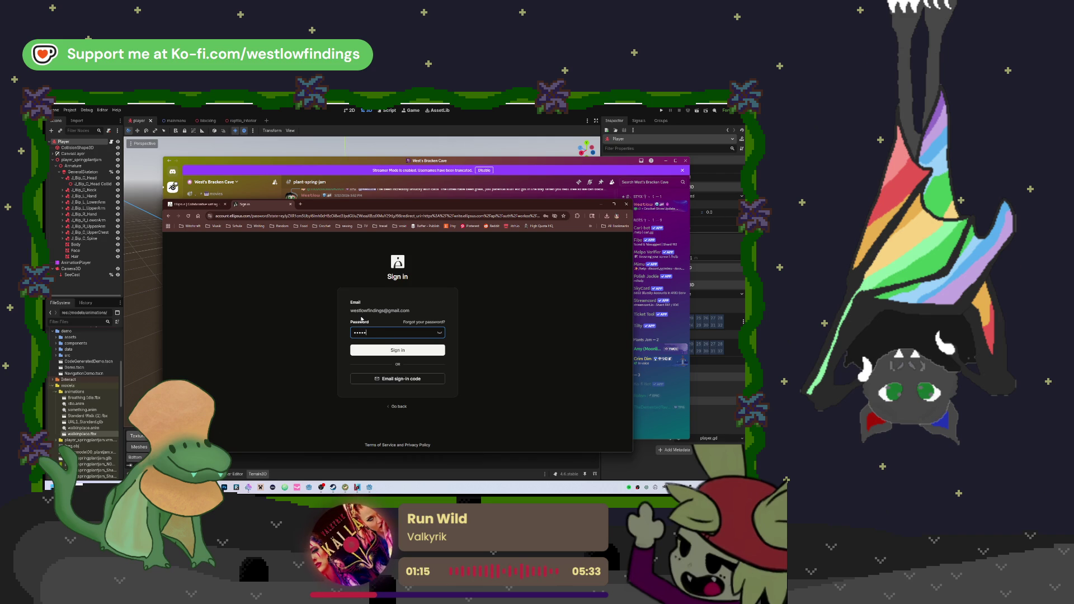
pyautogui.write('••')
pyautogui.press('Return')
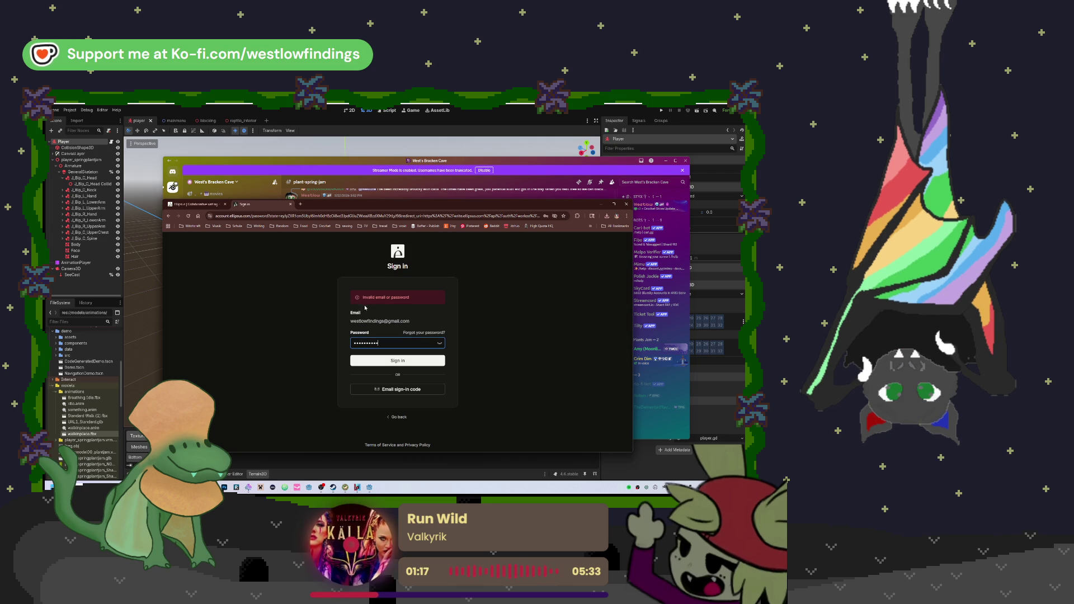
pyautogui.click(404, 392)
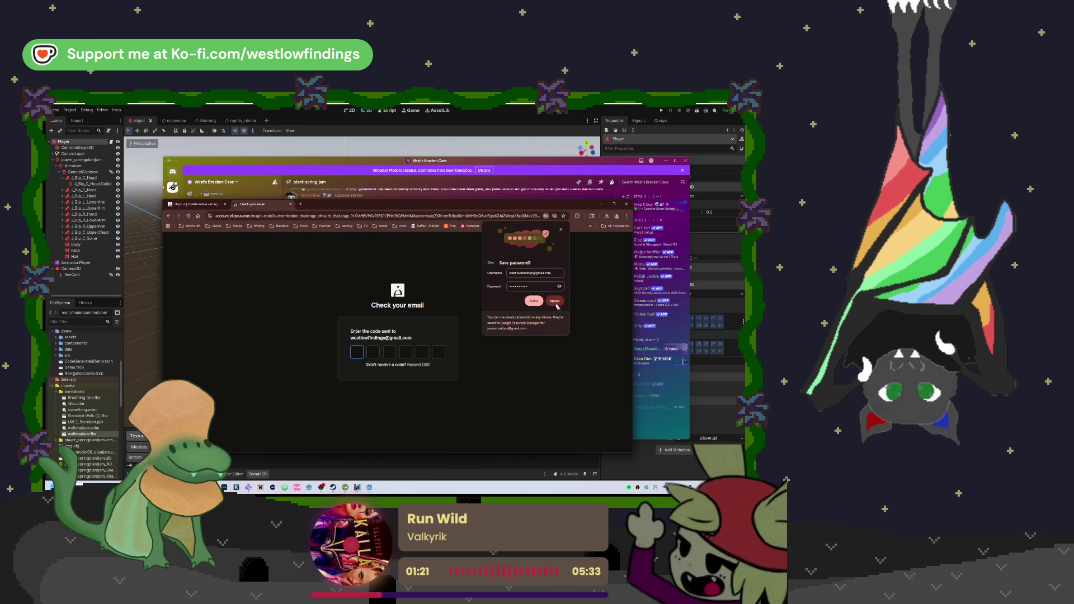
pyautogui.click(556, 302)
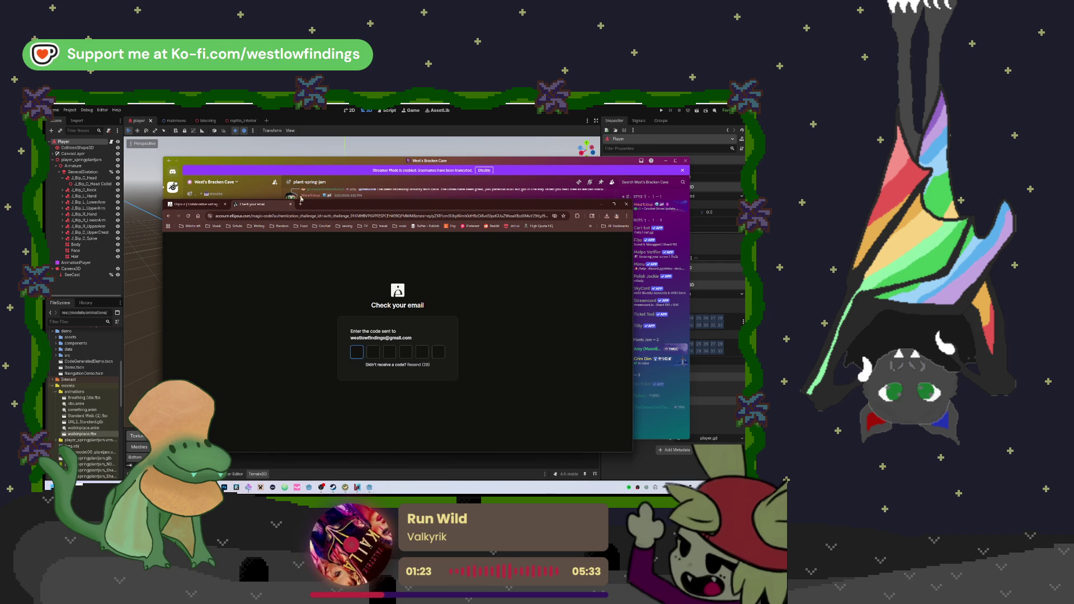
# Minimize Chrome to Discord, then switch back to the browser on Ellipsus My work
pyautogui.press('super+Down')
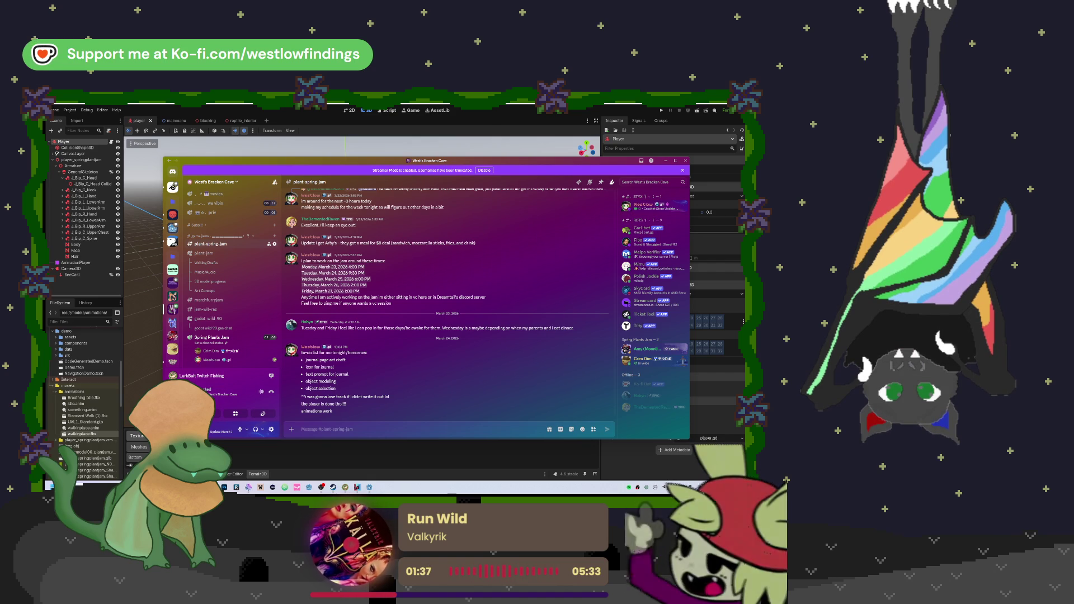
pyautogui.hotkey('alt', 'Tab')
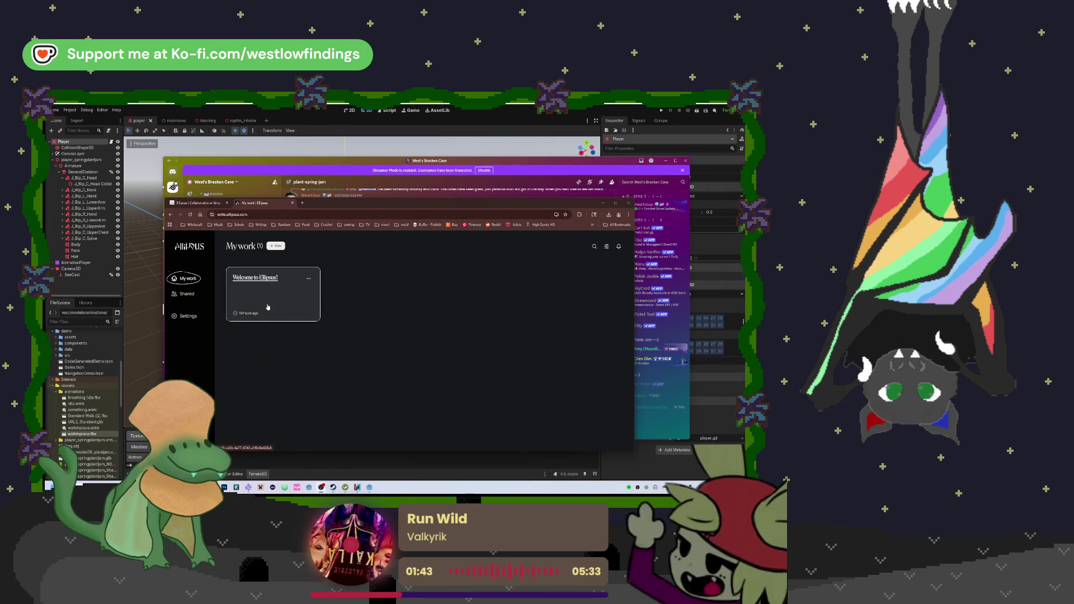
# Delete the 'Welcome to Ellipsus!' document
pyautogui.click(310, 279)
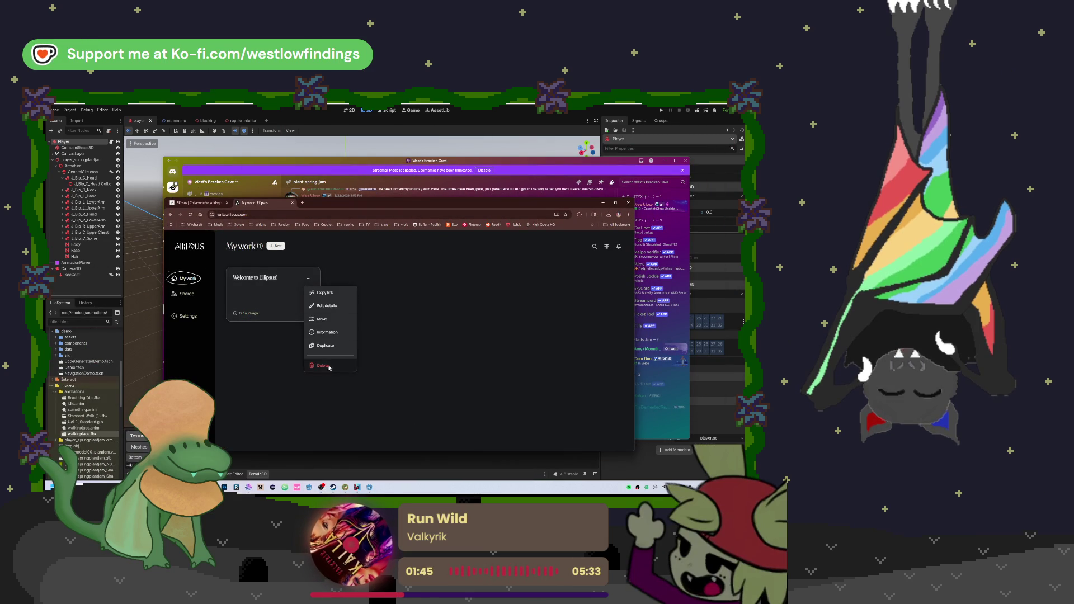
pyautogui.click(318, 355)
pyautogui.click(411, 374)
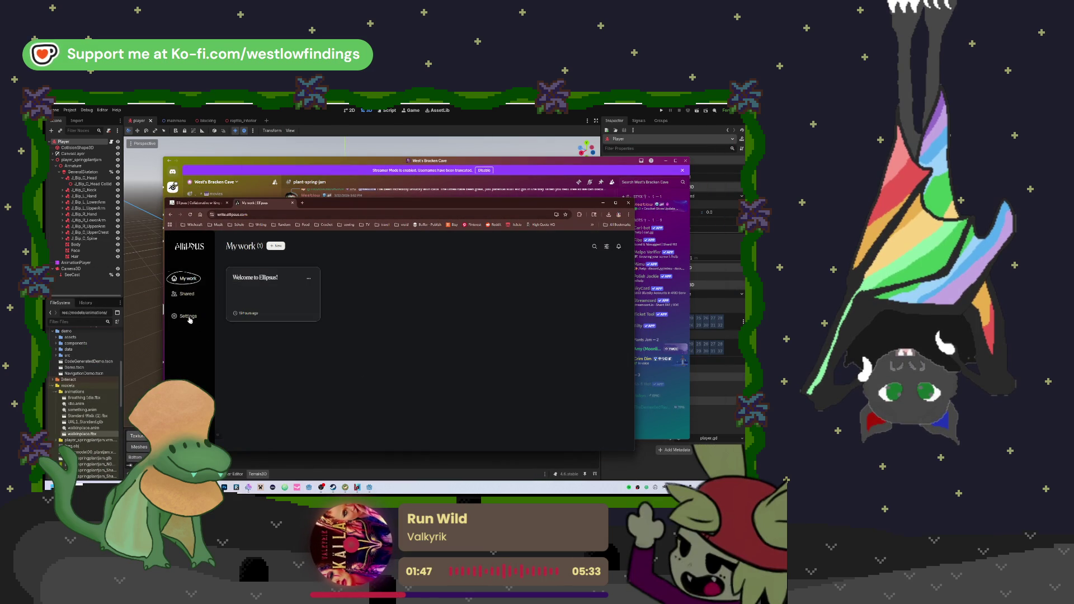
# Open the A2 Lions draft of the shared Spring Plants Jam Story in a maximized browser
pyautogui.click(186, 294)
pyautogui.click(246, 286)
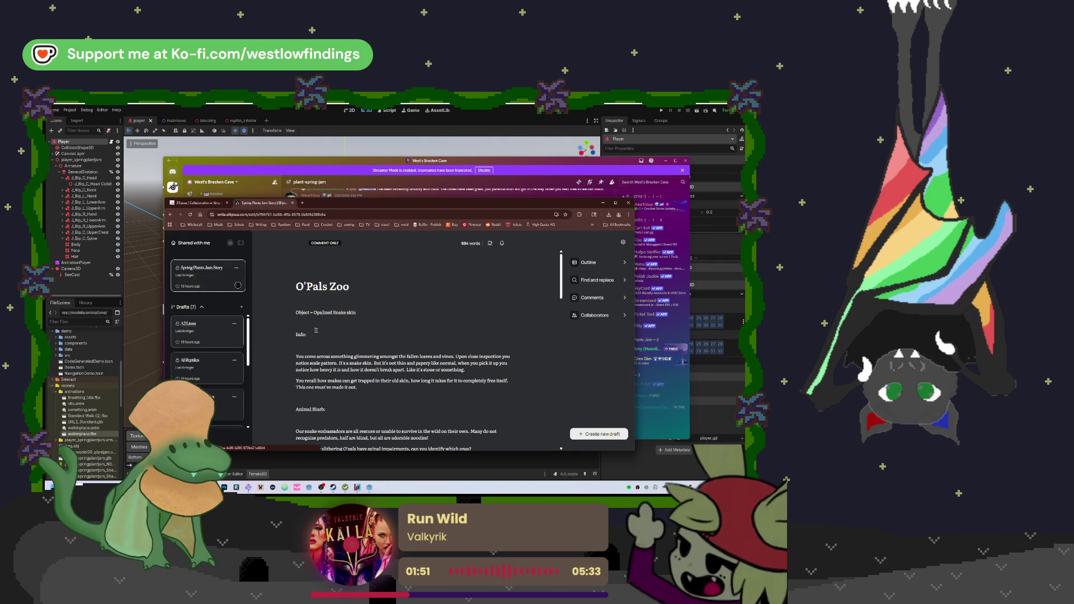
pyautogui.click(207, 331)
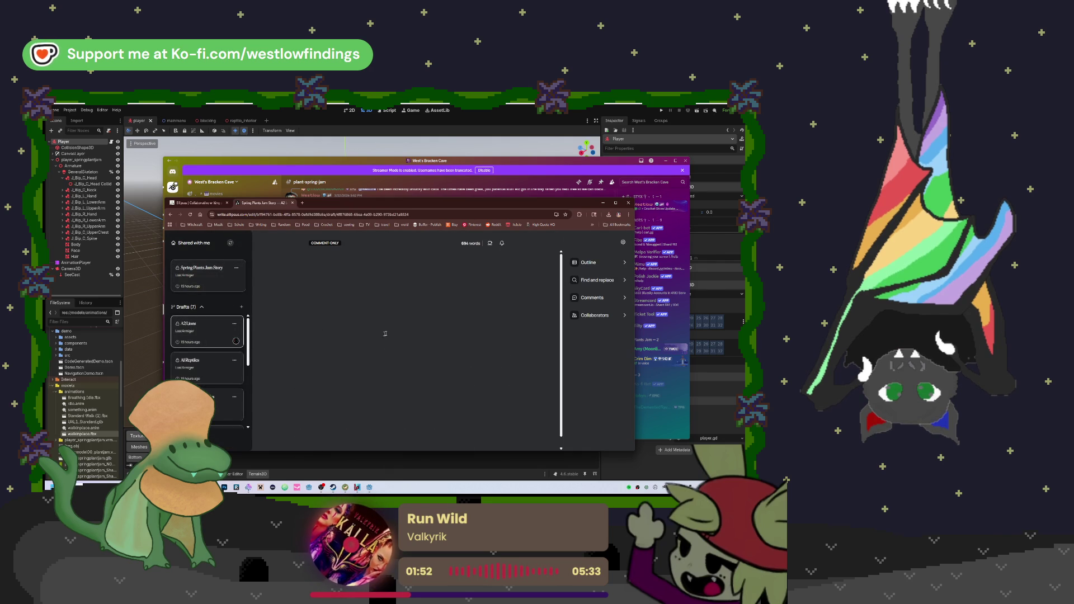
pyautogui.press('super+Up')
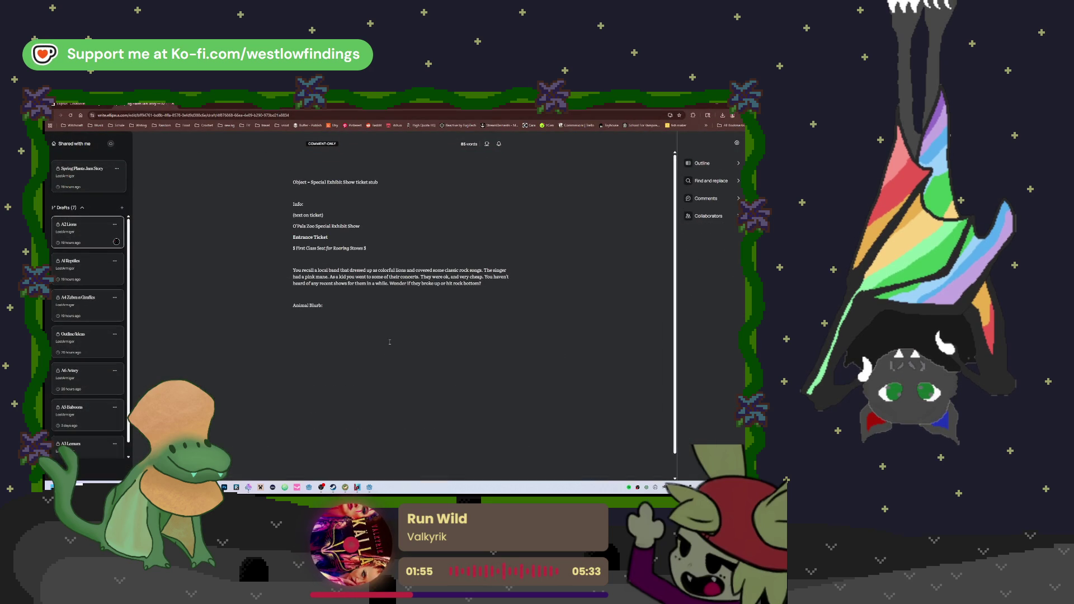
# Open the A4 Zebra n Giraffes draft, then the Outline/Ideas draft, and scroll through its notes
pyautogui.click(94, 305)
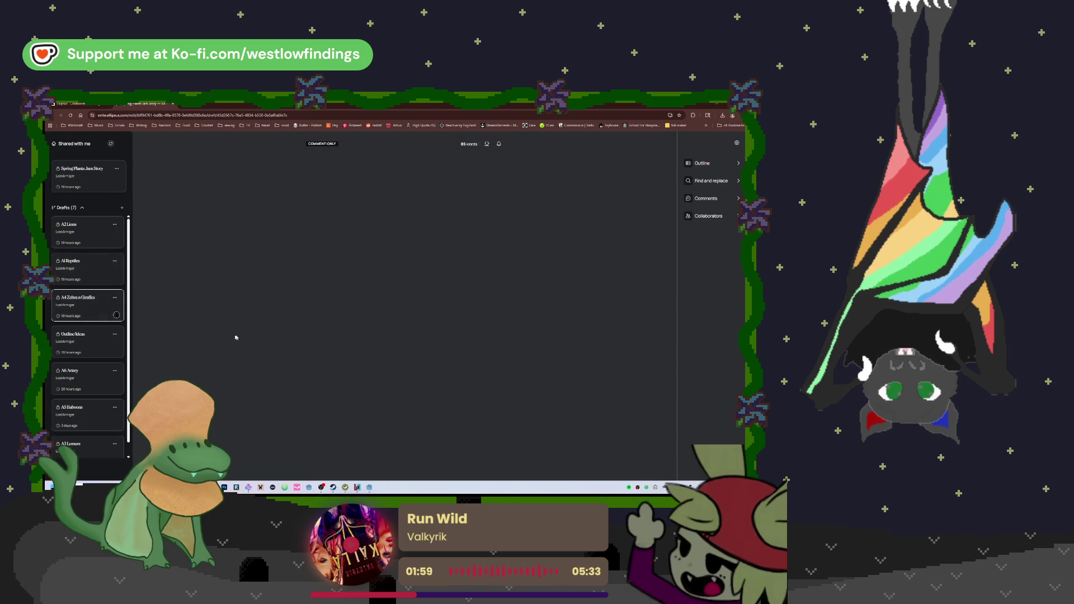
pyautogui.scroll(-1, 88, 456)
pyautogui.click(87, 327)
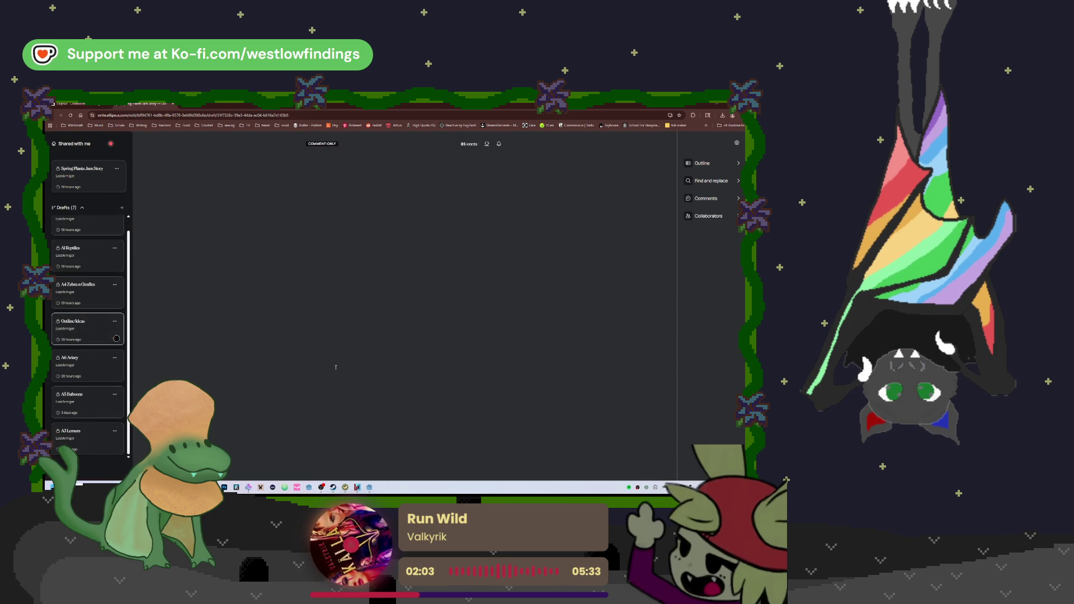
pyautogui.scroll(-5, 402, 350)
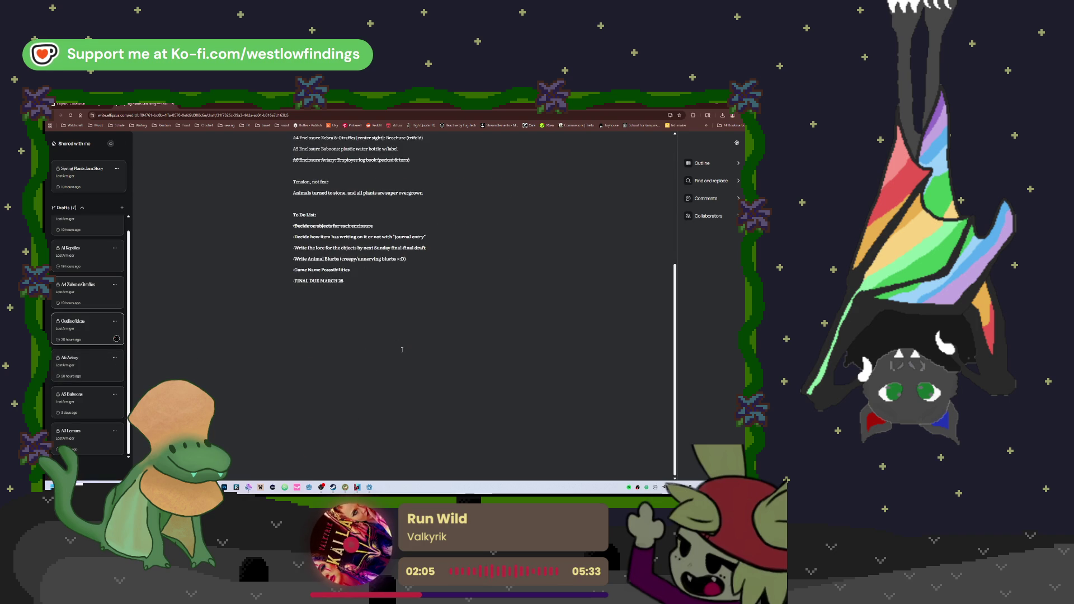
pyautogui.scroll(5, 401, 350)
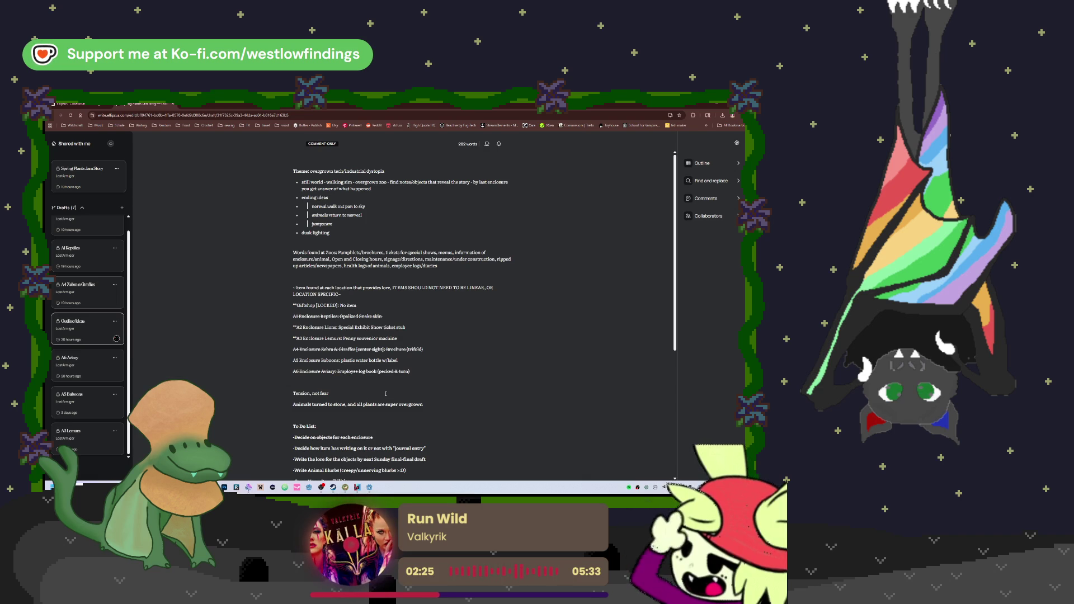
# Scroll to the end of the Outline/Ideas notes, then open the empty A4 Zebra n Giraffes draft
pyautogui.scroll(-4, 386, 394)
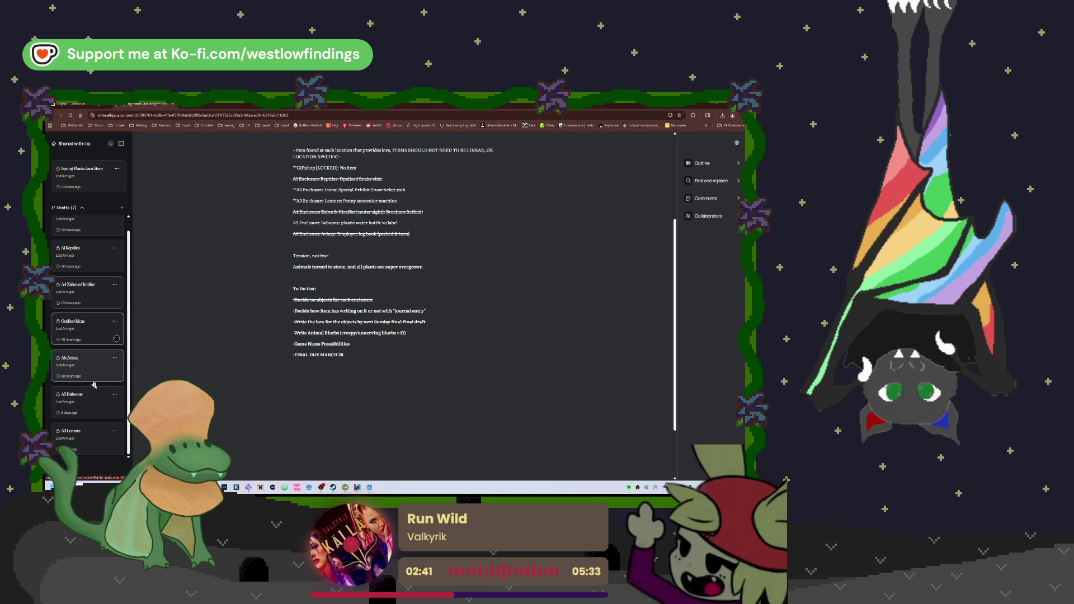
pyautogui.click(87, 293)
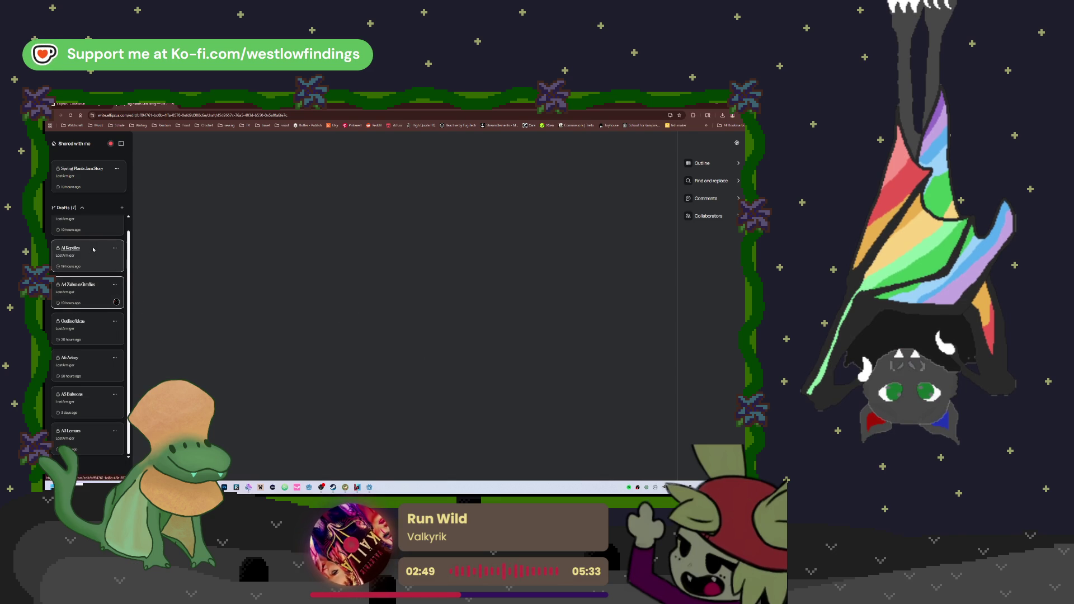
# Load the A4 Zebra n Giraffes brochure draft, briefly checking the Outline/Ideas checklist
pyautogui.click(94, 293)
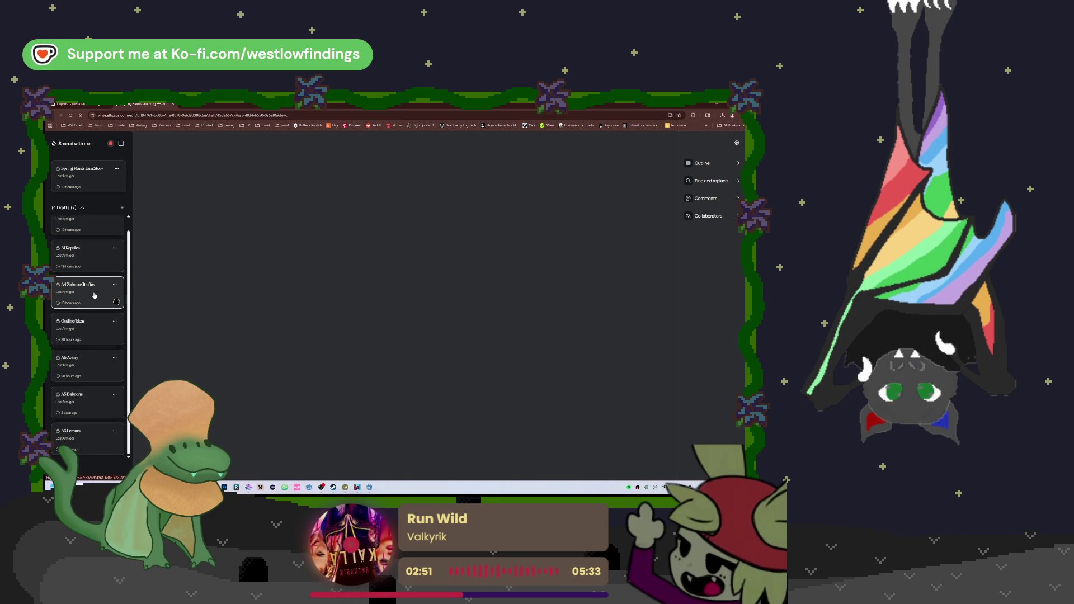
pyautogui.click(98, 340)
pyautogui.click(104, 309)
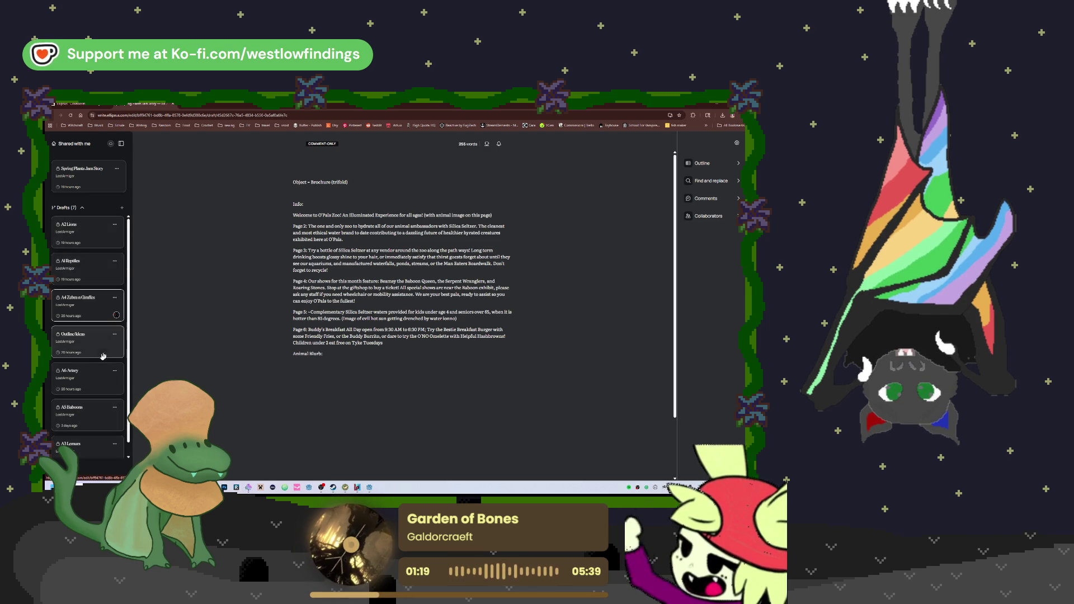
# Look over the brochure text from Info through Page 2, then open the Reptiles draft
pyautogui.moveTo(295, 207)
pyautogui.mouseDown()
pyautogui.moveTo(392, 342)
pyautogui.moveTo(475, 269)
pyautogui.moveTo(489, 375)
pyautogui.mouseUp()
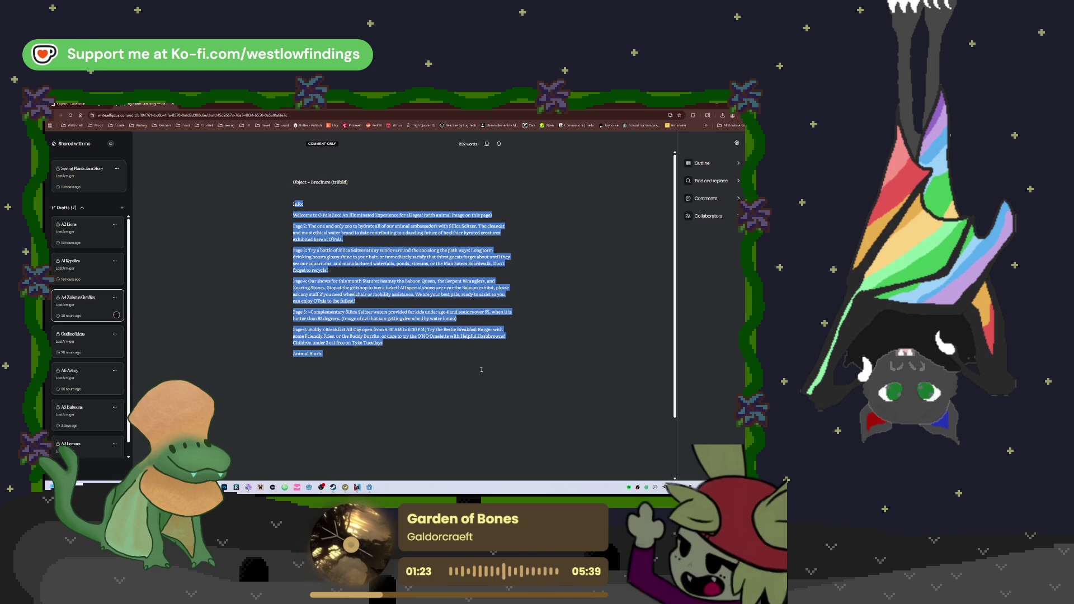
pyautogui.click(322, 396)
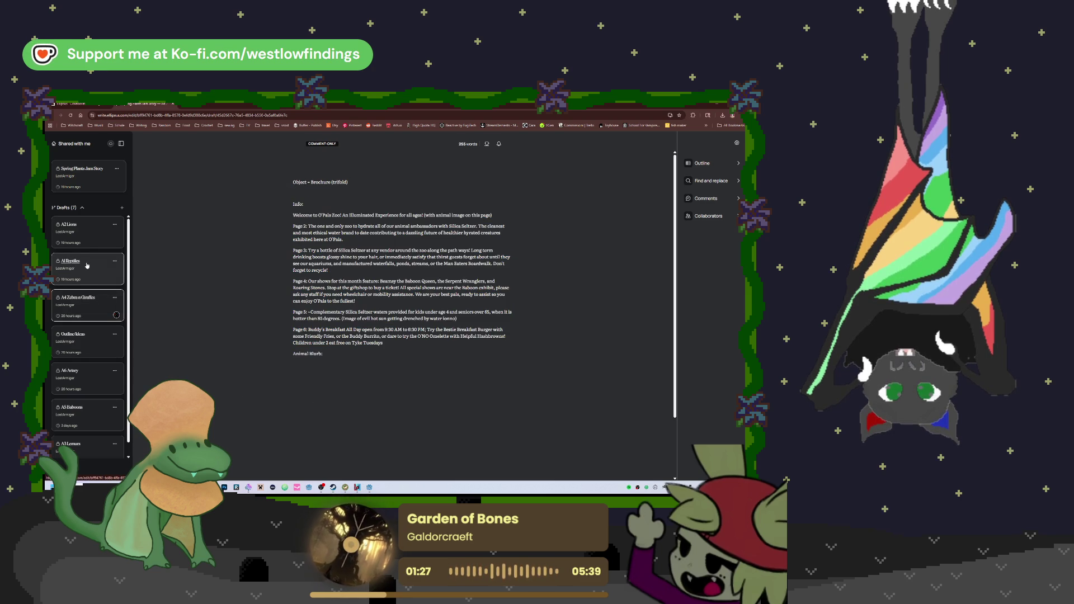
pyautogui.moveTo(293, 226); pyautogui.dragTo(306, 226)
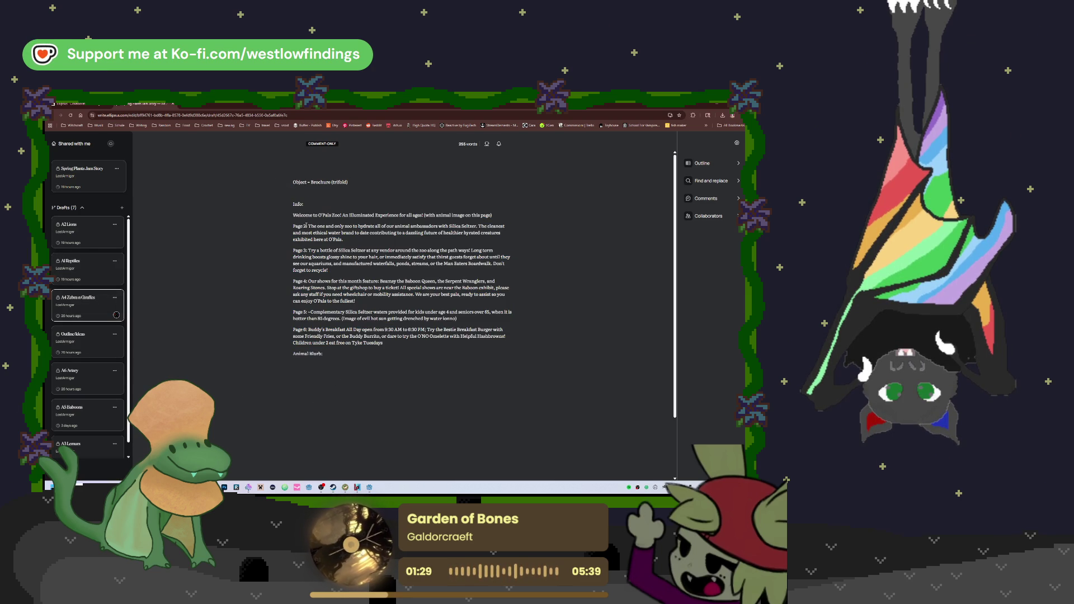
pyautogui.click(192, 307)
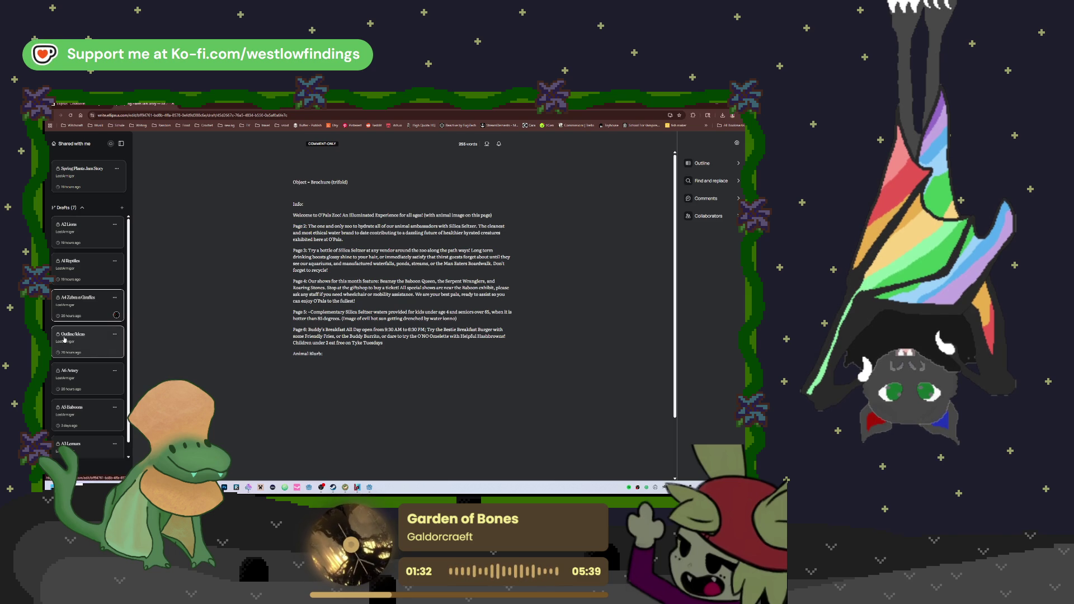
pyautogui.click(78, 264)
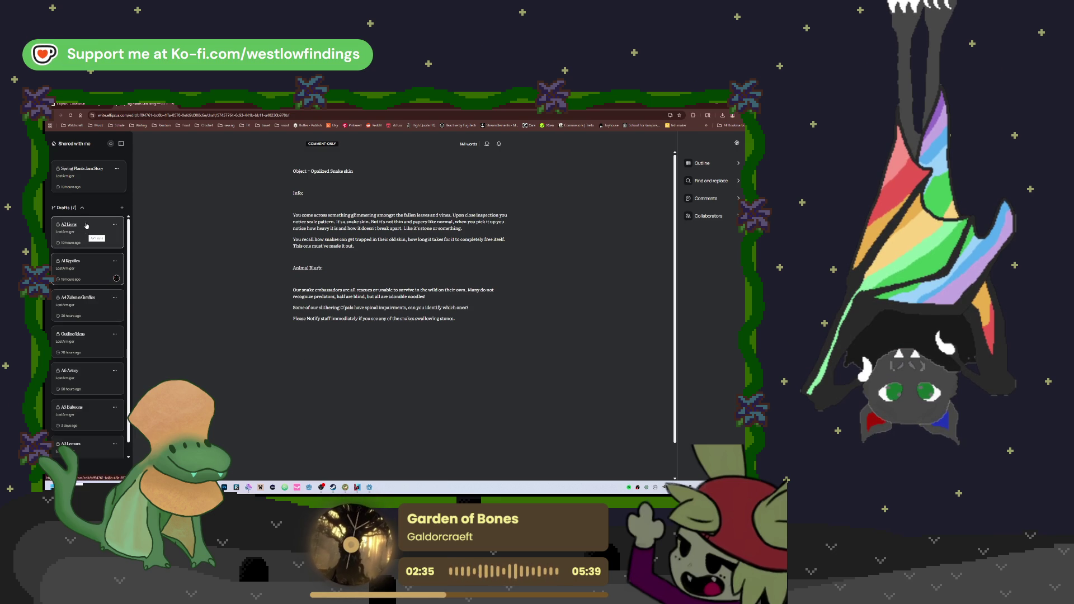
pyautogui.scroll(-1, 87, 372)
pyautogui.click(87, 363)
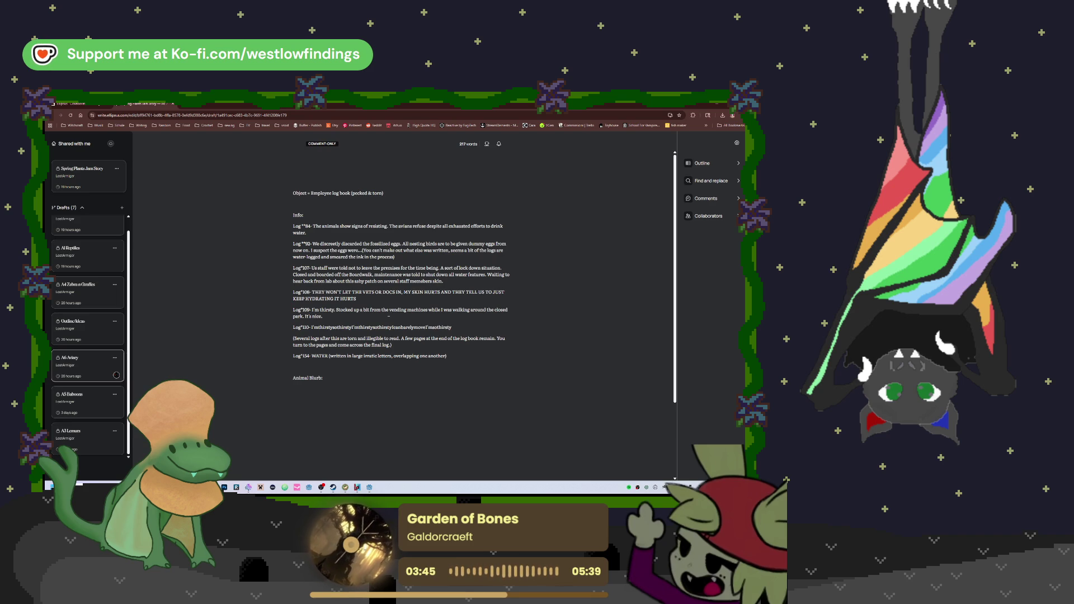
# Scroll through the A6 Aviary draft, close a stray empty tab, and start a fresh browser tab
pyautogui.scroll(-2, 388, 317)
pyautogui.scroll(2, 389, 318)
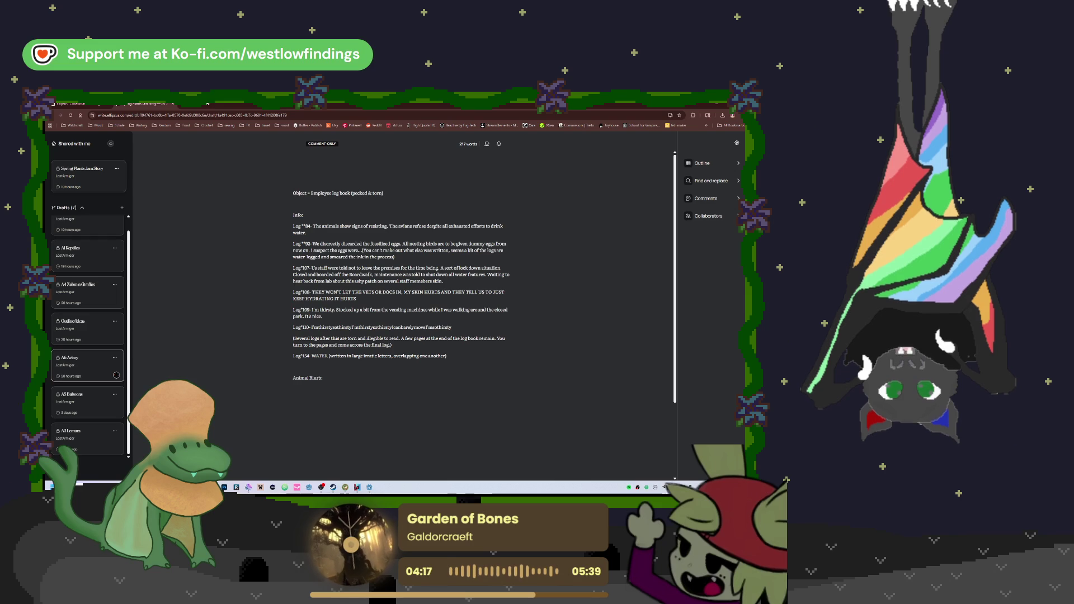
pyautogui.hotkey('ctrl', 't')
pyautogui.hotkey('ctrl', 'w')
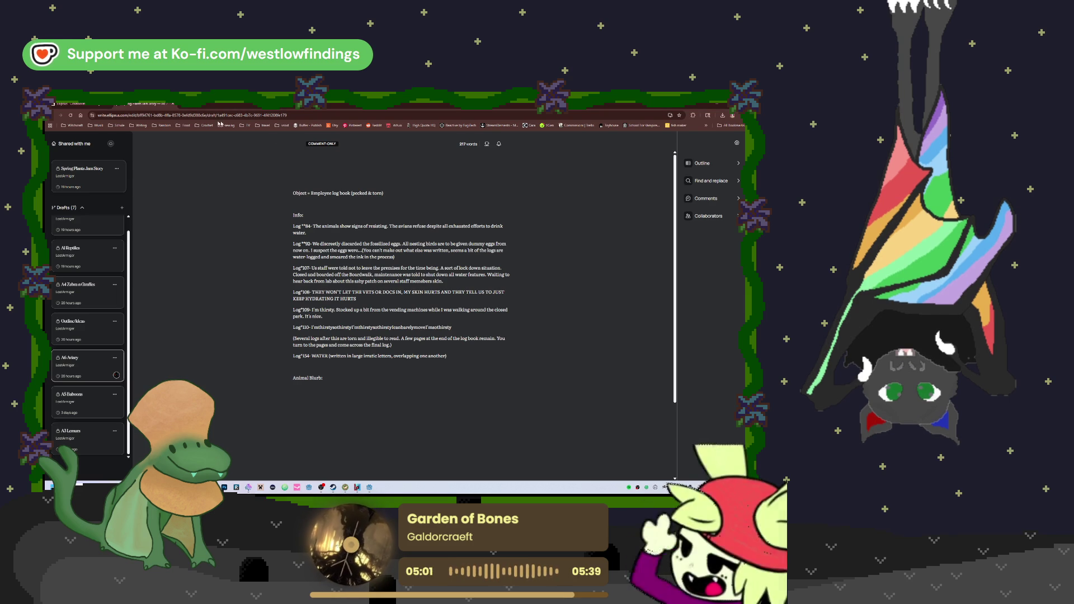
pyautogui.click(172, 105)
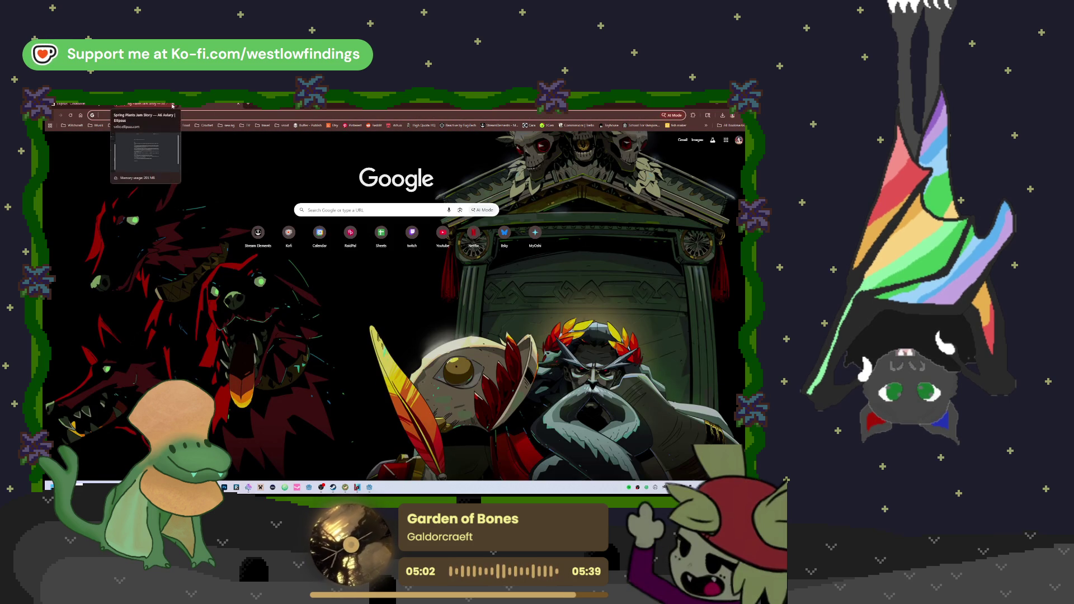
# Search Google for 'scorch trials sickness', expand the virus answer, and switch to Godot
pyautogui.write('scorch trials sickness')
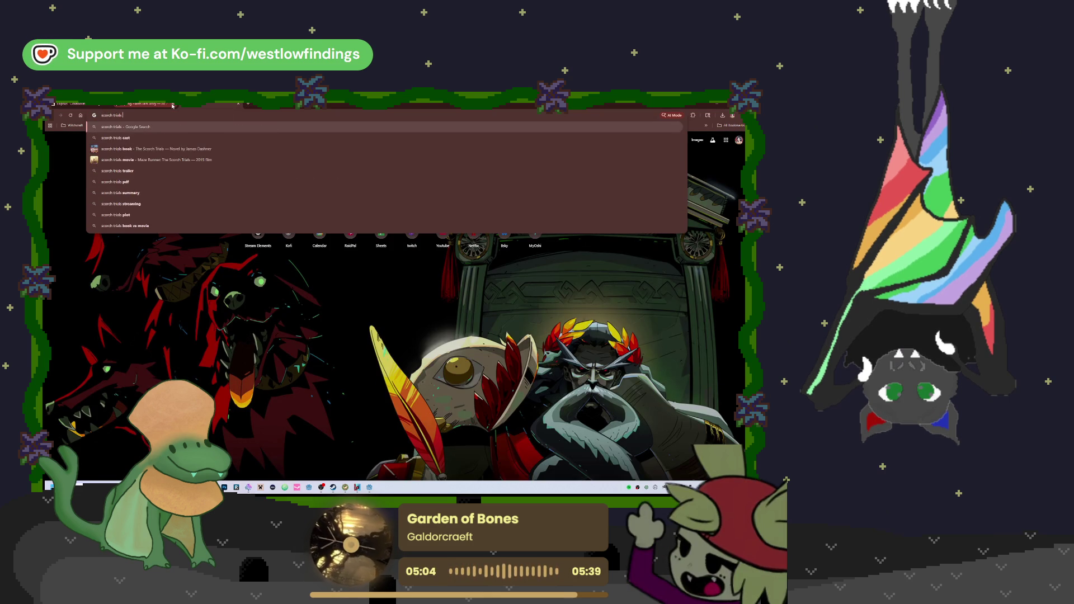
pyautogui.press('Return')
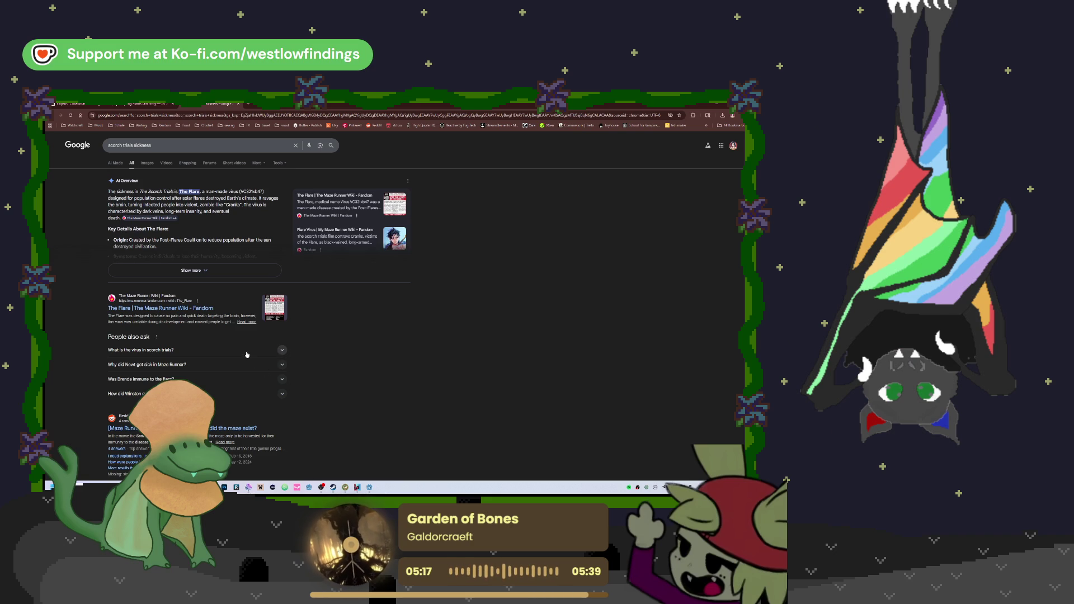
pyautogui.click(266, 353)
pyautogui.hotkey('alt', 'Tab')
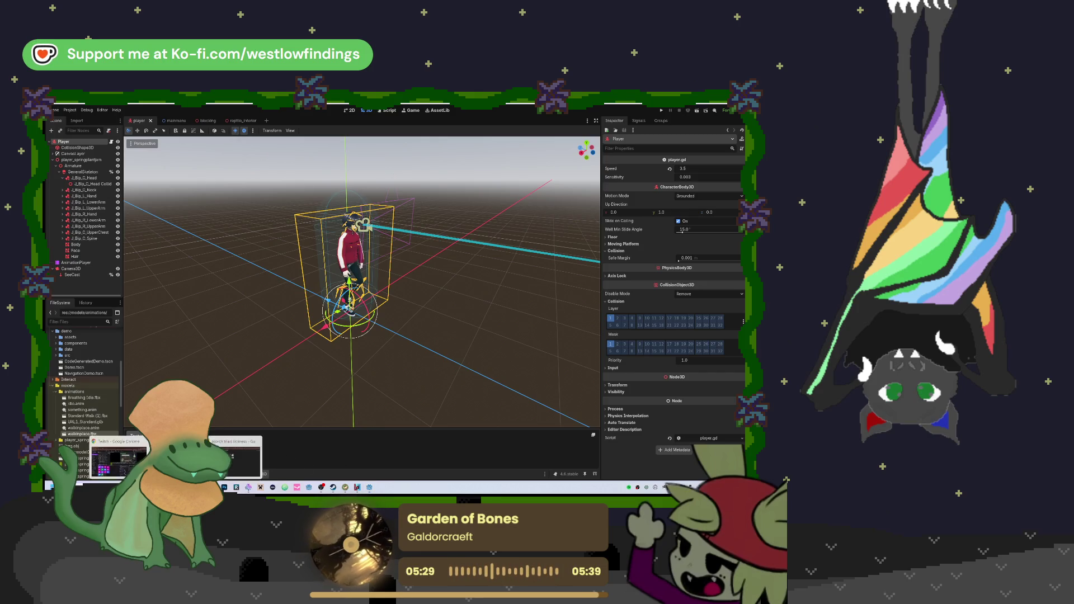
# Switch back to Chrome and return to the Ellipsus Employee log book tab
pyautogui.hotkey('alt', 'Tab')
pyautogui.hotkey('ctrl', 'shift', 'Tab')
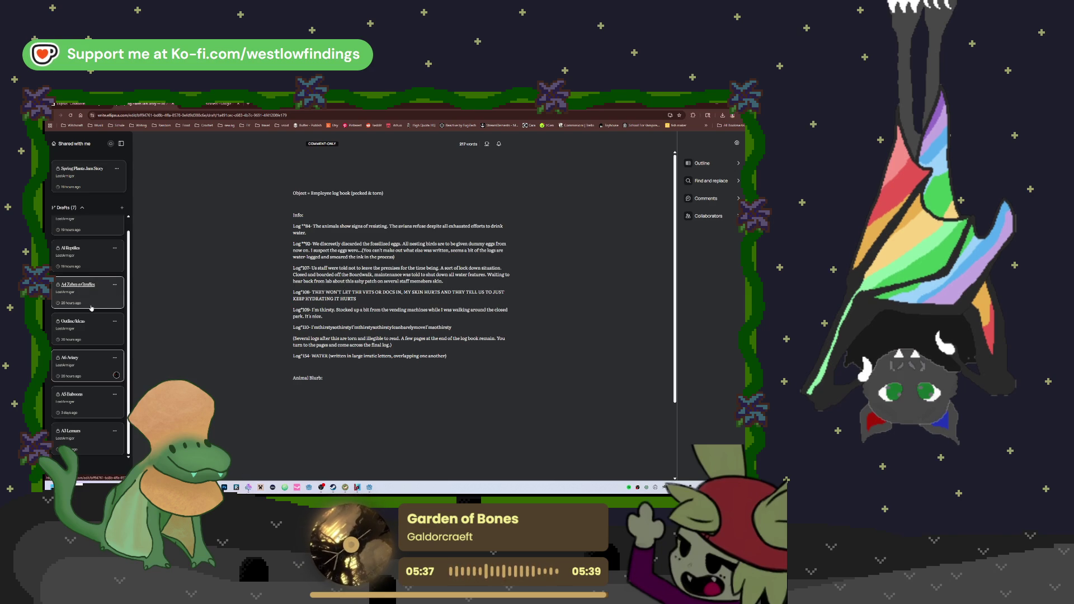
pyautogui.click(84, 256)
pyautogui.click(78, 229)
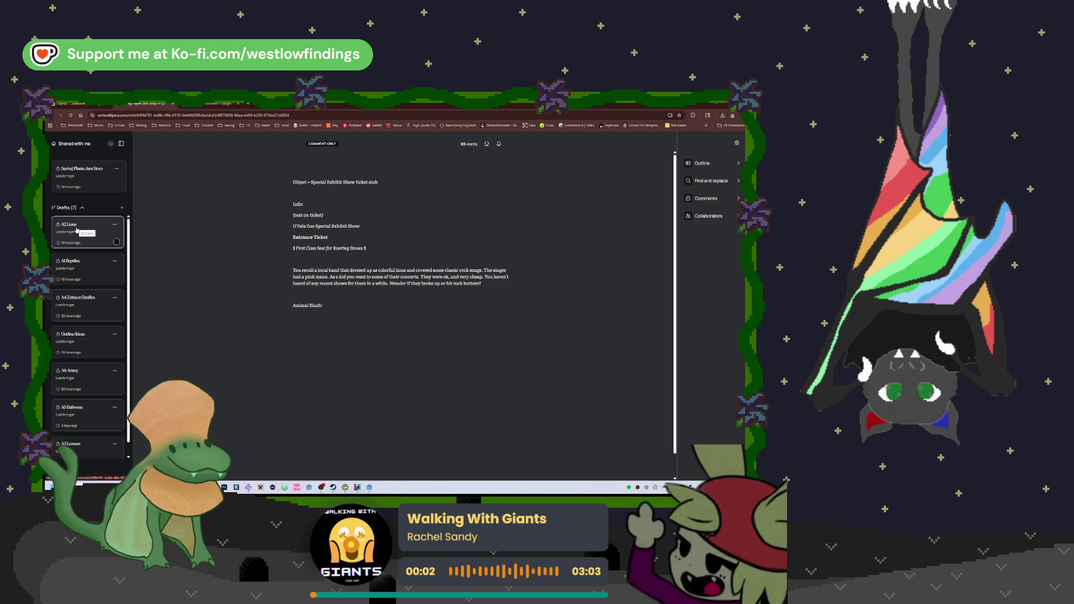
pyautogui.click(79, 183)
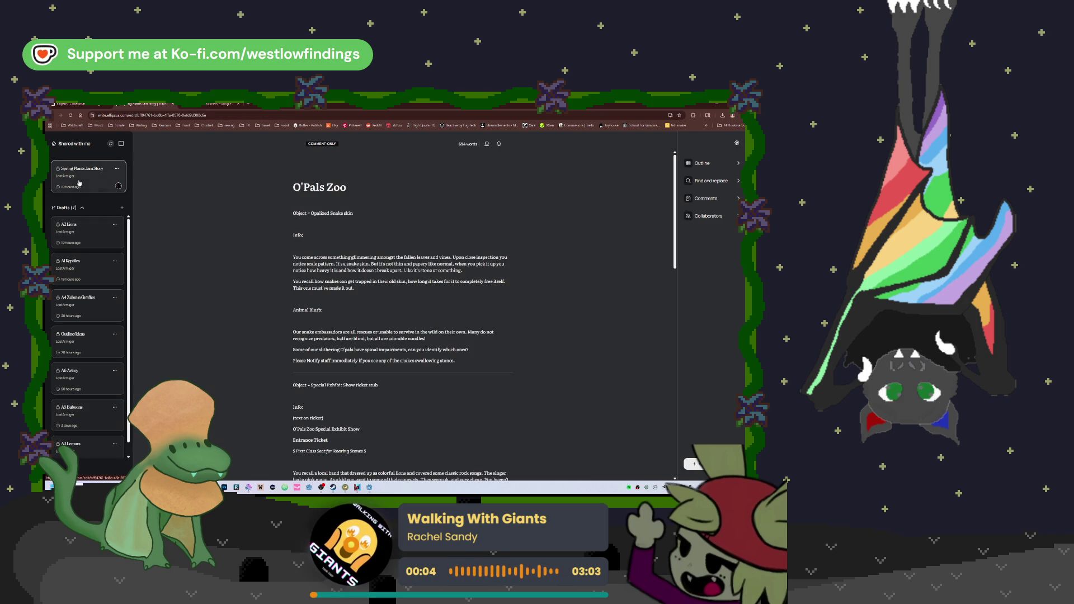
pyautogui.scroll(-2, 225, 344)
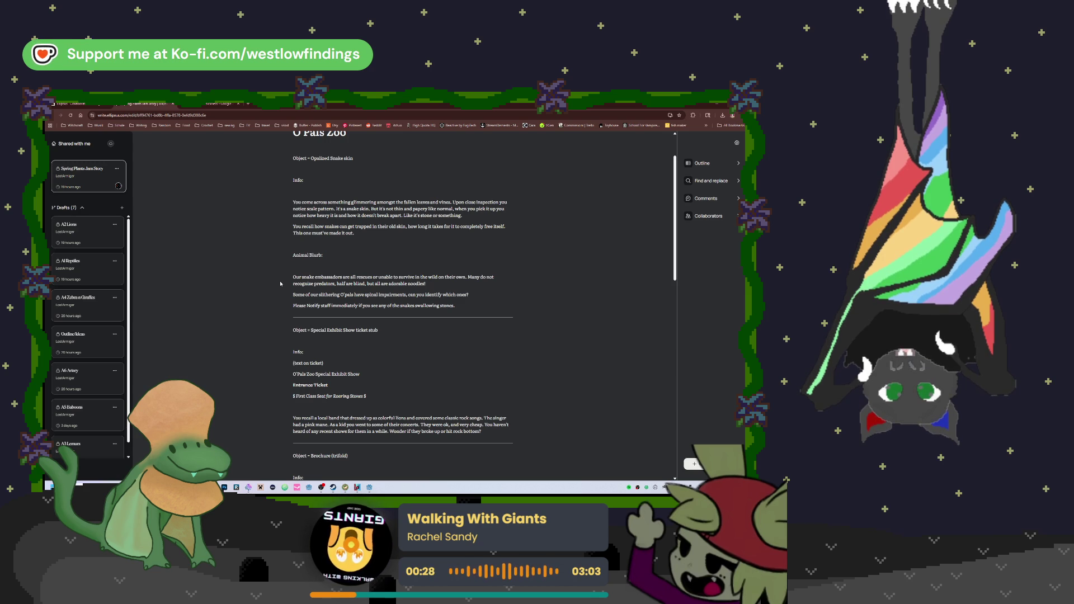
pyautogui.scroll(-1, 283, 285)
pyautogui.scroll(-5, 282, 284)
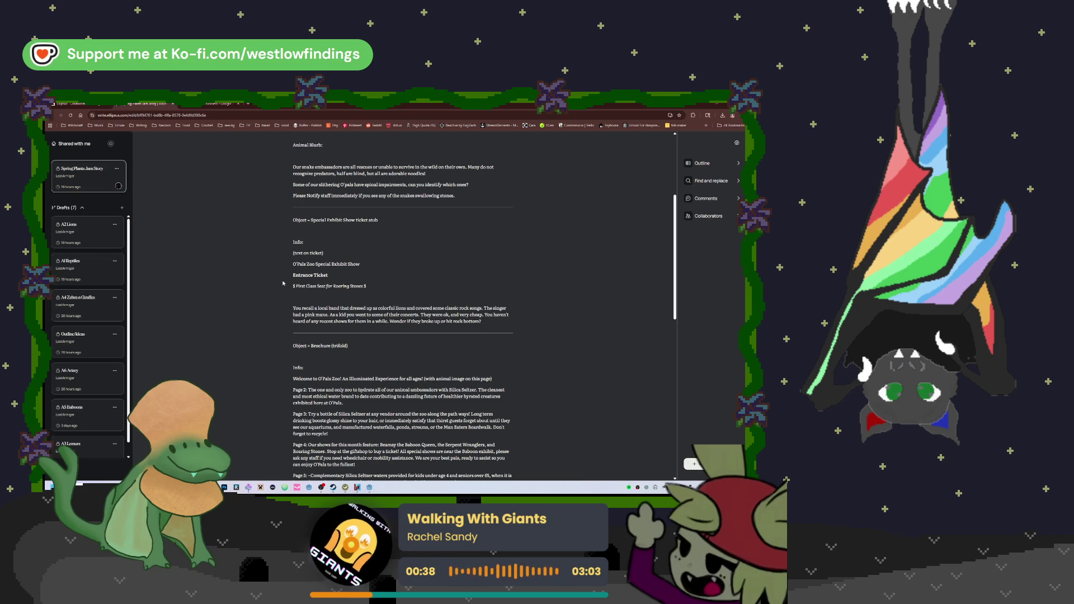
pyautogui.scroll(1, 283, 283)
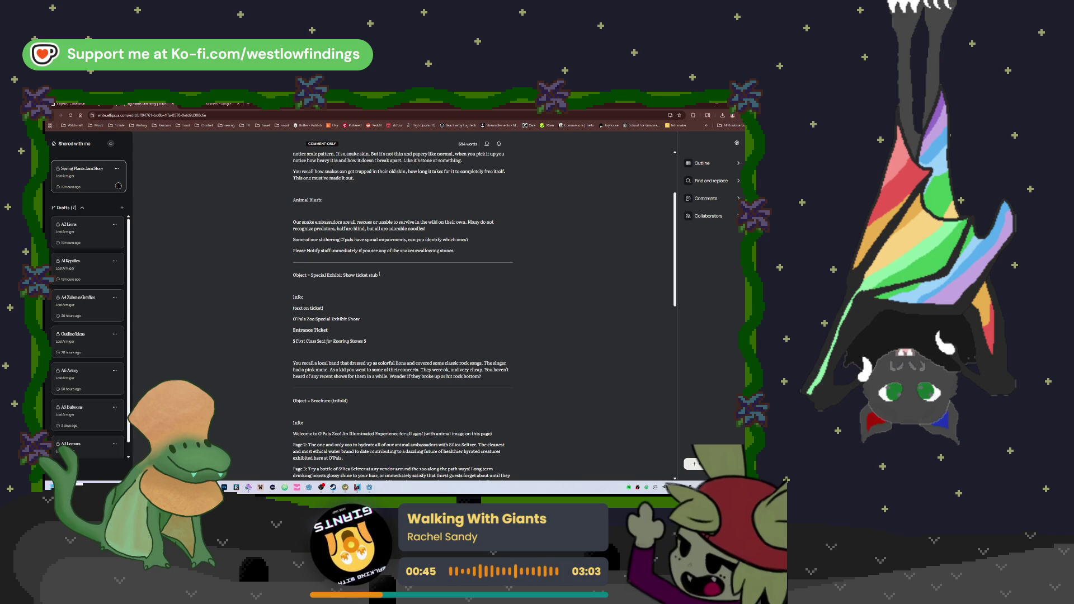
# Highlight the Special Exhibit Show and First Class Seat ticket stub lines, then deselect them
pyautogui.moveTo(310, 275); pyautogui.dragTo(378, 275)
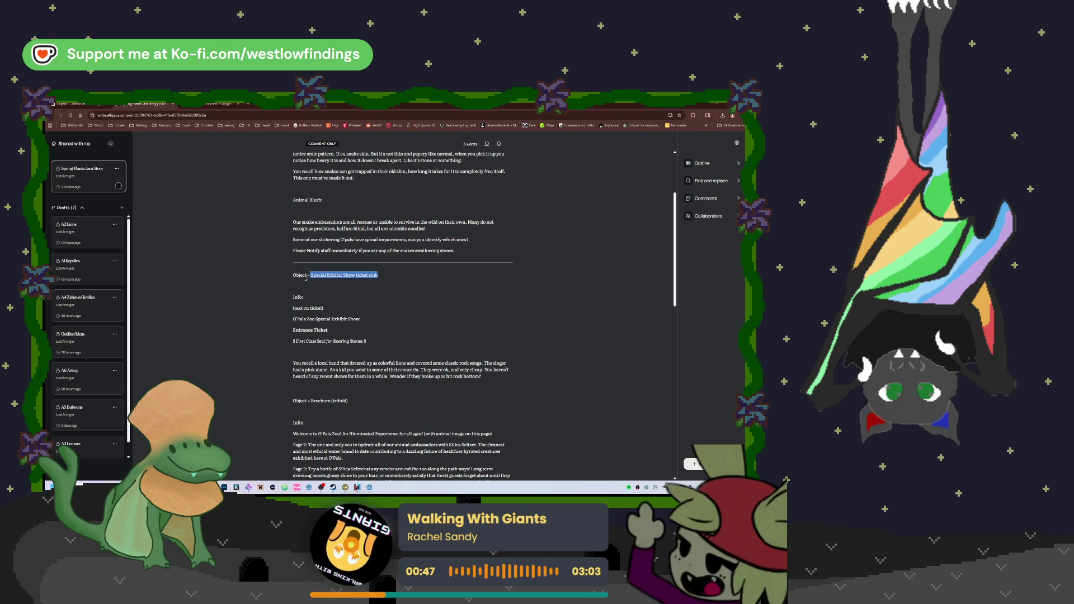
pyautogui.moveTo(292, 341); pyautogui.dragTo(371, 338)
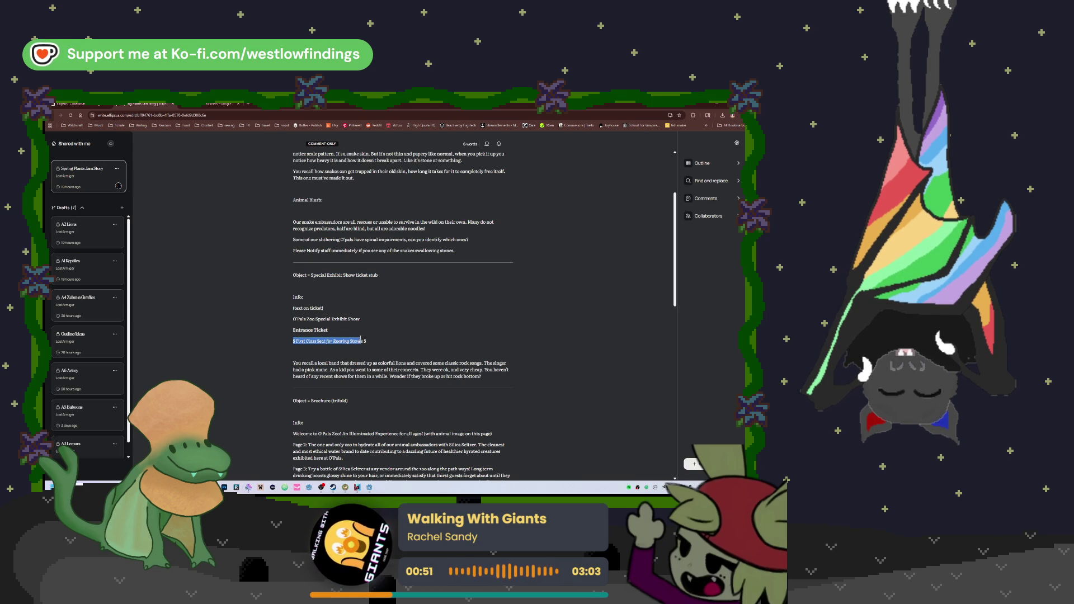
pyautogui.click(393, 349)
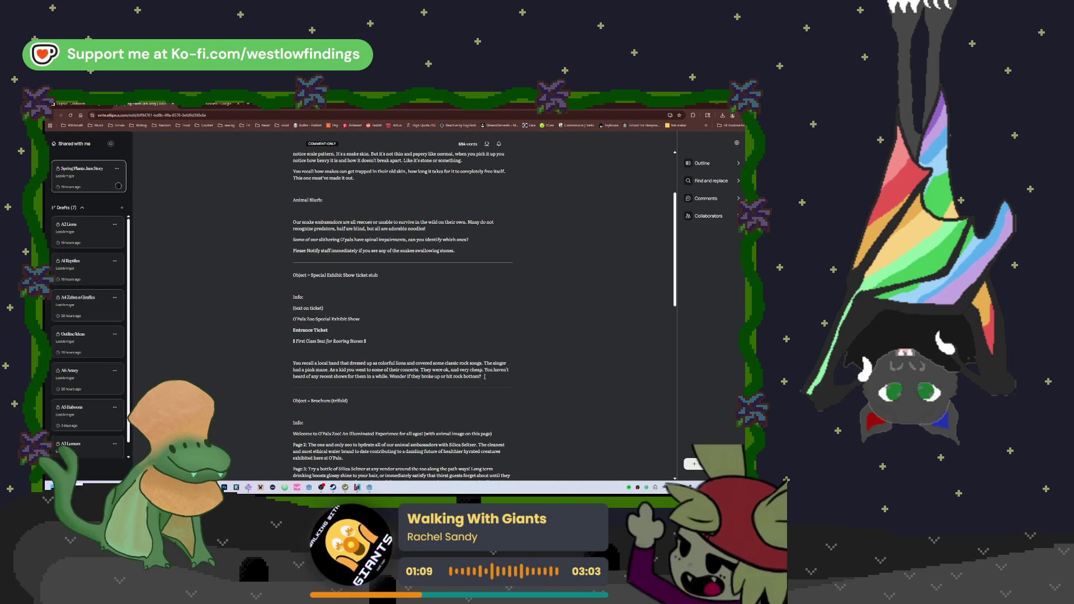
# Scroll down to the Employee log book entries, then return to the scorch trials search results
pyautogui.scroll(-3, 432, 363)
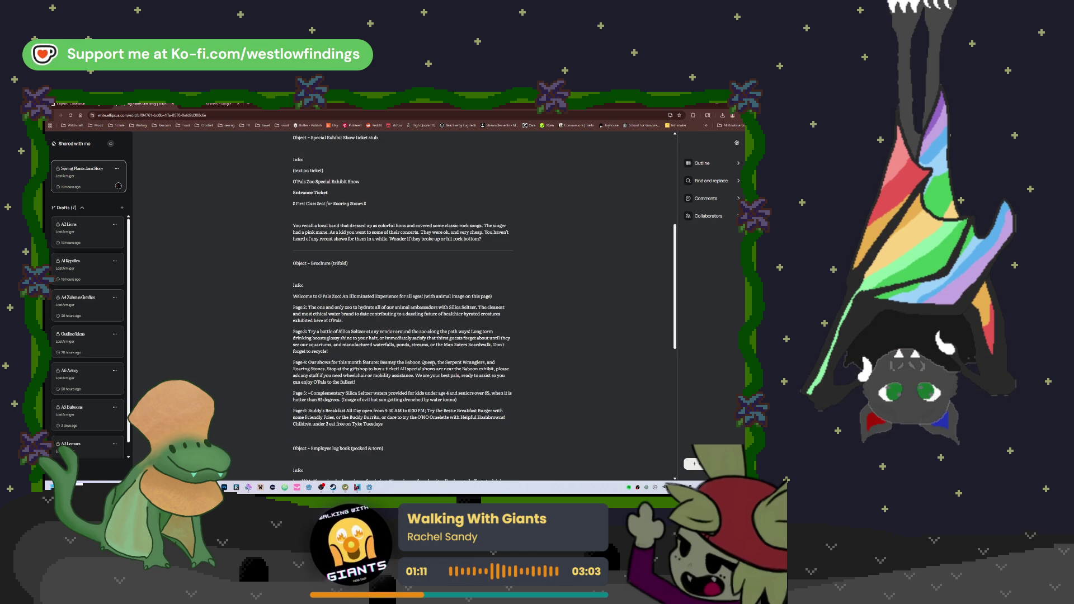
pyautogui.scroll(-1, 432, 363)
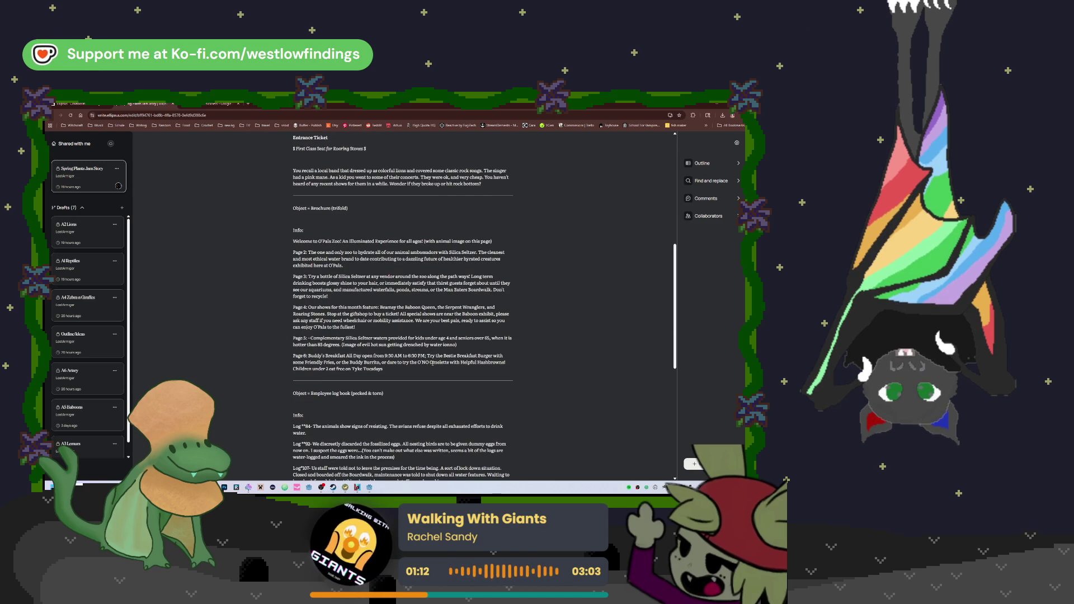
pyautogui.scroll(-5, 432, 363)
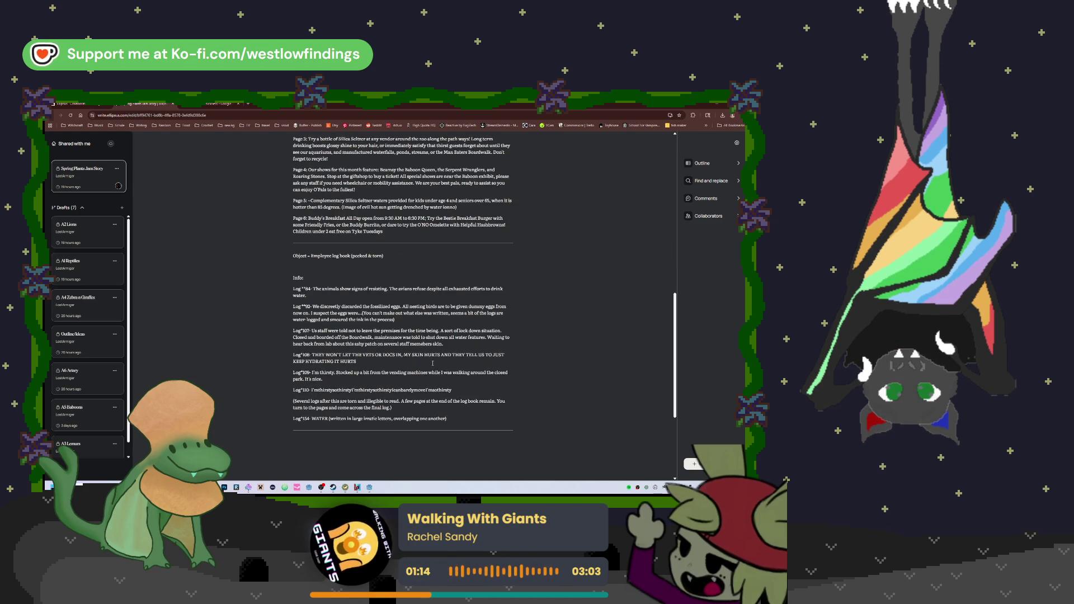
pyautogui.scroll(10, 432, 363)
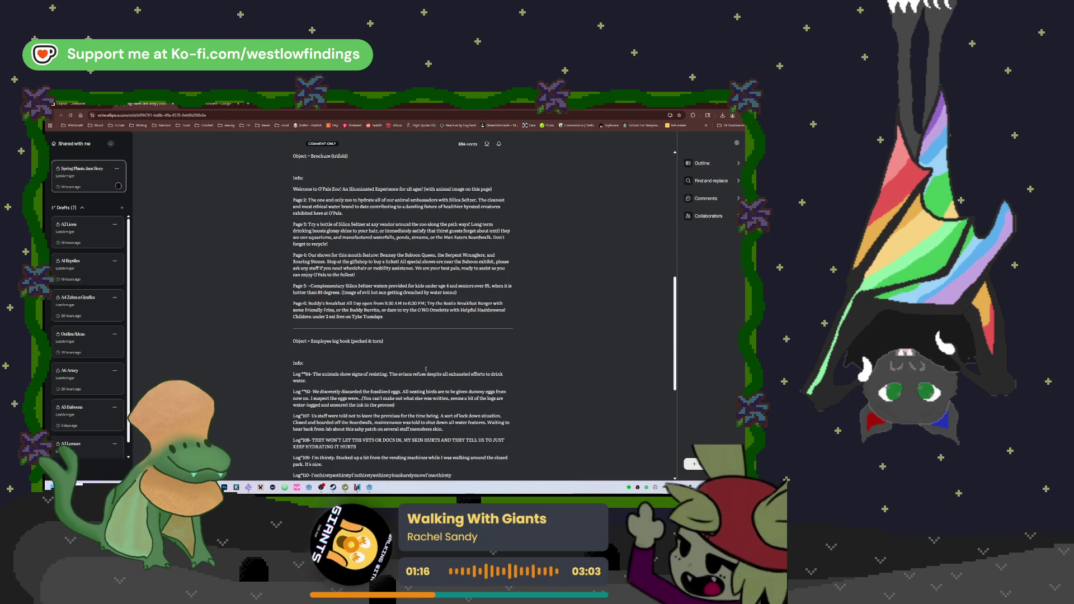
pyautogui.scroll(-8, 400, 365)
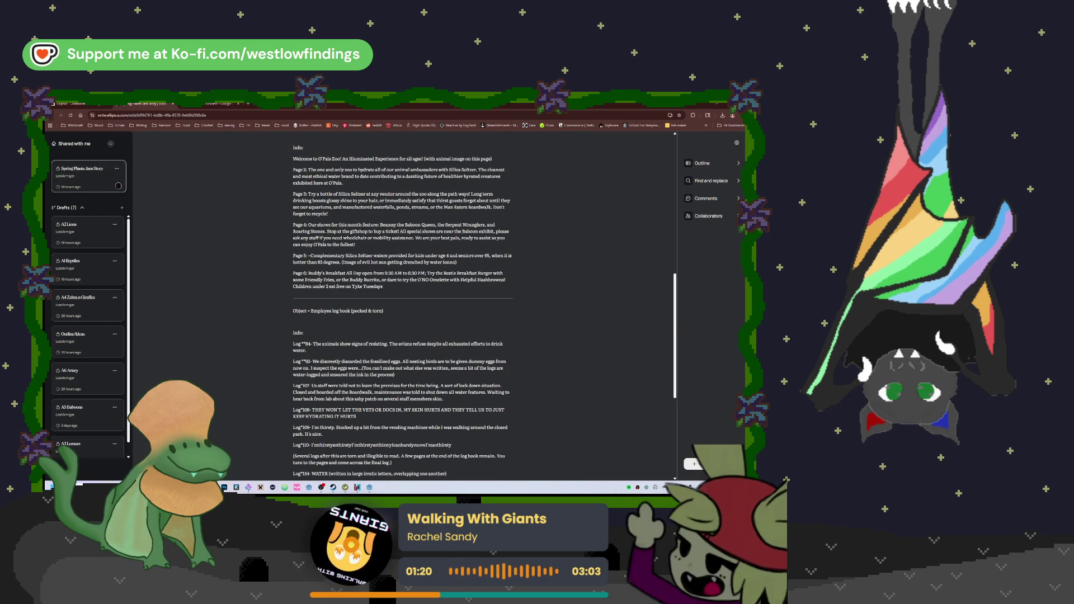
pyautogui.click(235, 104)
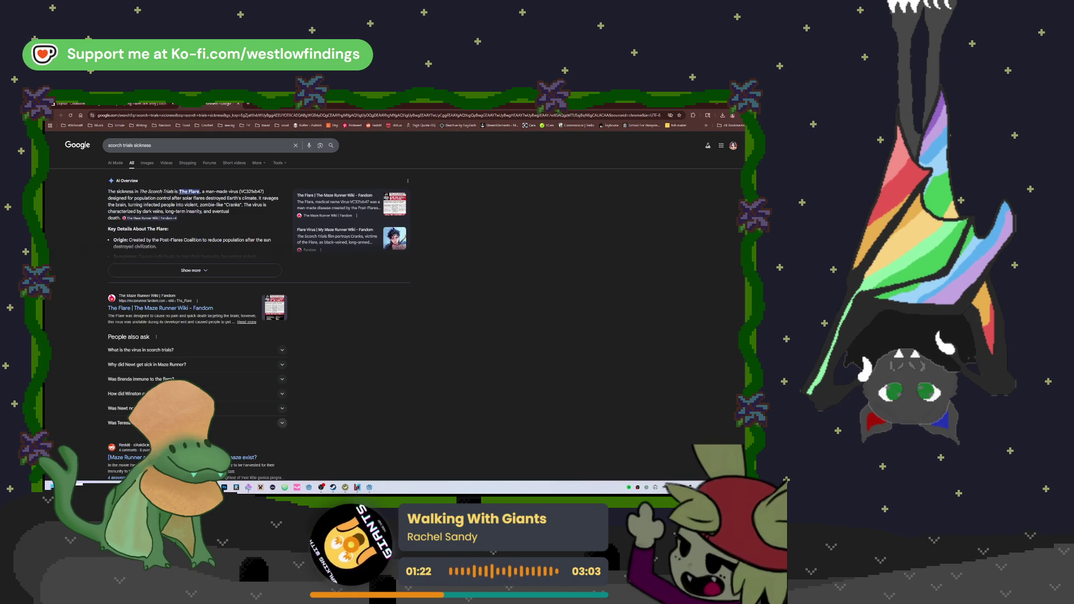
pyautogui.hotkey('alt', 'Tab')
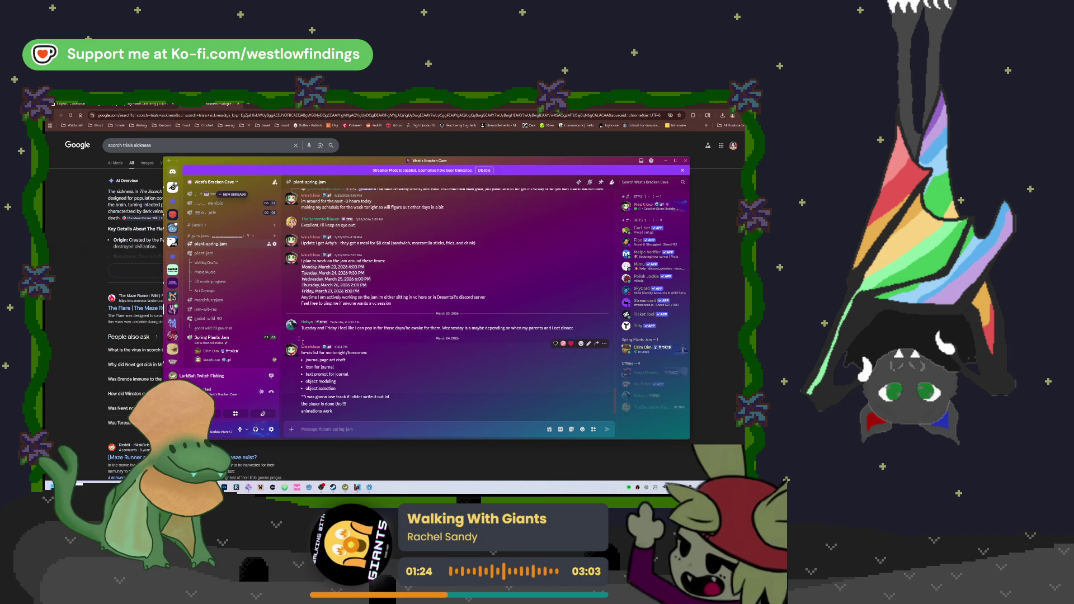
pyautogui.click(206, 262)
pyautogui.write('@lost')
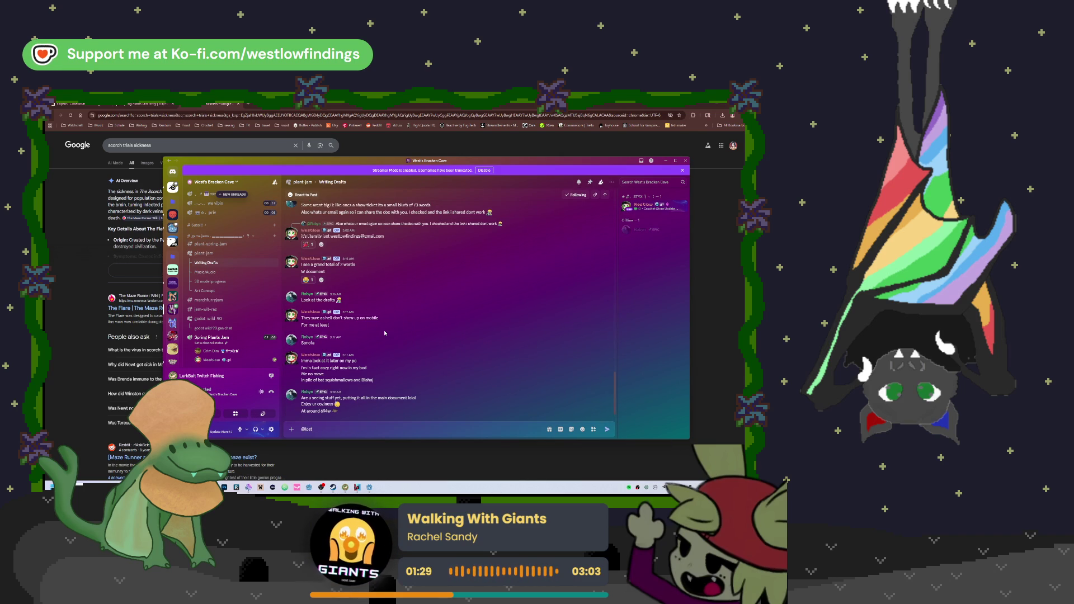
pyautogui.press('BackSpace')
pyautogui.press('BackSpace')
pyautogui.press('BackSpace')
pyautogui.write('rob')
pyautogui.press('Tab')
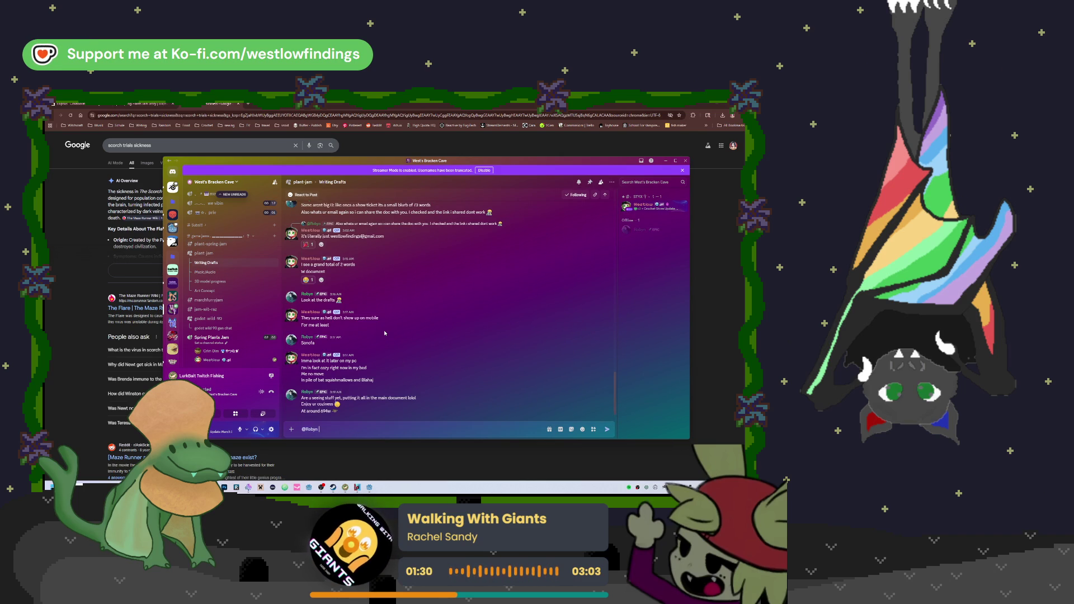
pyautogui.write('jus')
pyautogui.press('BackSpace')
pyautogui.write('just')
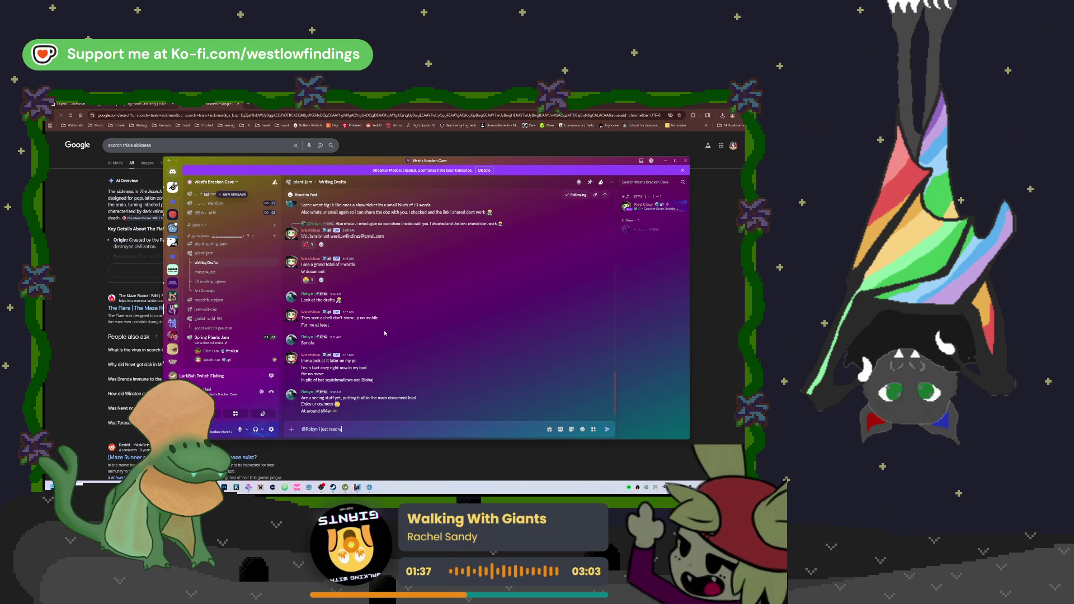
pyautogui.write('e doc on my opc')
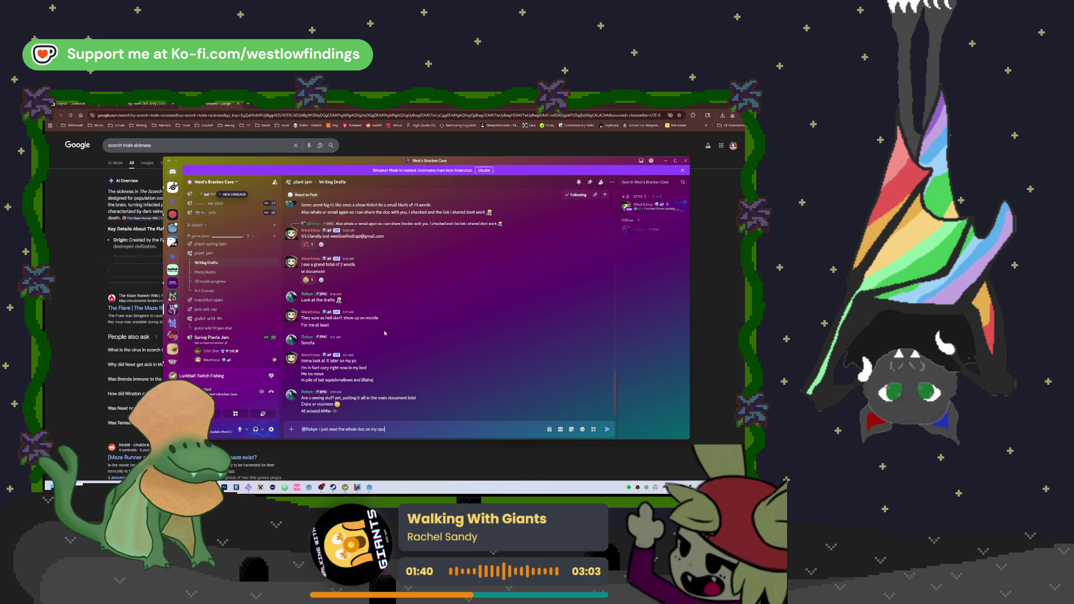
pyautogui.write(' - i am')
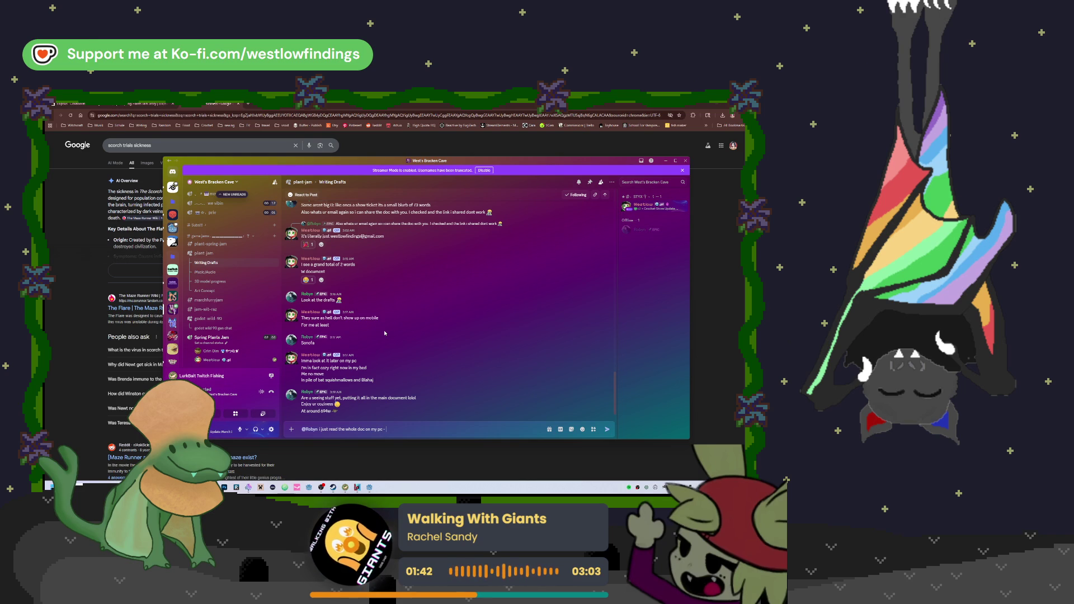
pyautogui.write(' IN LOVE with what you g')
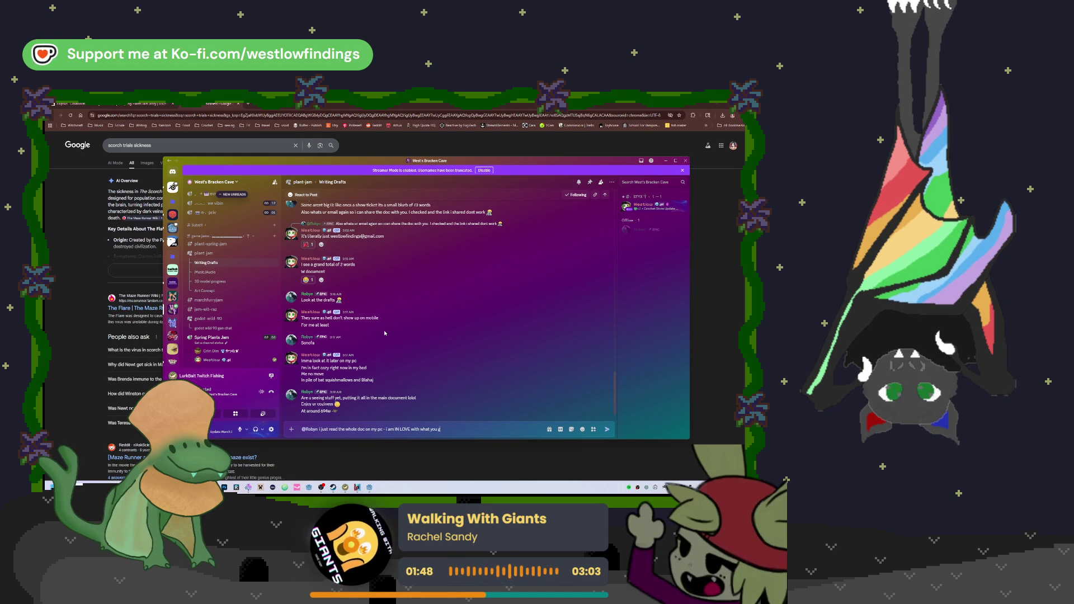
pyautogui.write('ere right no')
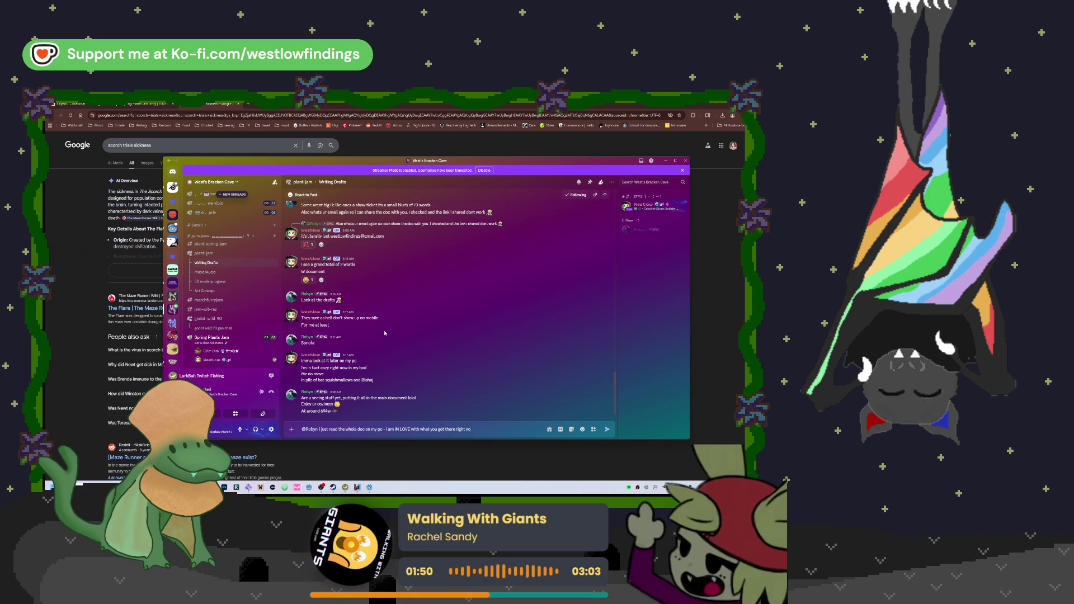
pyautogui.write('w')
pyautogui.press('Return')
# Send a follow-up suggesting The Flare from the Maze Runner series as the logbook sickness
pyautogui.write('my thoughts ran to t')
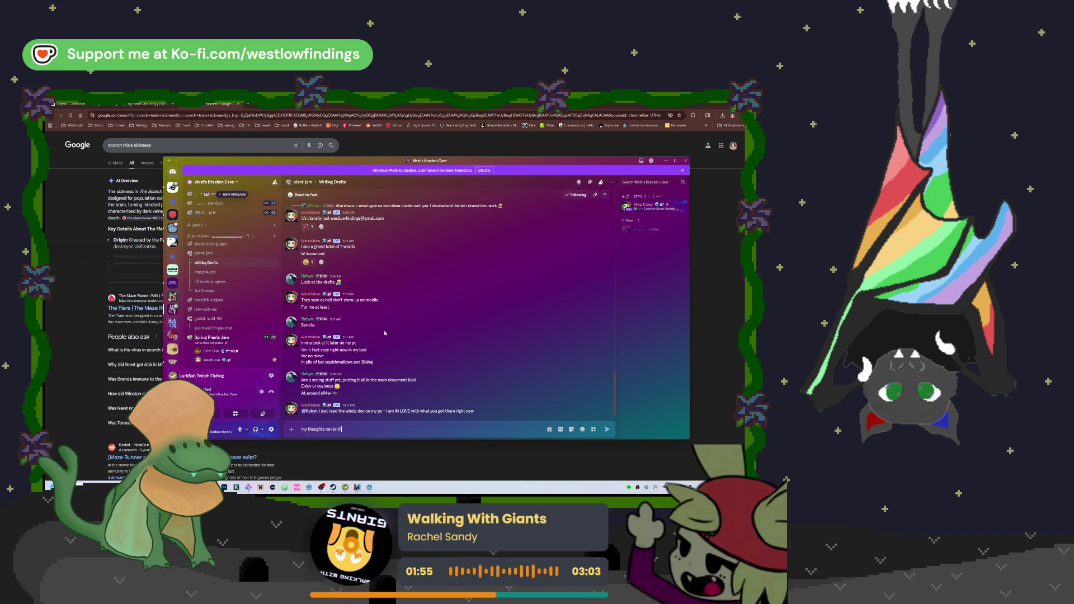
pyautogui.write('h')
pyautogui.write('he Flare fro')
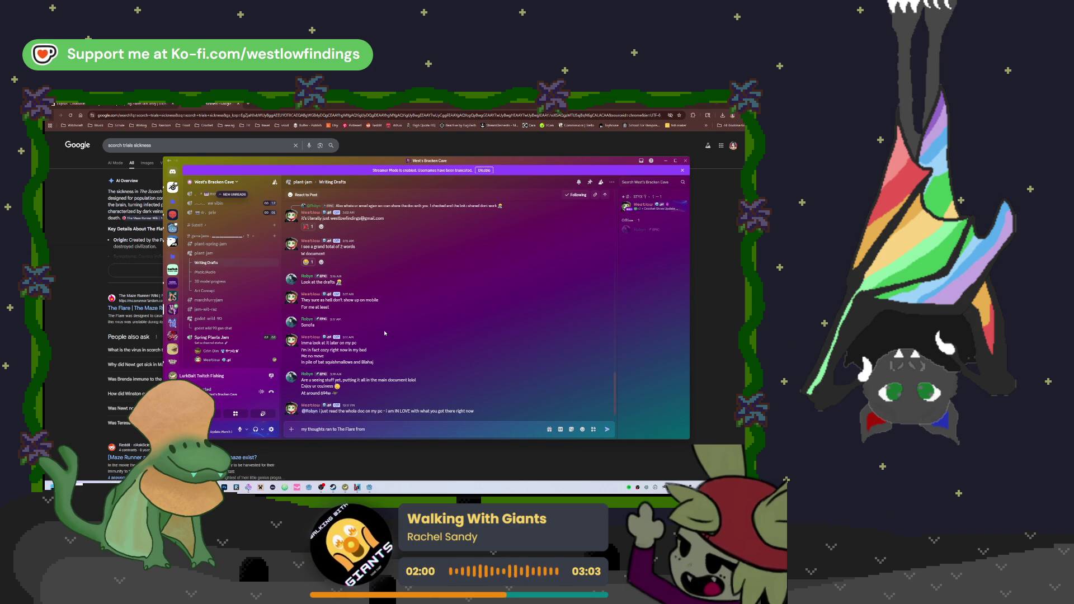
pyautogui.write(' maz')
pyautogui.write('unner series')
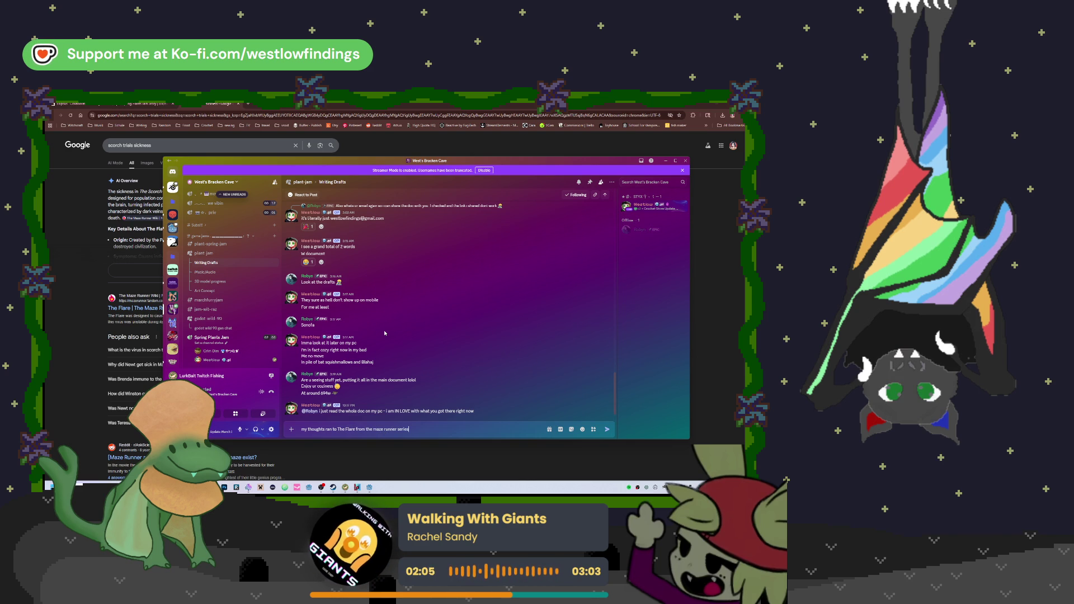
pyautogui.write('gf s')
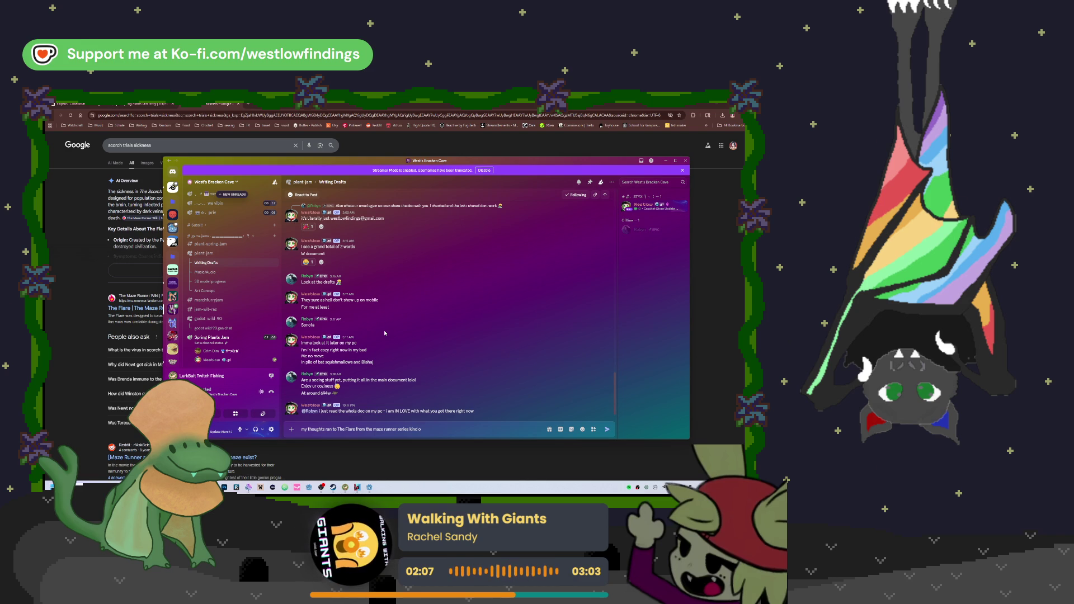
pyautogui.write('f sickness for the logboo')
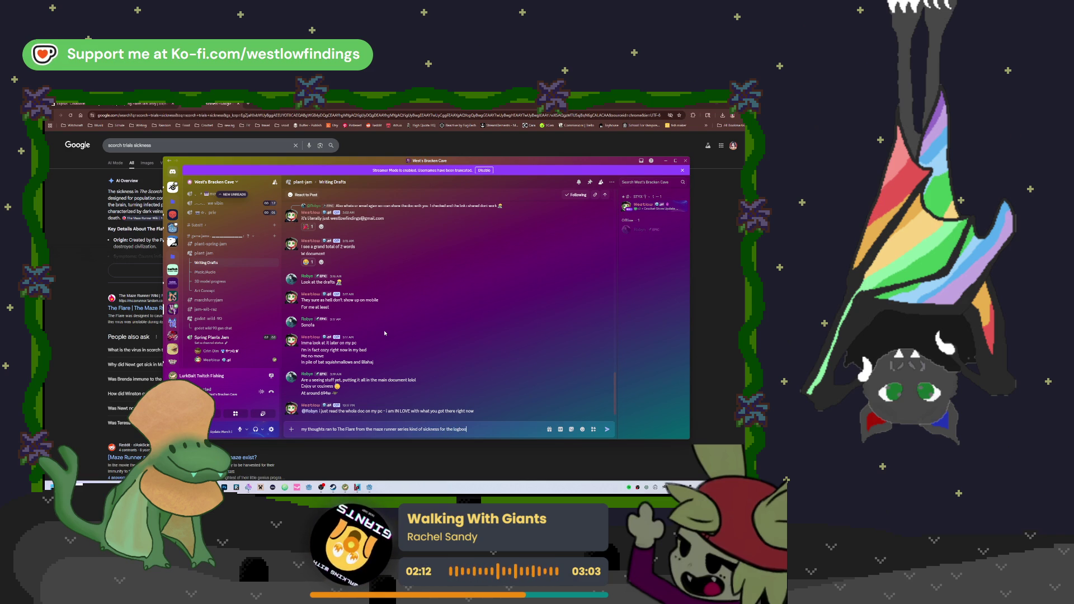
pyautogui.write('section')
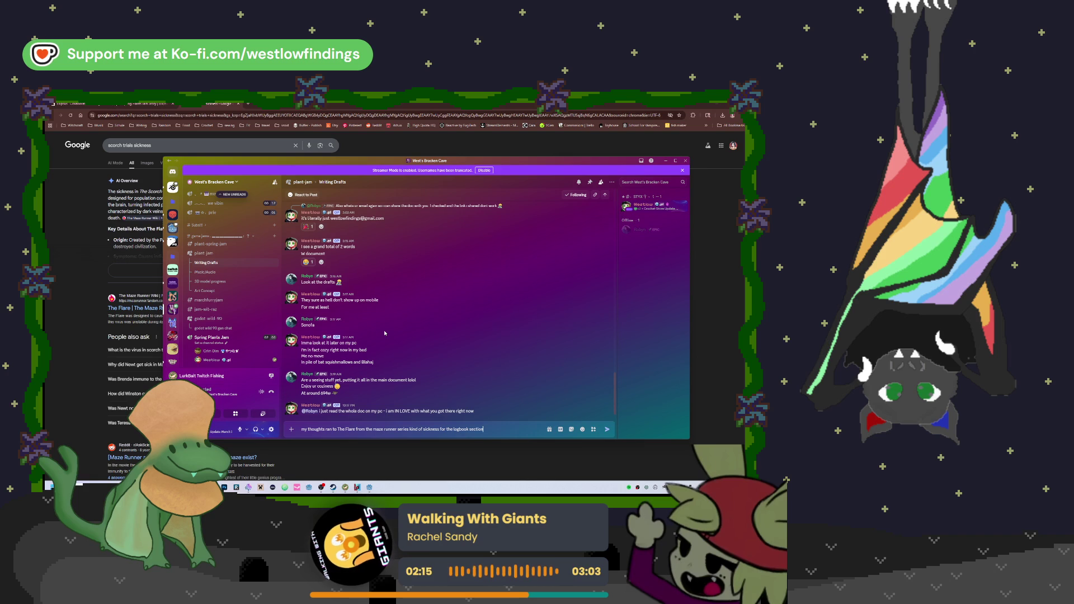
pyautogui.press('Return')
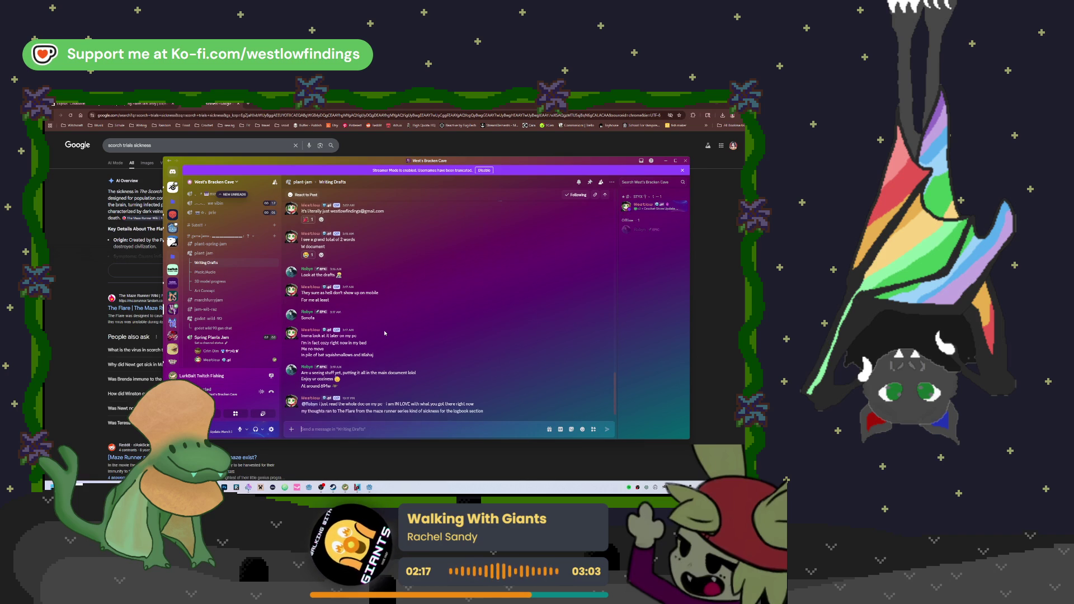
# Browse the bluesky channel and open the plant-jam forum channel
pyautogui.scroll(5, 235, 196)
pyautogui.click(235, 198)
pyautogui.scroll(-5, 246, 274)
pyautogui.scroll(-5, 246, 274)
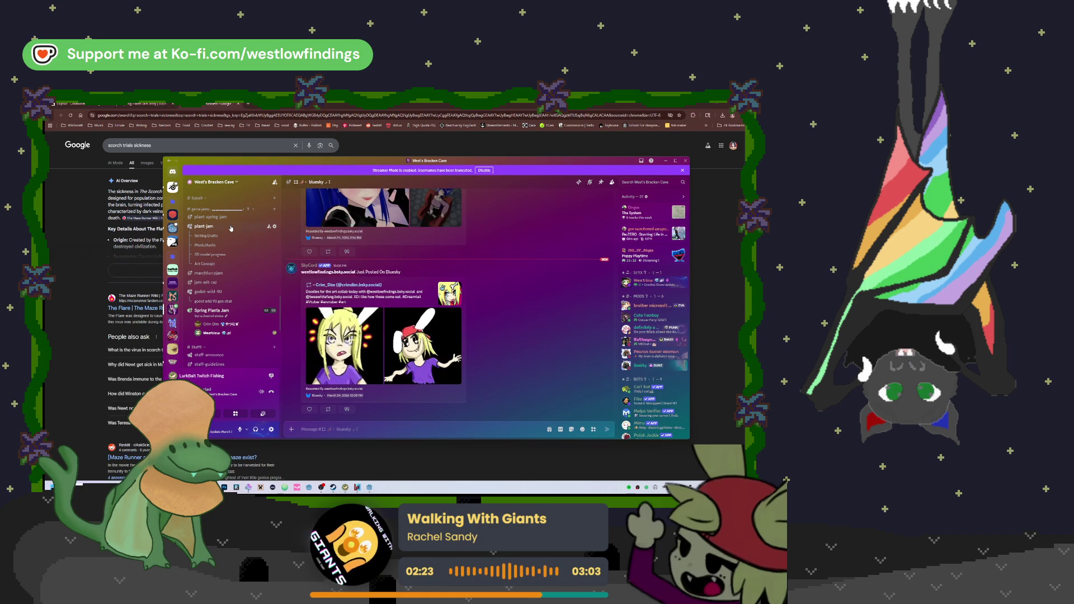
pyautogui.click(204, 226)
# View the Writing Drafts, 3D model progress and Music/Audio posts, ending on #plant-spring-jam
pyautogui.moveTo(273, 316)
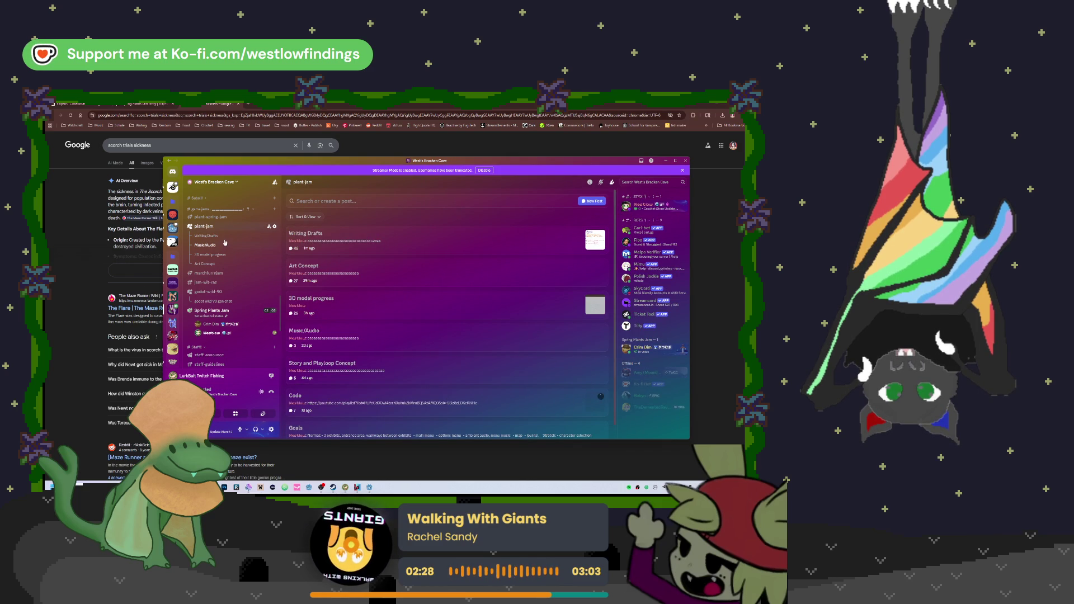
pyautogui.click(207, 236)
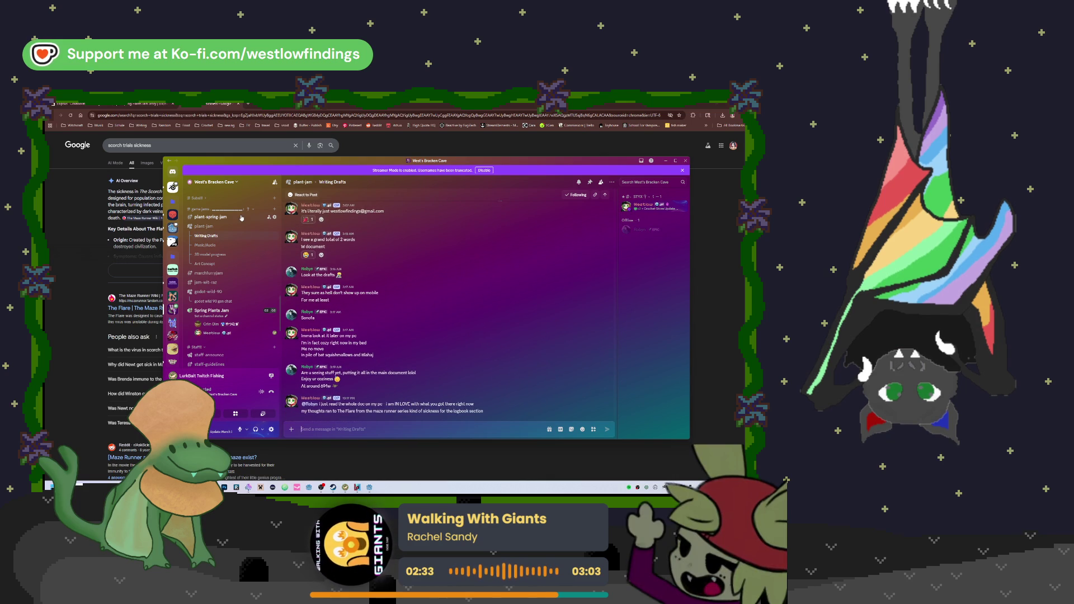
pyautogui.click(242, 217)
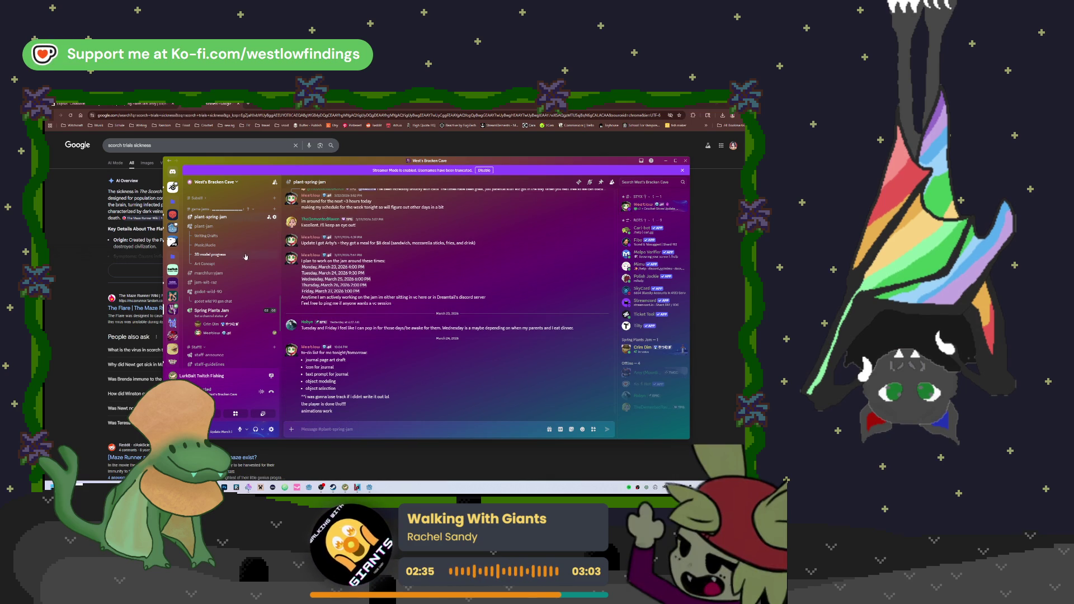
pyautogui.click(245, 255)
pyautogui.click(239, 246)
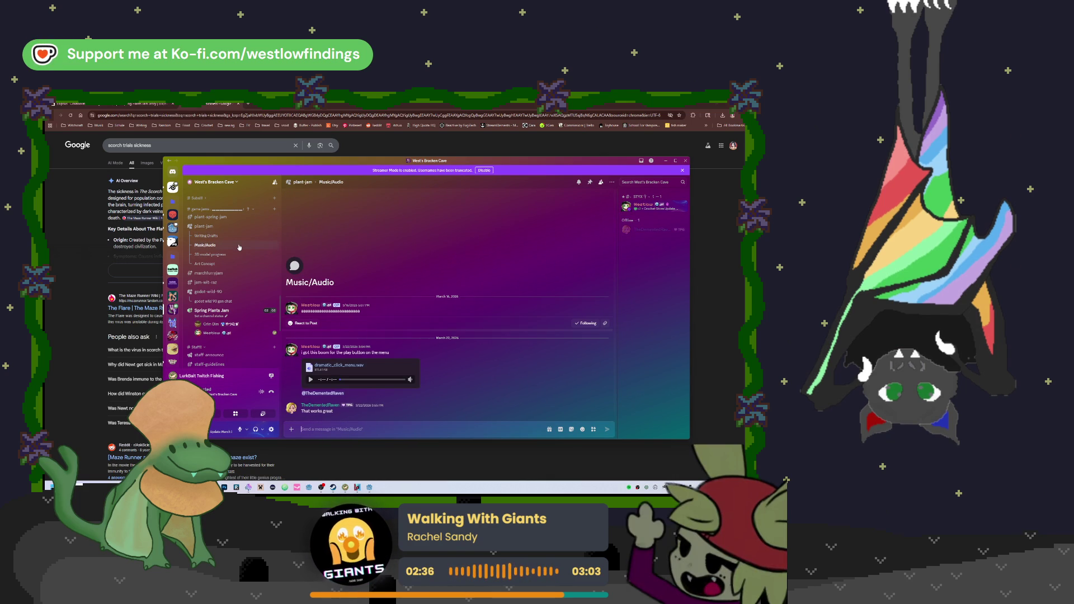
pyautogui.click(235, 218)
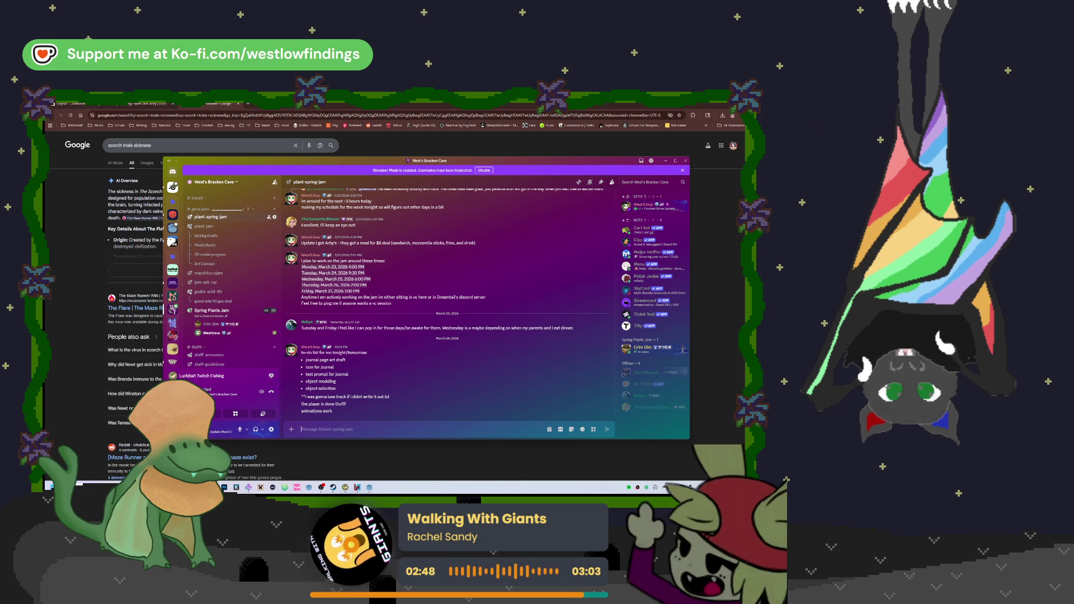
# Open the Maze Runner wiki article on The Flare from the search results and read through it
pyautogui.click(74, 204)
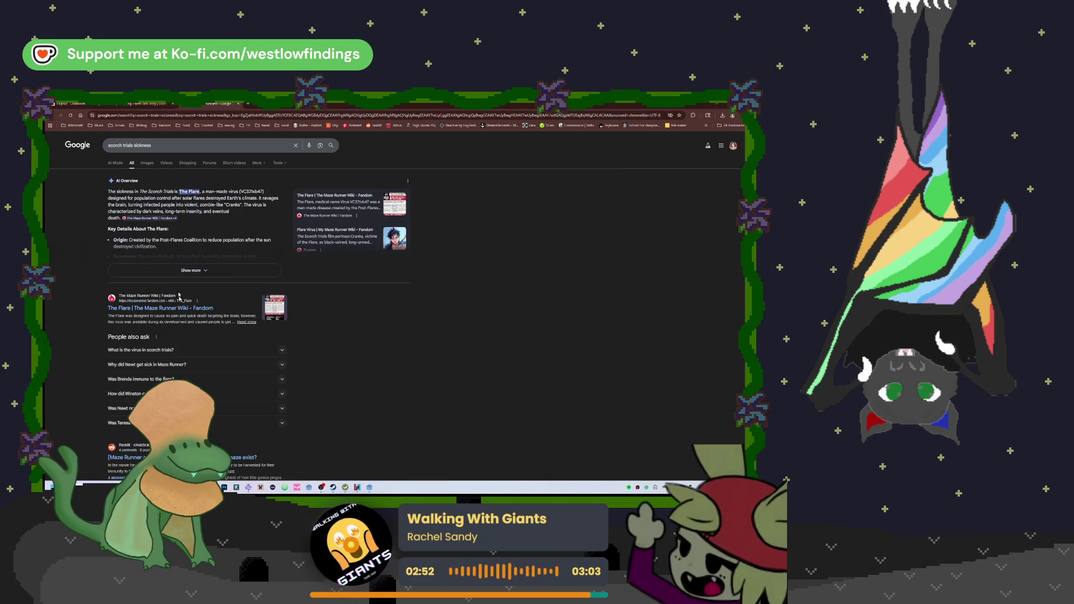
pyautogui.click(161, 309)
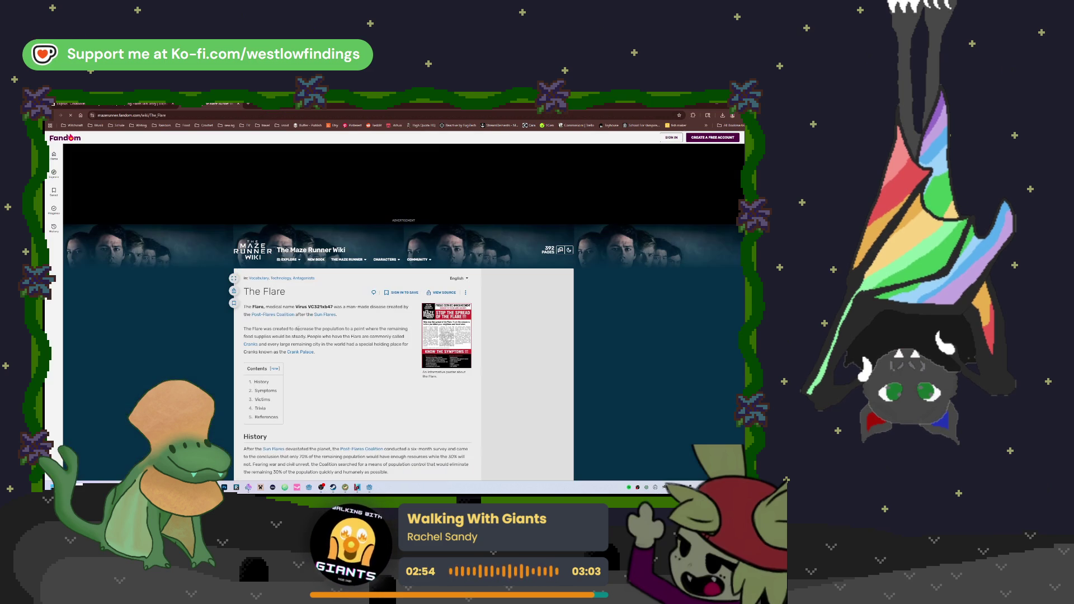
pyautogui.scroll(-3, 391, 336)
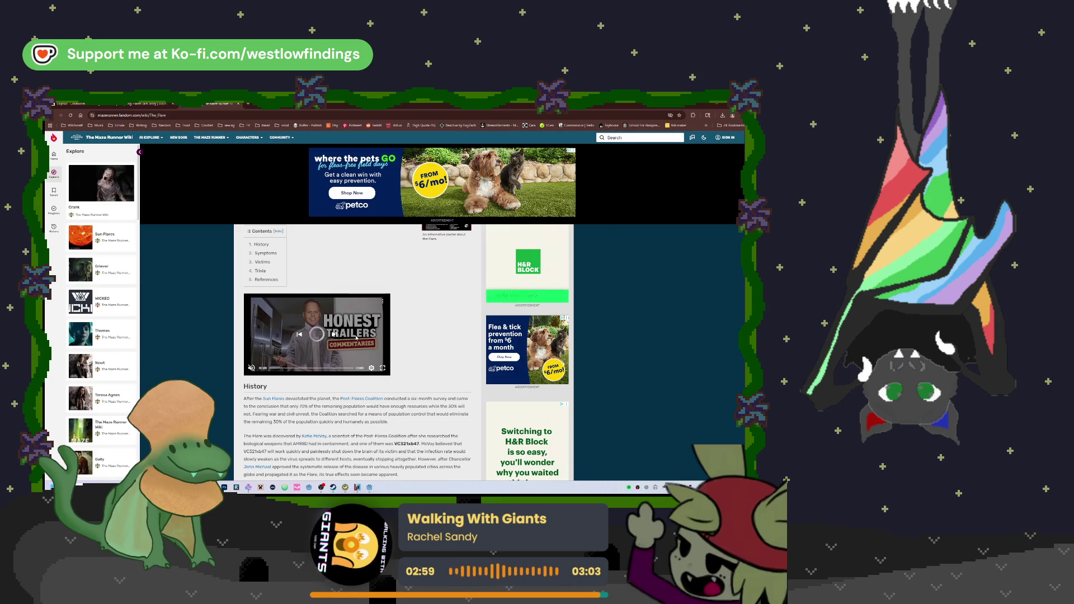
pyautogui.scroll(-2, 357, 341)
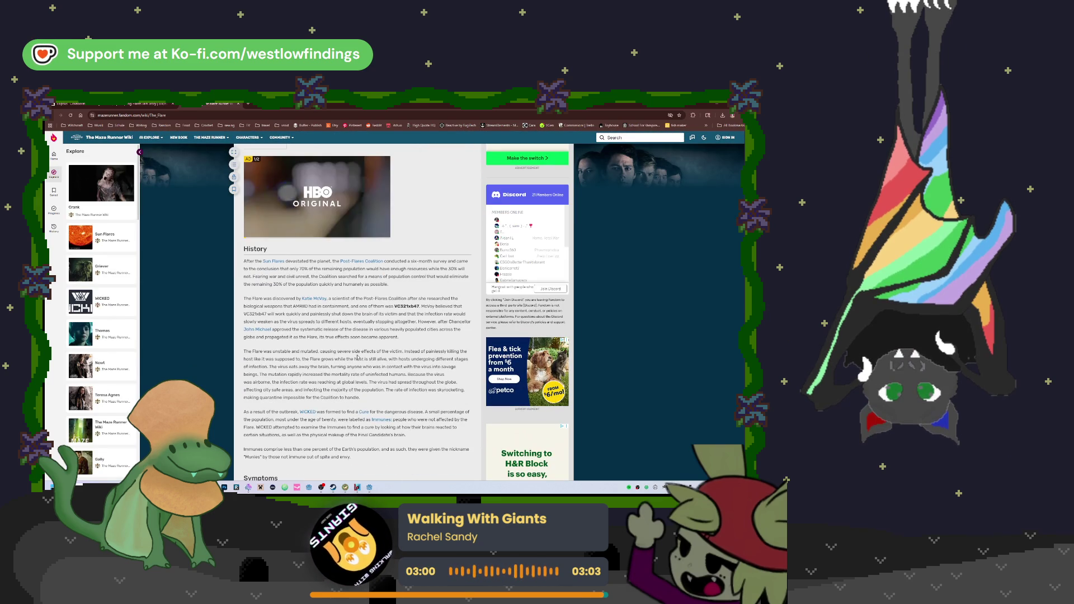
pyautogui.scroll(-5, 364, 352)
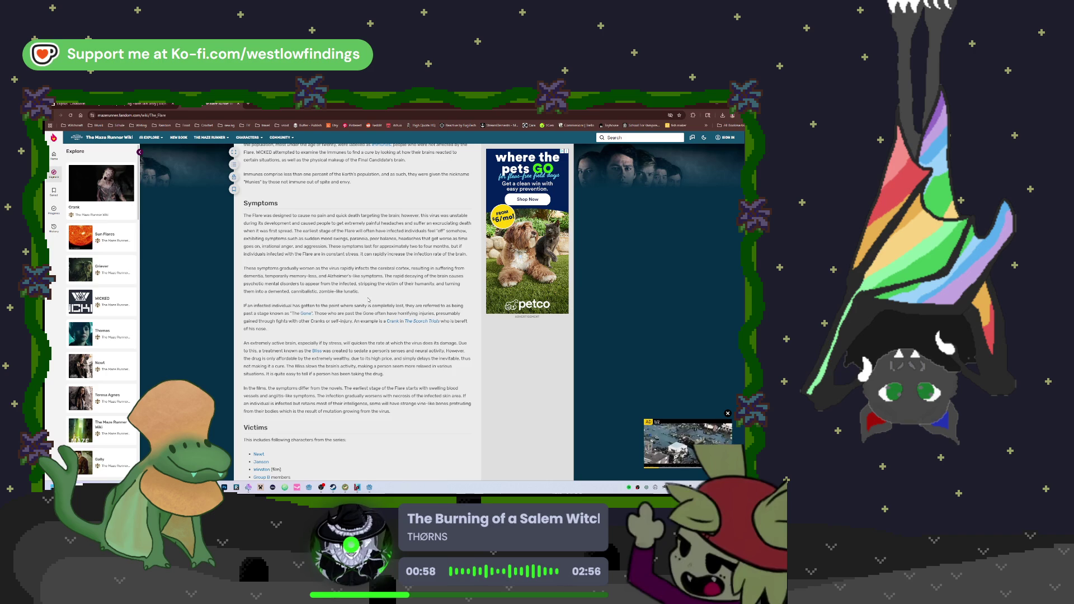
pyautogui.scroll(-2, 368, 300)
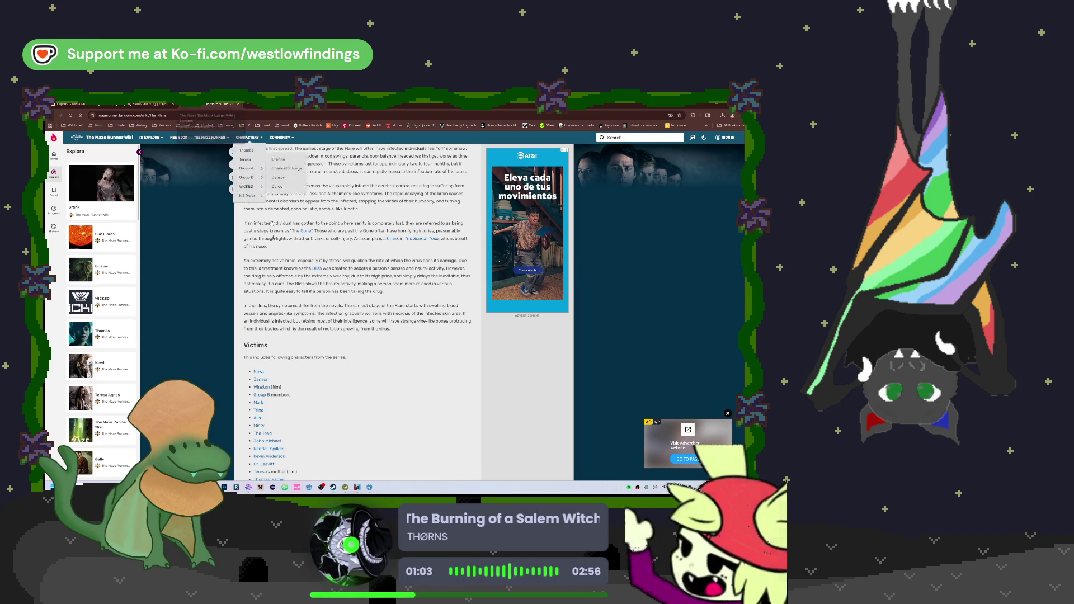
pyautogui.scroll(-4, 280, 291)
pyautogui.scroll(6, 279, 291)
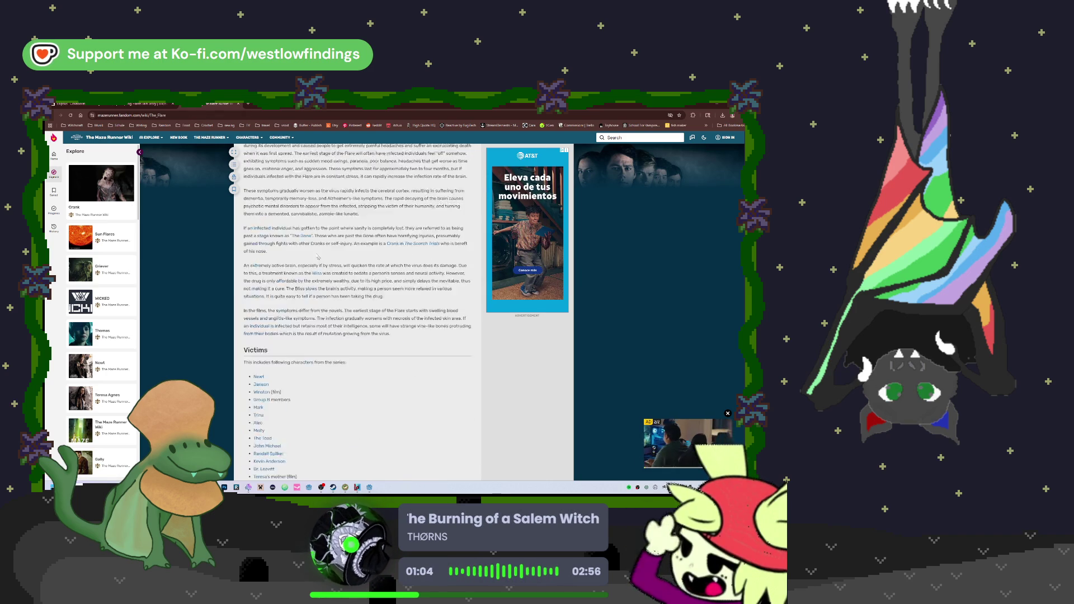
# Switch to the Ellipsus tab, close a stray new tab, restore the browser window, and bring Godot forward
pyautogui.click(177, 106)
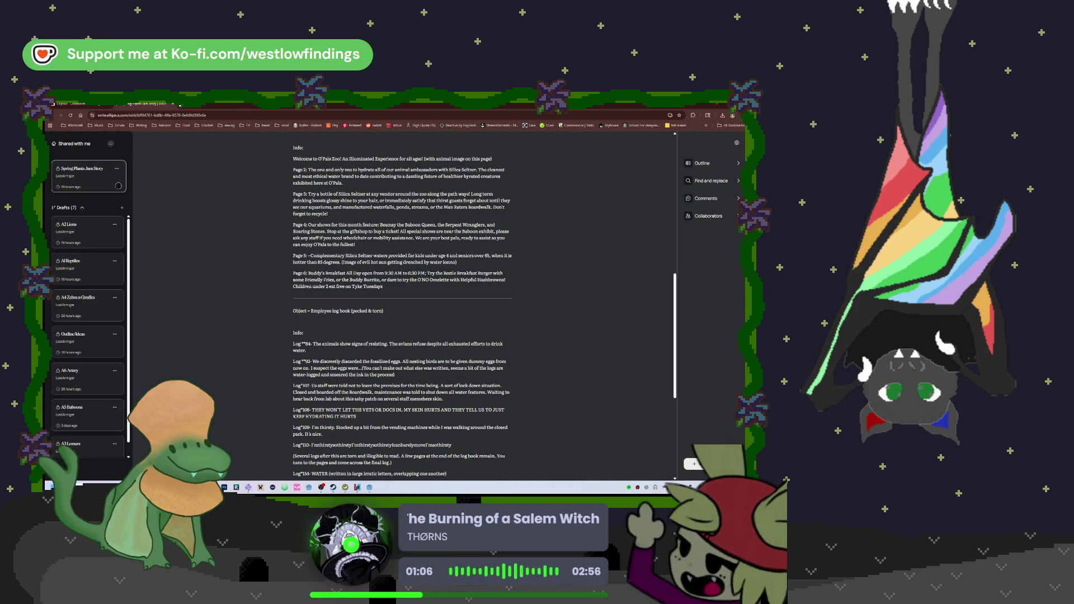
pyautogui.click(179, 105)
pyautogui.hotkey('ctrl', 'w')
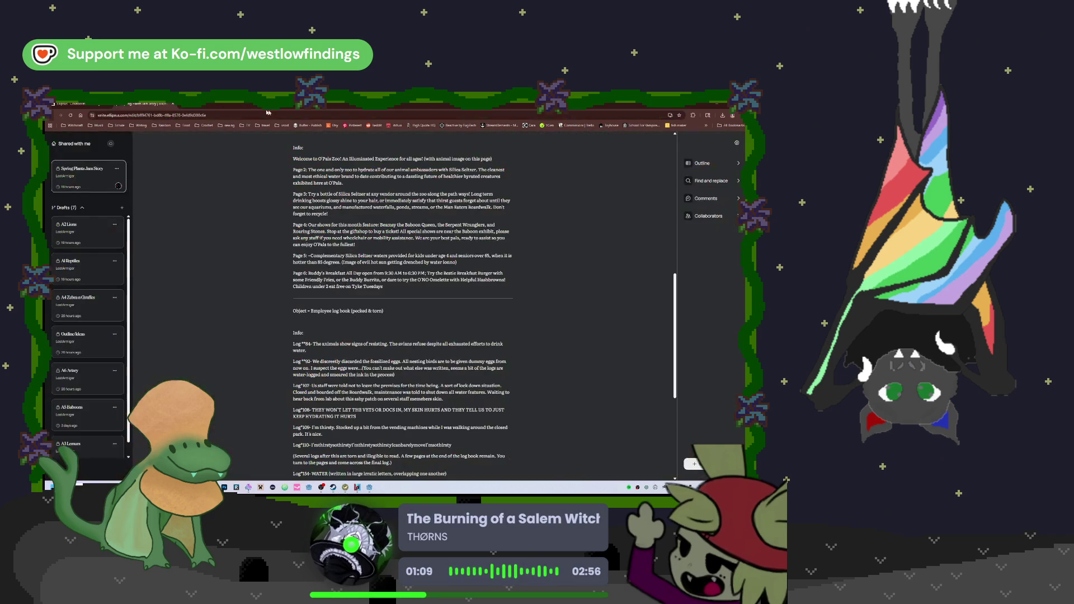
pyautogui.doubleClick(257, 111)
pyautogui.click(322, 123)
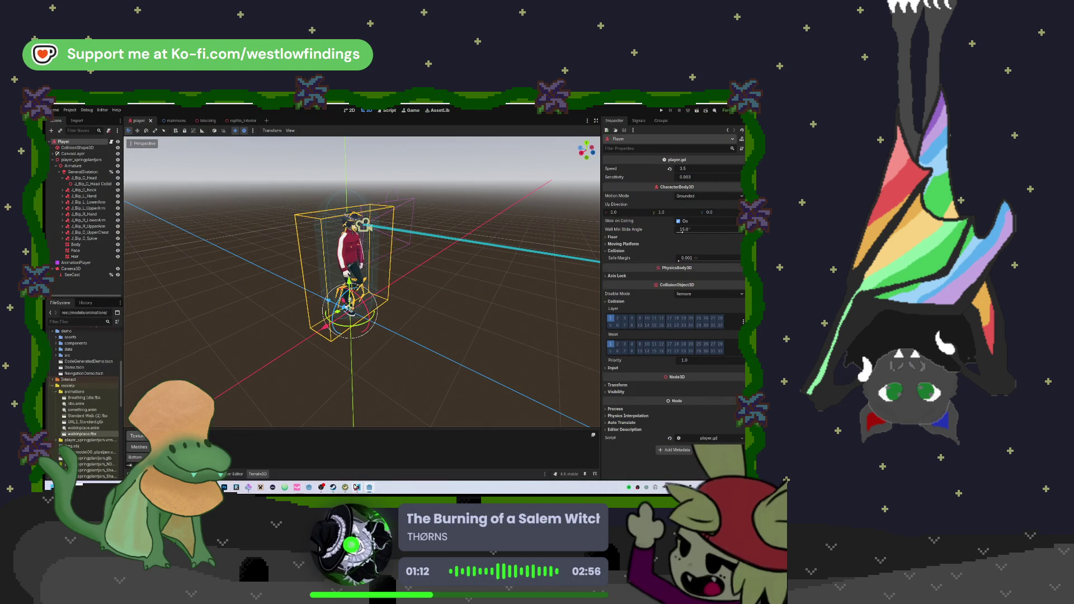
# Create a new empty scene with a Node3D as its root
pyautogui.moveTo(357, 487)
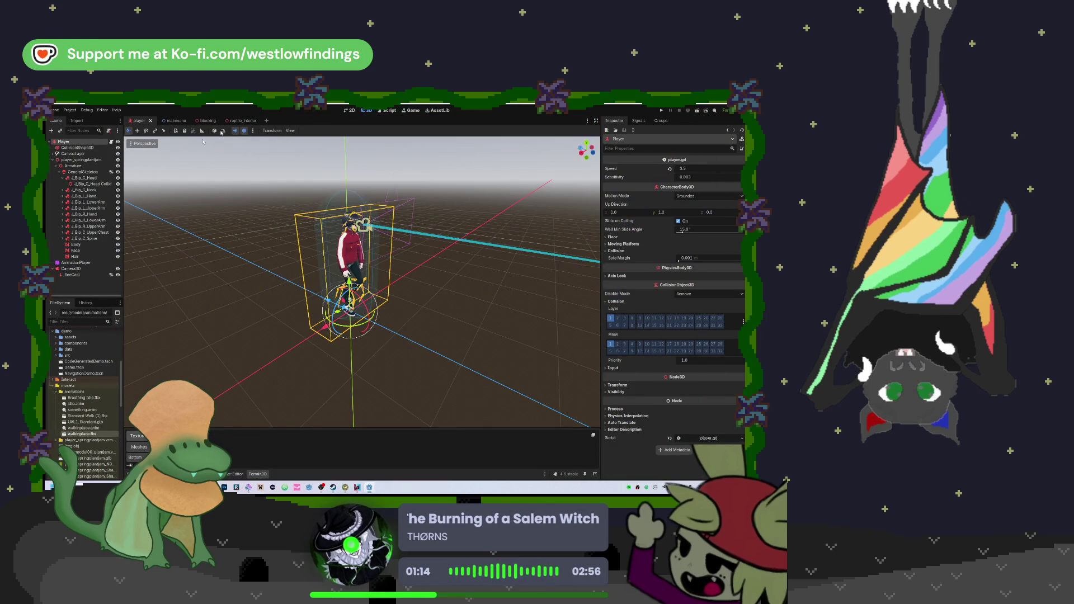
pyautogui.click(267, 120)
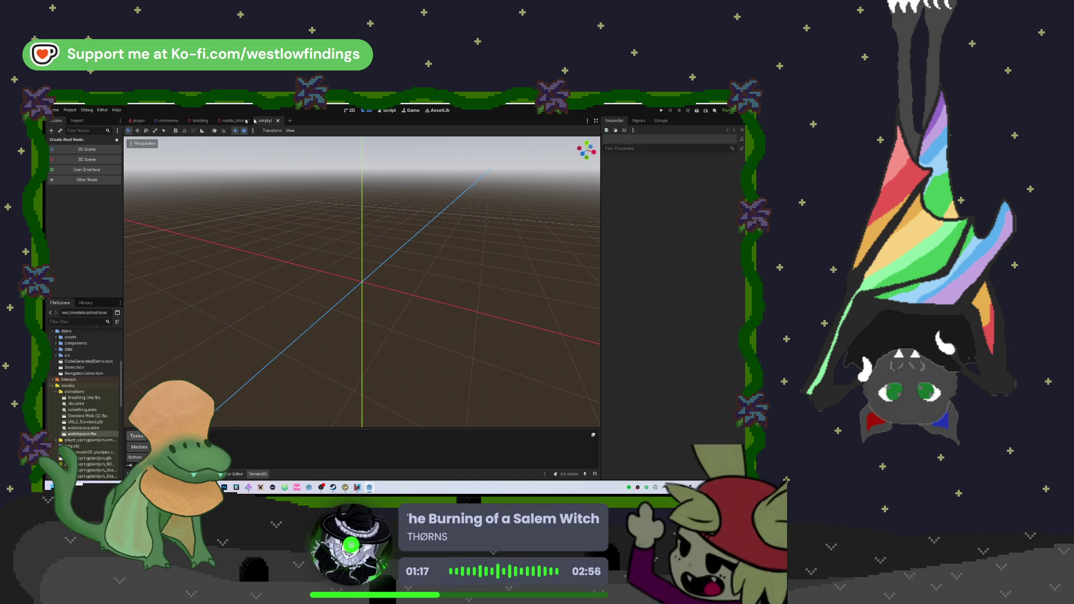
pyautogui.click(98, 159)
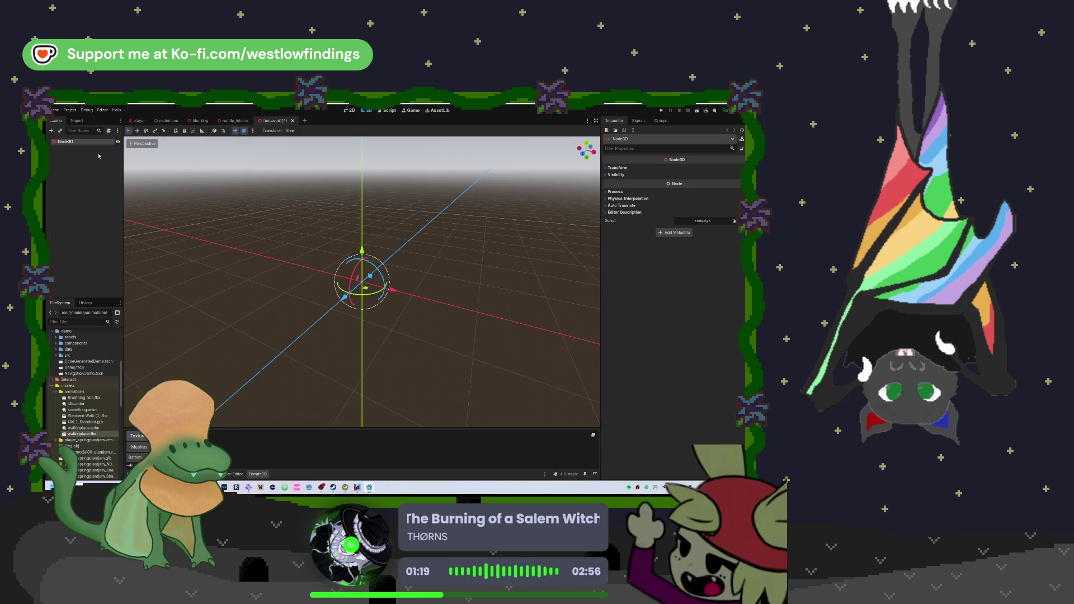
# Add a CSGBox3D, check its material options, delete it, and add a CSGCylinder3D instead
pyautogui.hotkey('ctrl', 'a')
pyautogui.write('csg')
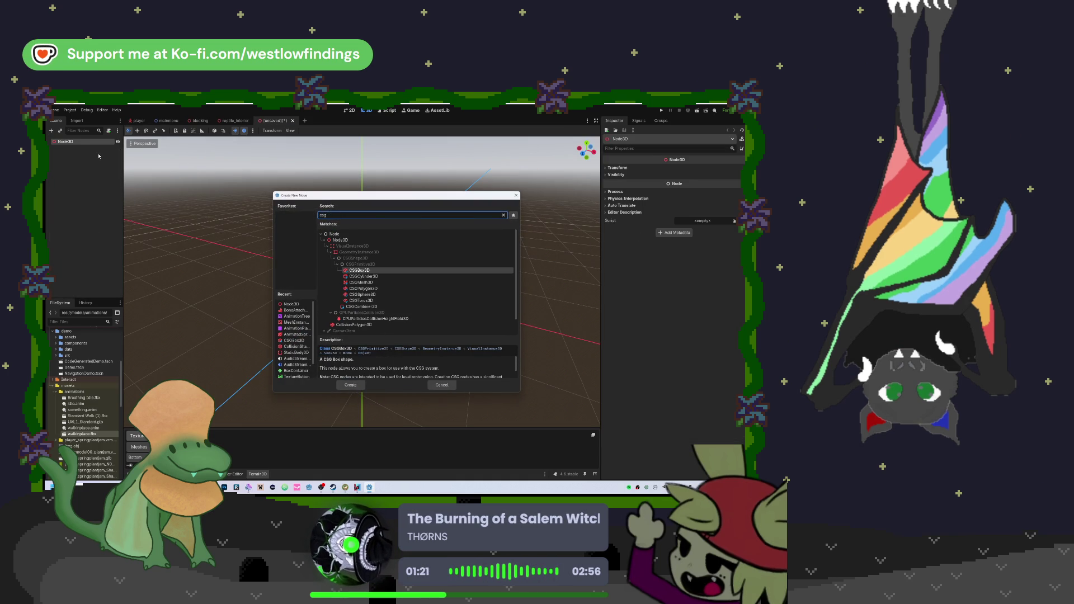
pyautogui.press('Return')
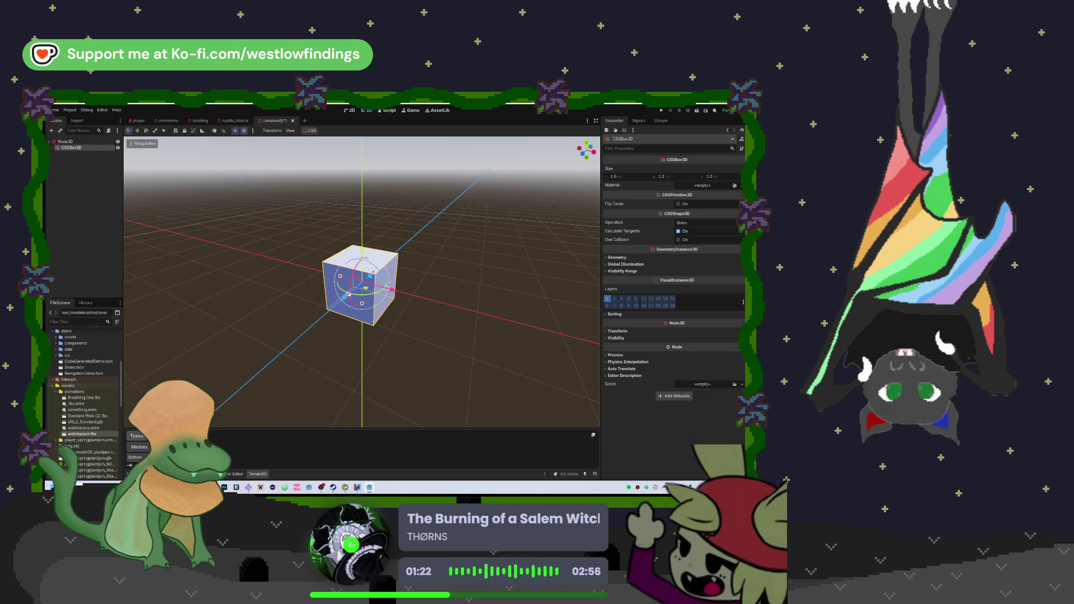
pyautogui.click(711, 188)
pyautogui.click(194, 163)
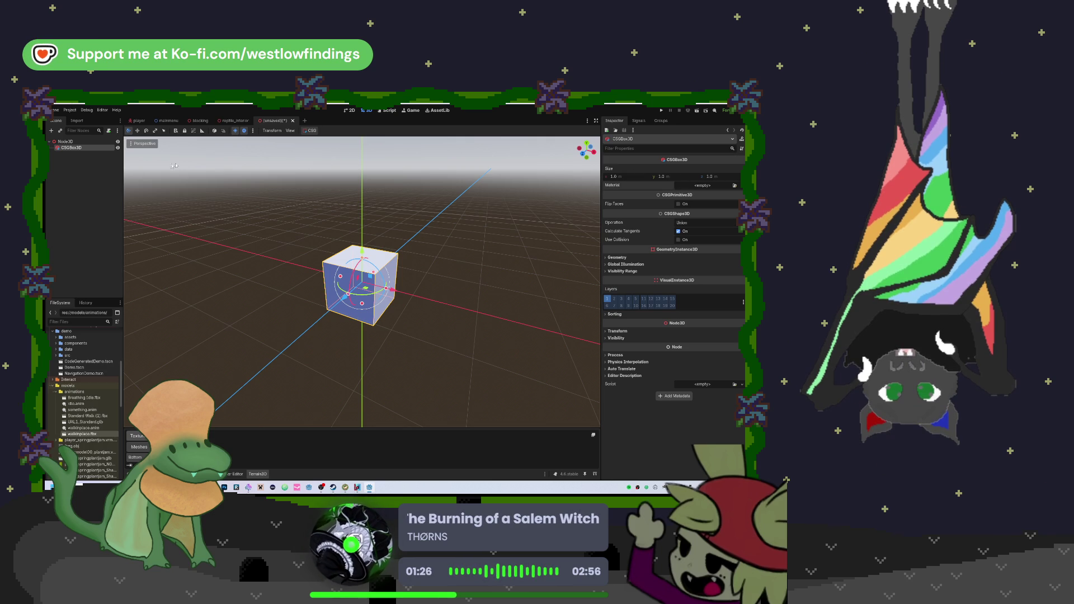
pyautogui.press('Delete')
pyautogui.click(77, 141)
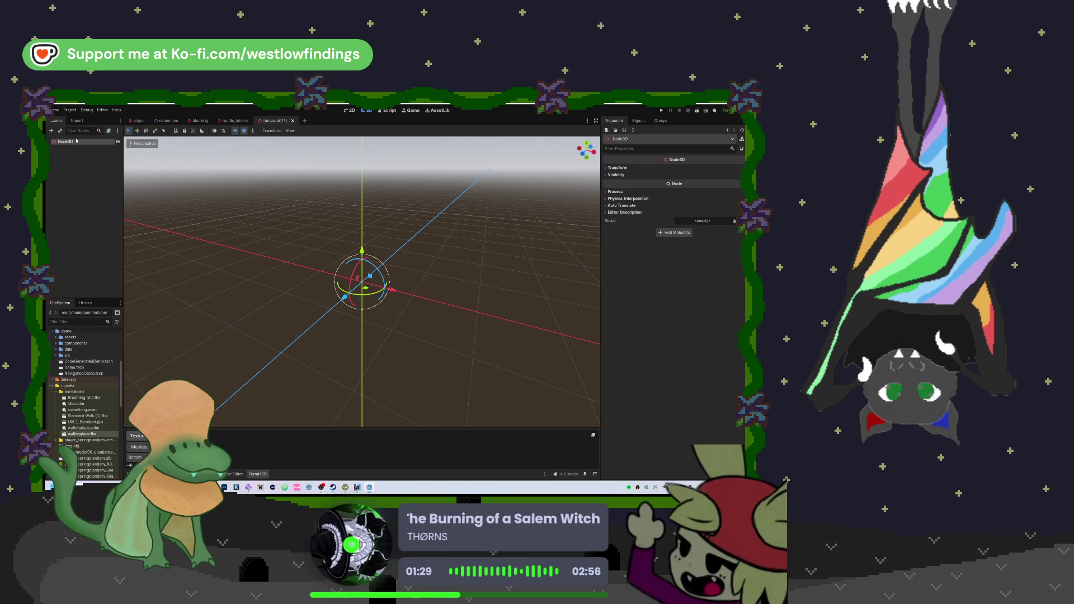
pyautogui.hotkey('ctrl', 'a')
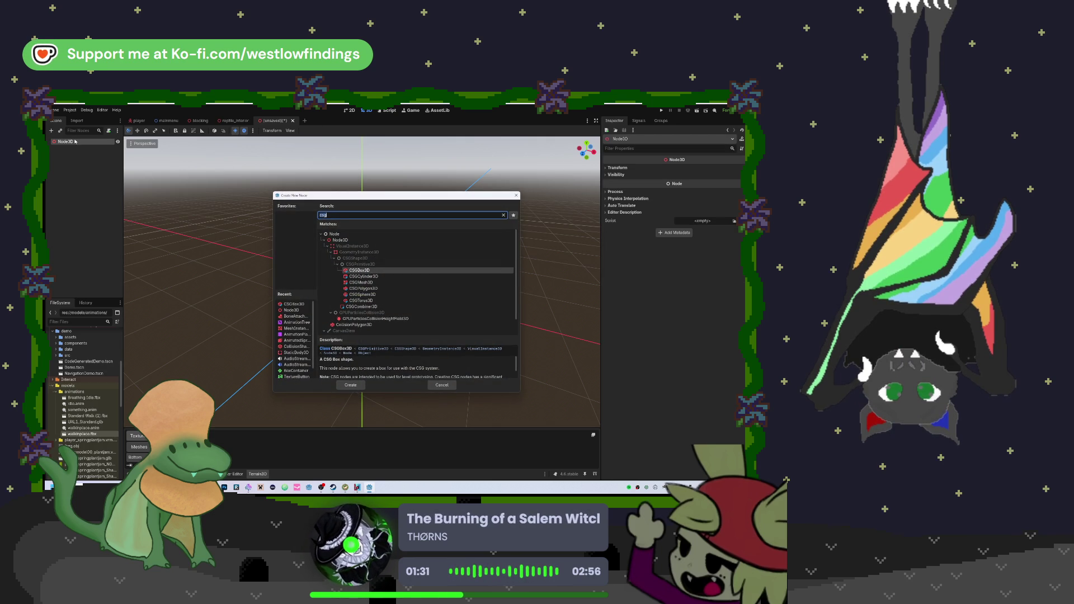
pyautogui.doubleClick(388, 277)
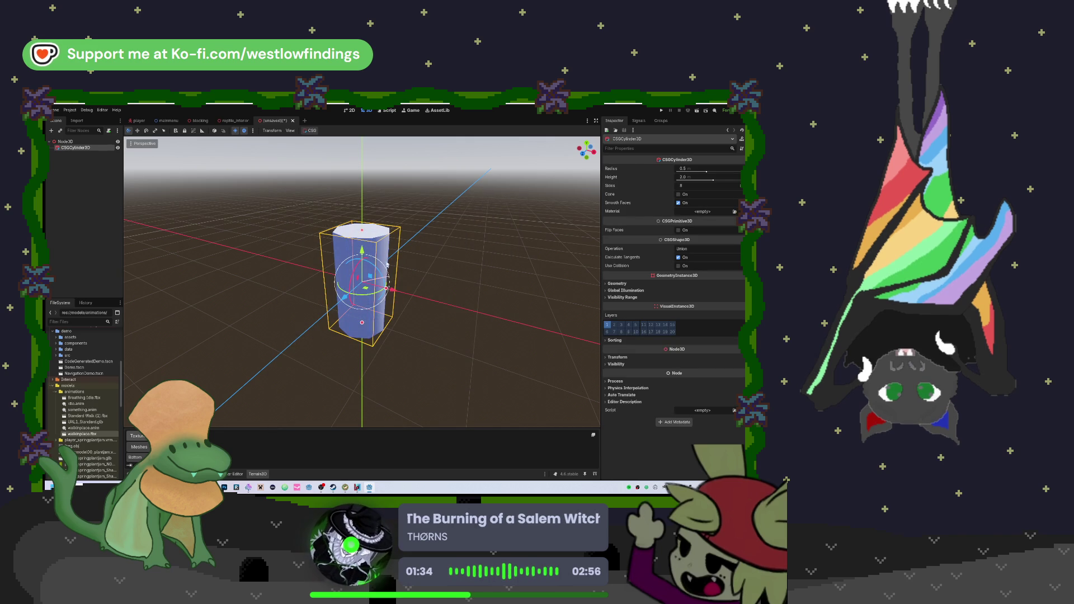
# Widen the cylinder to radius 1.3 and compare it with smooth faces on and off
pyautogui.moveTo(386, 288)
pyautogui.mouseDown()
pyautogui.moveTo(445, 301)
pyautogui.moveTo(385, 291)
pyautogui.mouseUp()
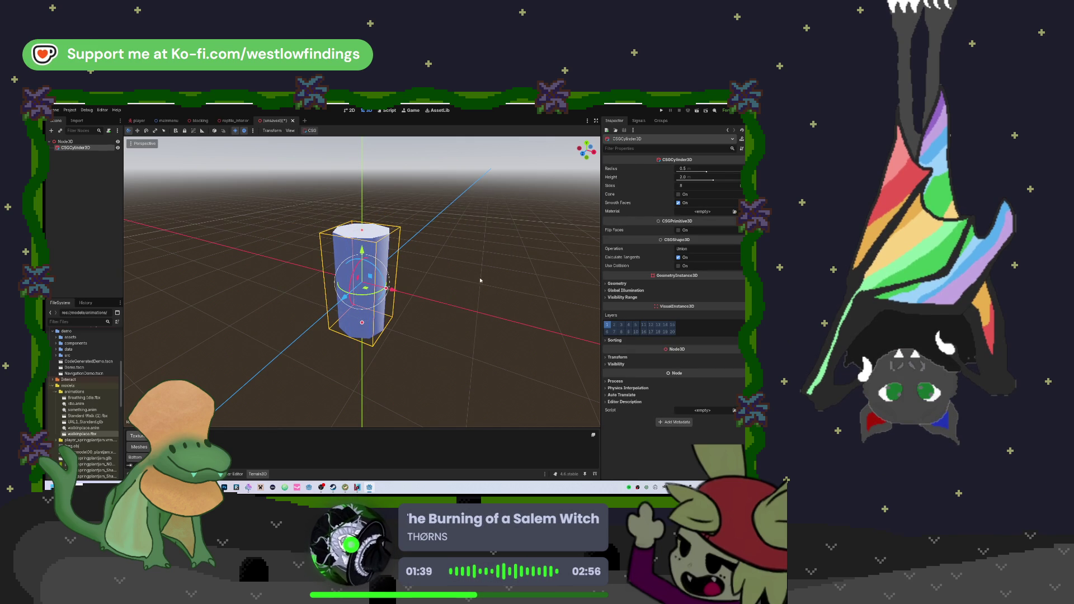
pyautogui.moveTo(456, 253)
pyautogui.mouseDown()
pyautogui.moveTo(422, 319)
pyautogui.moveTo(456, 321)
pyautogui.moveTo(149, 183)
pyautogui.moveTo(413, 362)
pyautogui.moveTo(386, 312)
pyautogui.moveTo(403, 347)
pyautogui.mouseUp()
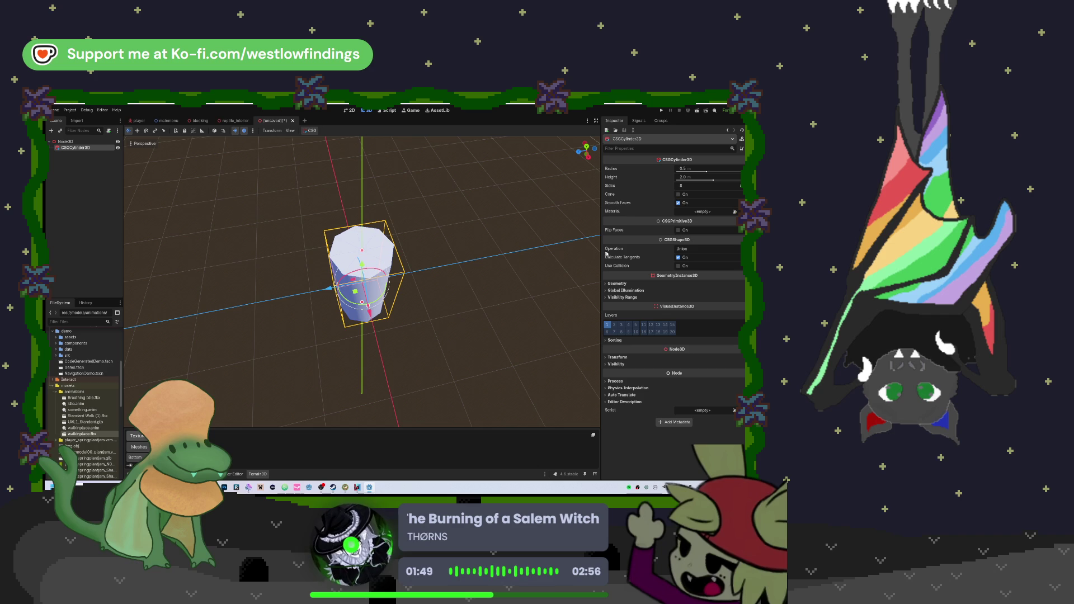
pyautogui.click(682, 204)
pyautogui.click(681, 204)
pyautogui.click(680, 203)
pyautogui.click(681, 204)
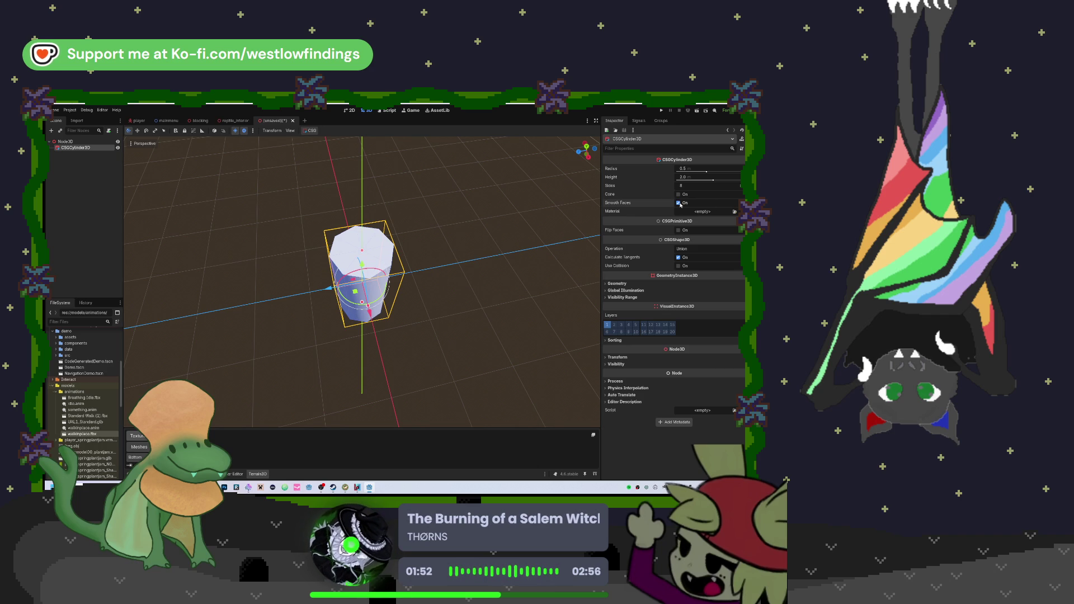
pyautogui.moveTo(488, 258)
pyautogui.mouseDown()
pyautogui.moveTo(455, 184)
pyautogui.moveTo(430, 168)
pyautogui.moveTo(599, 224)
pyautogui.mouseUp()
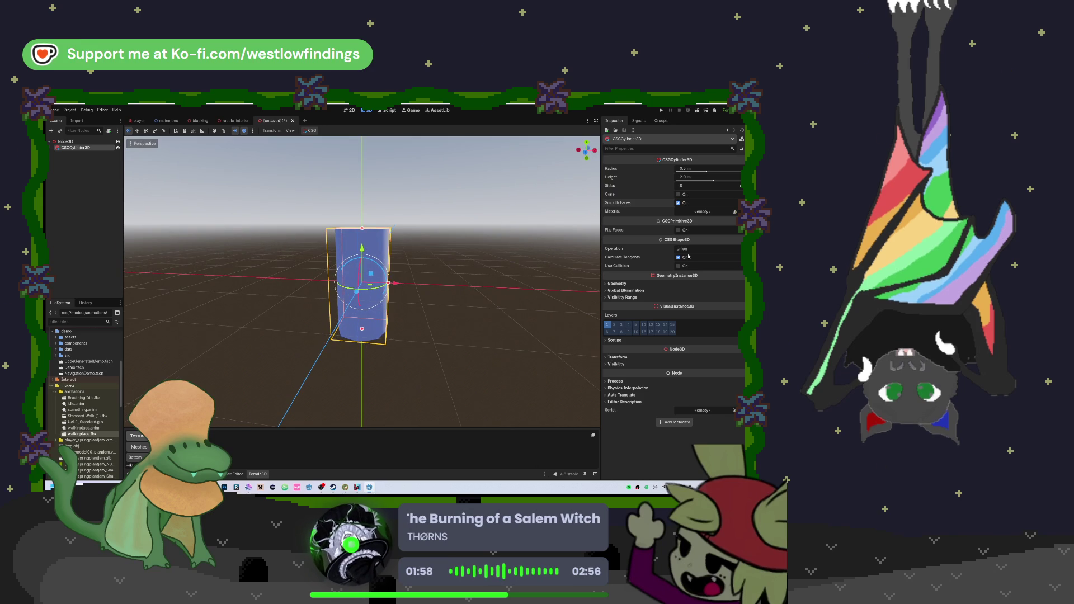
pyautogui.click(678, 203)
pyautogui.click(679, 203)
pyautogui.click(679, 203)
pyautogui.click(679, 203)
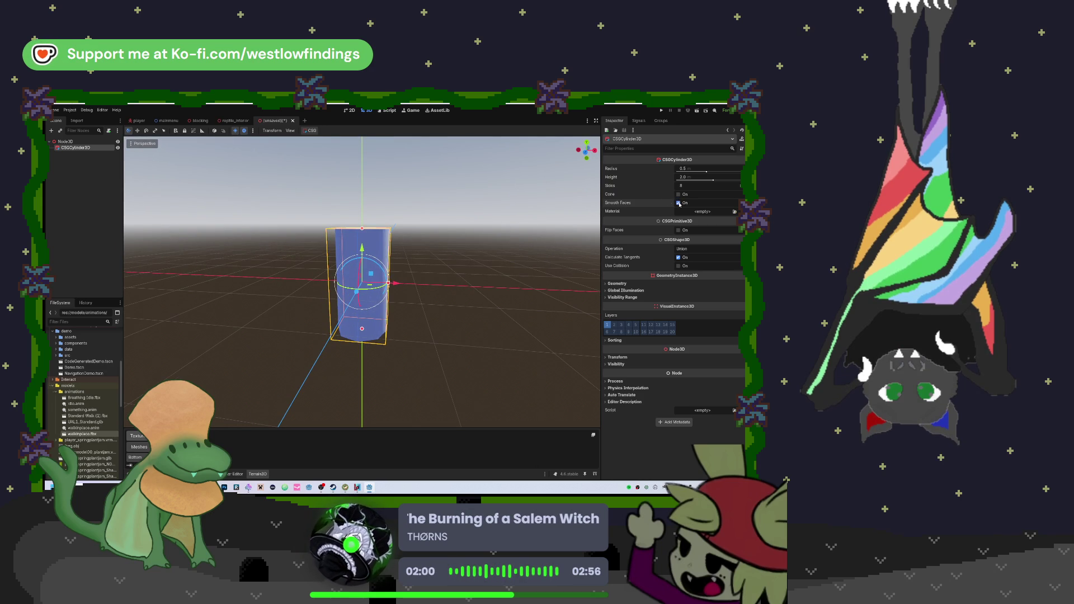
pyautogui.moveTo(402, 190)
pyautogui.mouseDown()
pyautogui.moveTo(392, 213)
pyautogui.moveTo(376, 192)
pyautogui.moveTo(437, 242)
pyautogui.mouseUp()
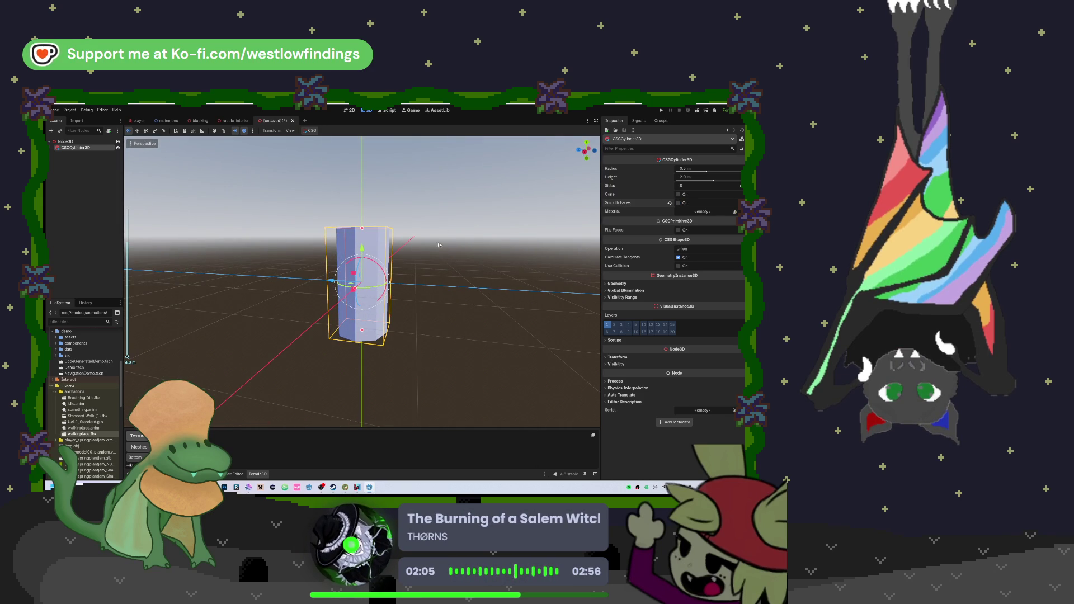
# Set the cylinder's radius and height both to 0.4 m and frame the view on it
pyautogui.moveTo(709, 182); pyautogui.dragTo(703, 181)
pyautogui.click(693, 176)
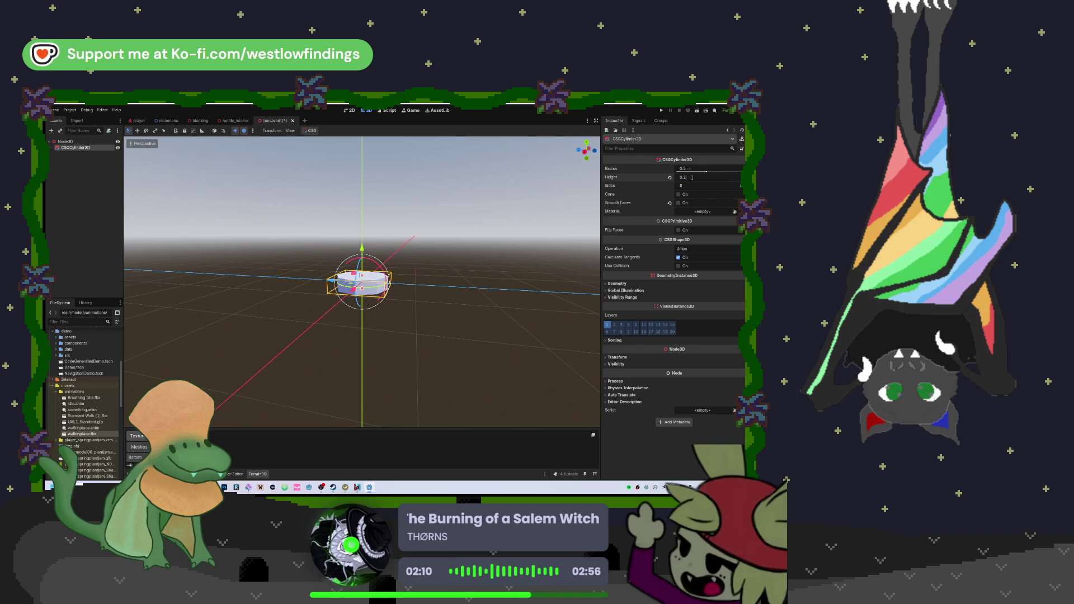
pyautogui.press('Return')
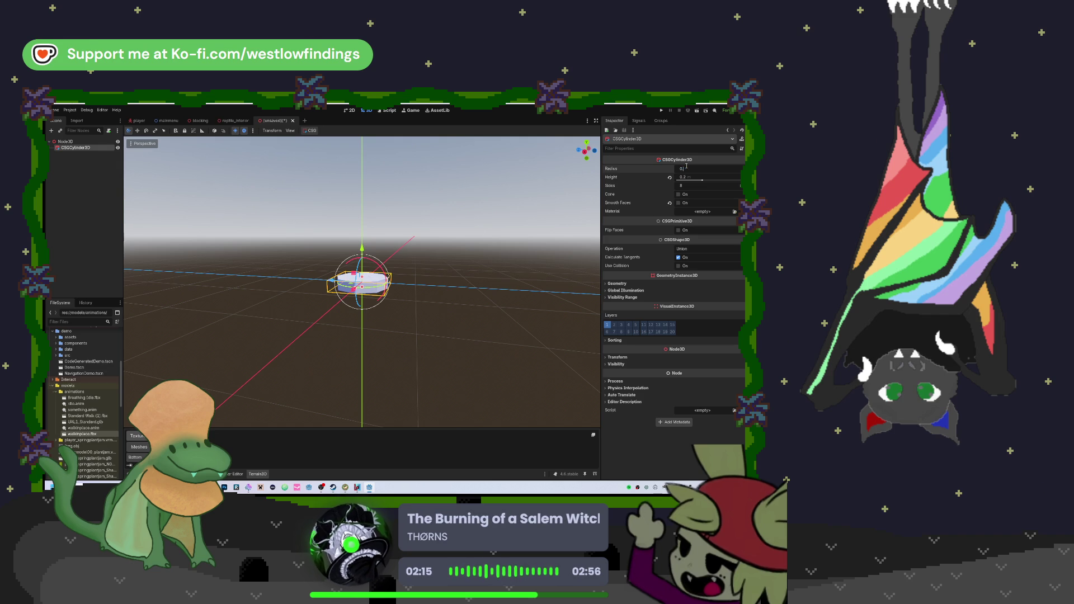
pyautogui.press('Return')
pyautogui.click(683, 176)
pyautogui.write('.4')
pyautogui.press('Return')
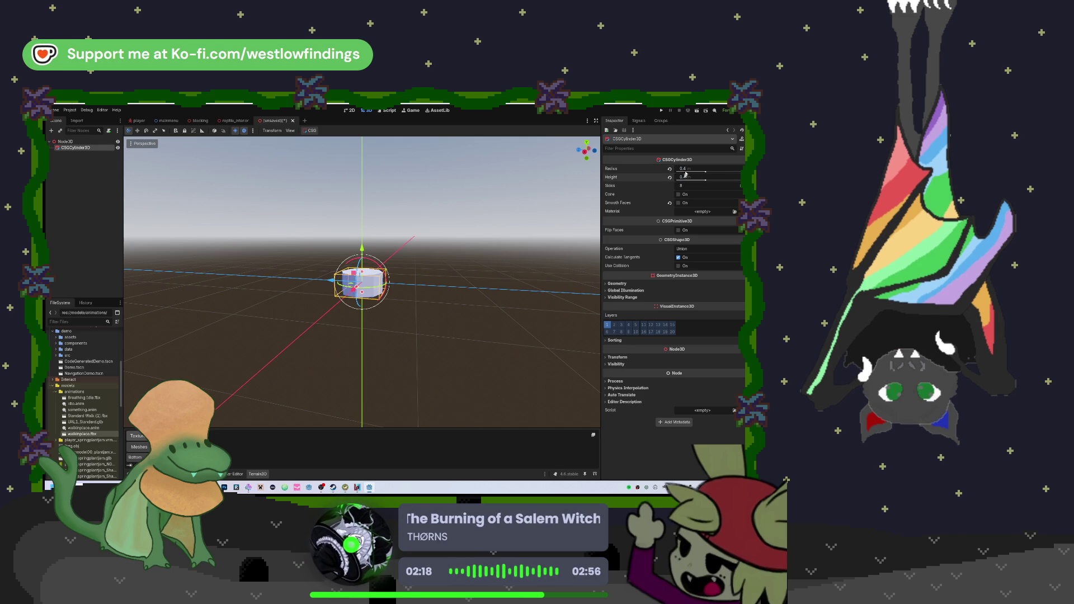
pyautogui.press('f')
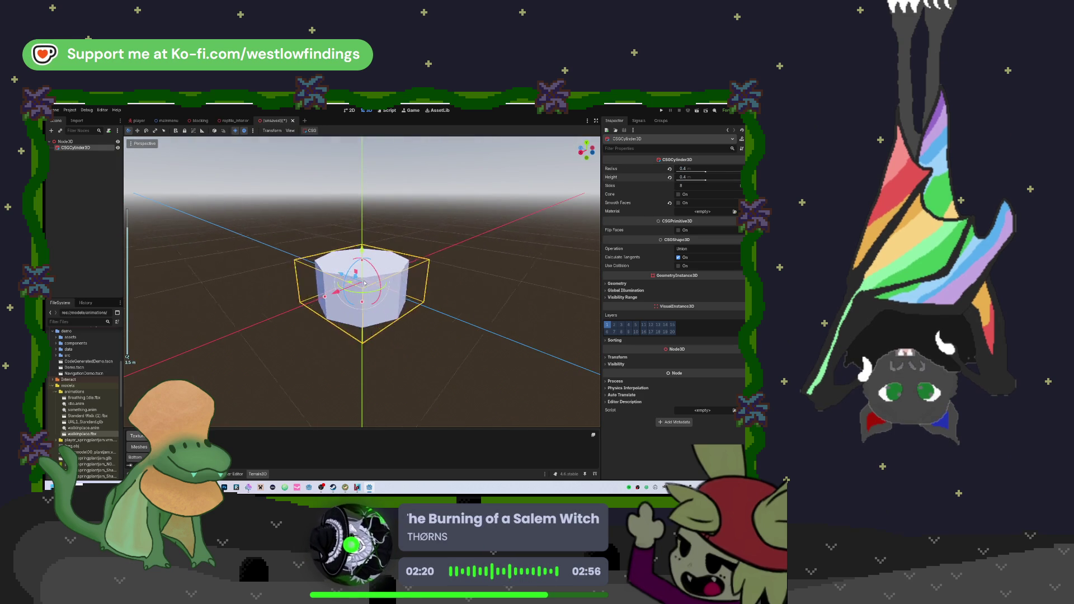
pyautogui.click(703, 211)
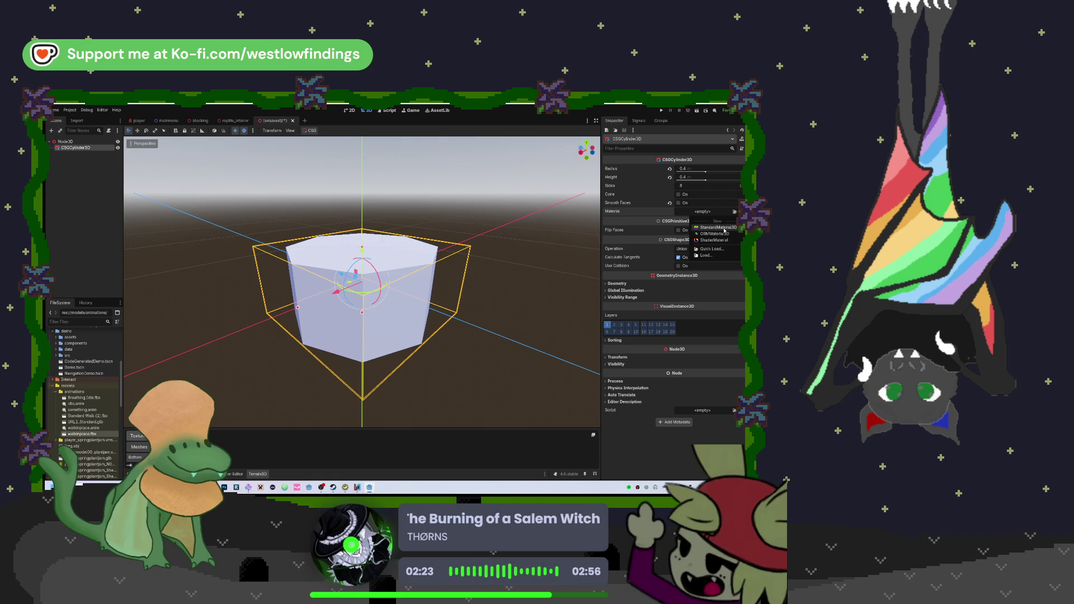
# Give the cylinder a new StandardMaterial3D with a purple albedo colour, then start Save Scene As
pyautogui.click(718, 224)
pyautogui.click(712, 220)
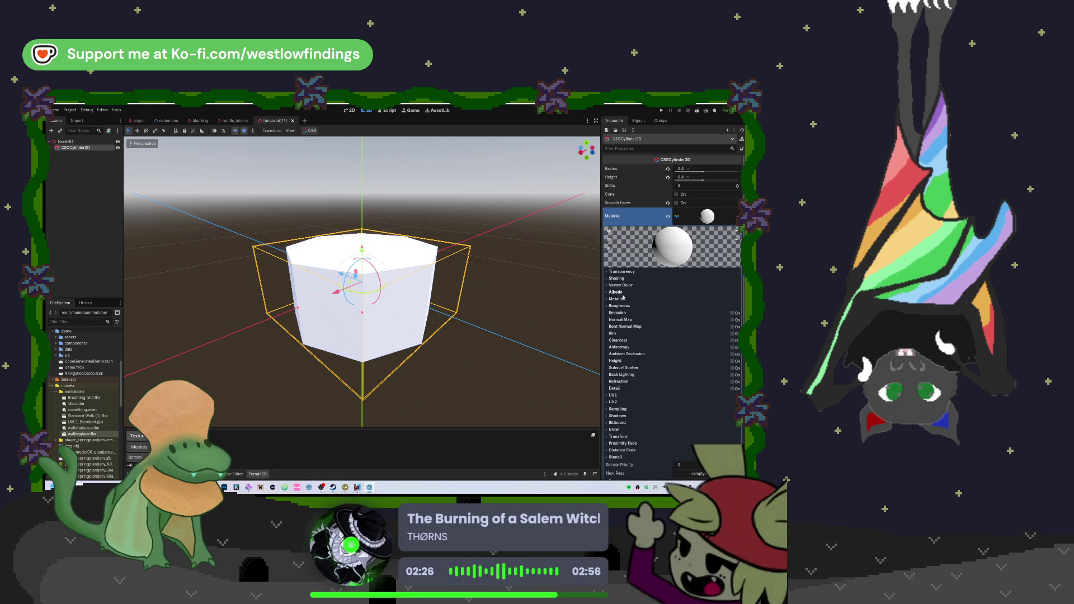
pyautogui.click(618, 292)
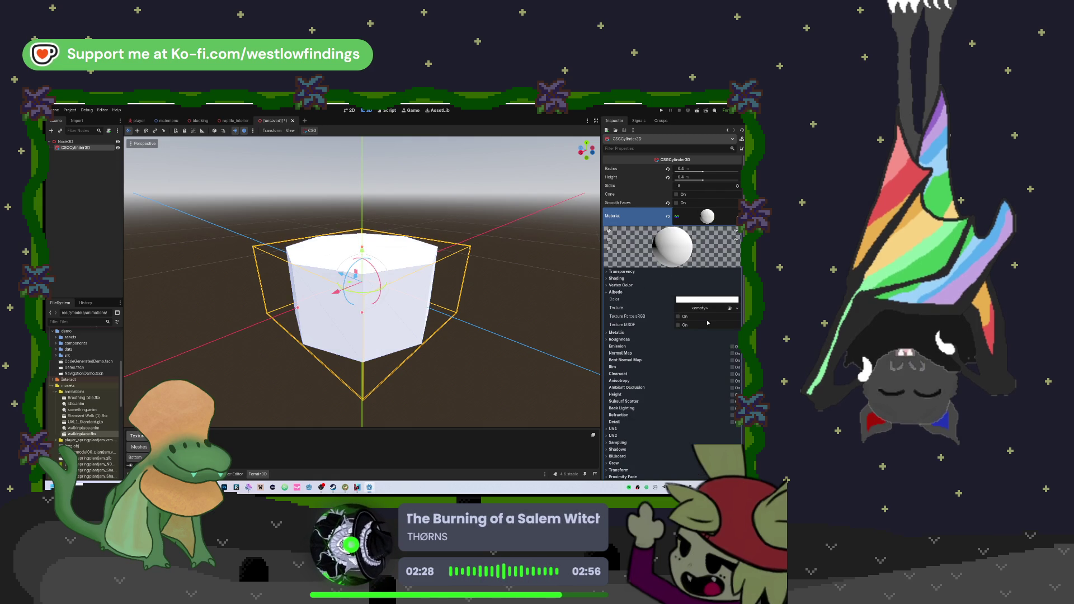
pyautogui.click(708, 300)
pyautogui.moveTo(710, 343); pyautogui.dragTo(718, 334)
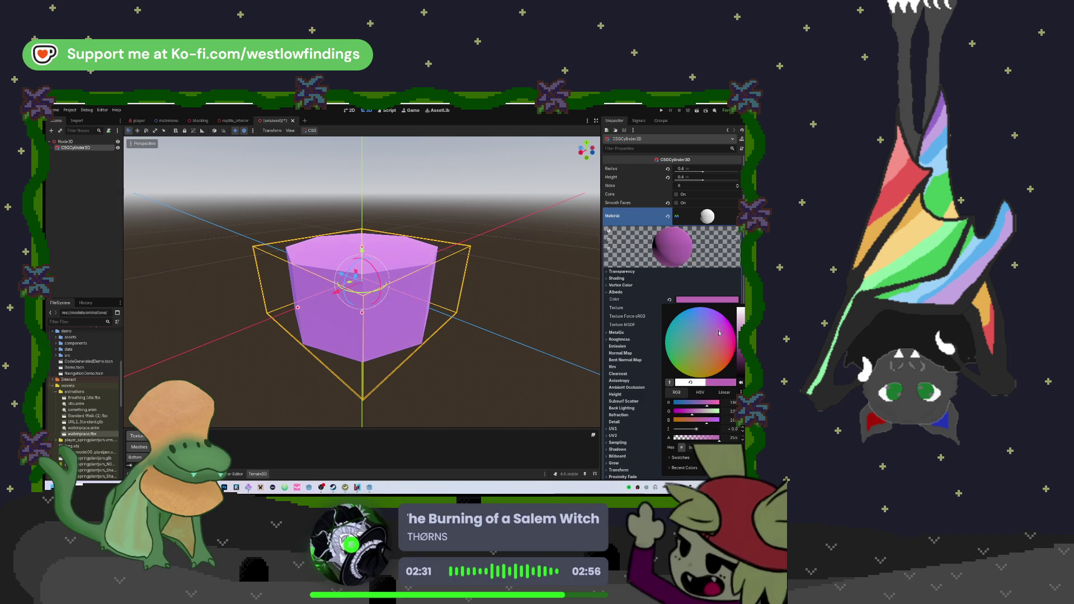
pyautogui.click(652, 267)
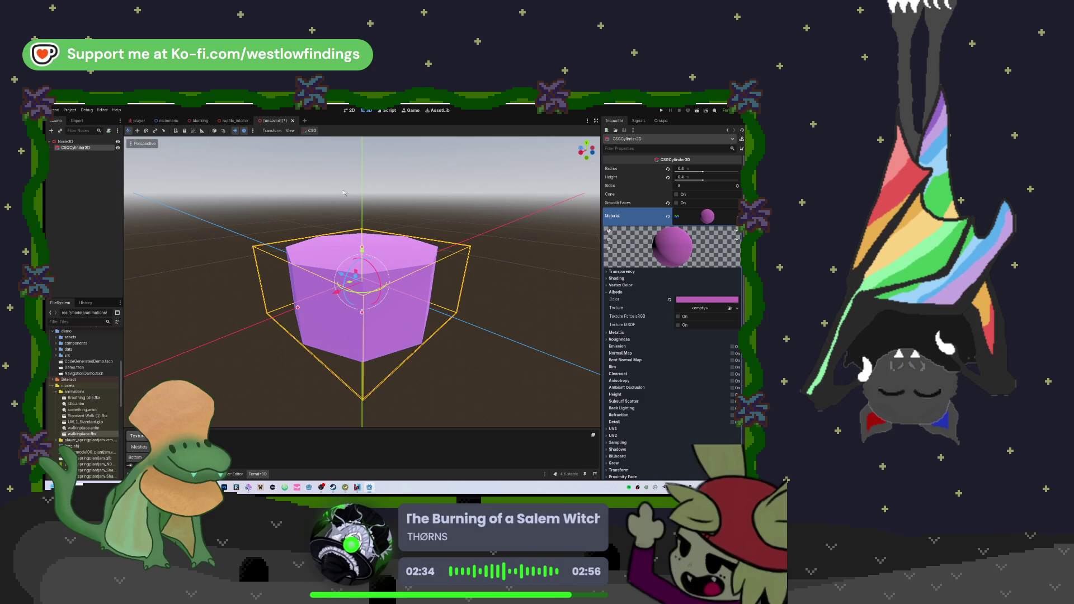
pyautogui.hotkey('ctrl', 's')
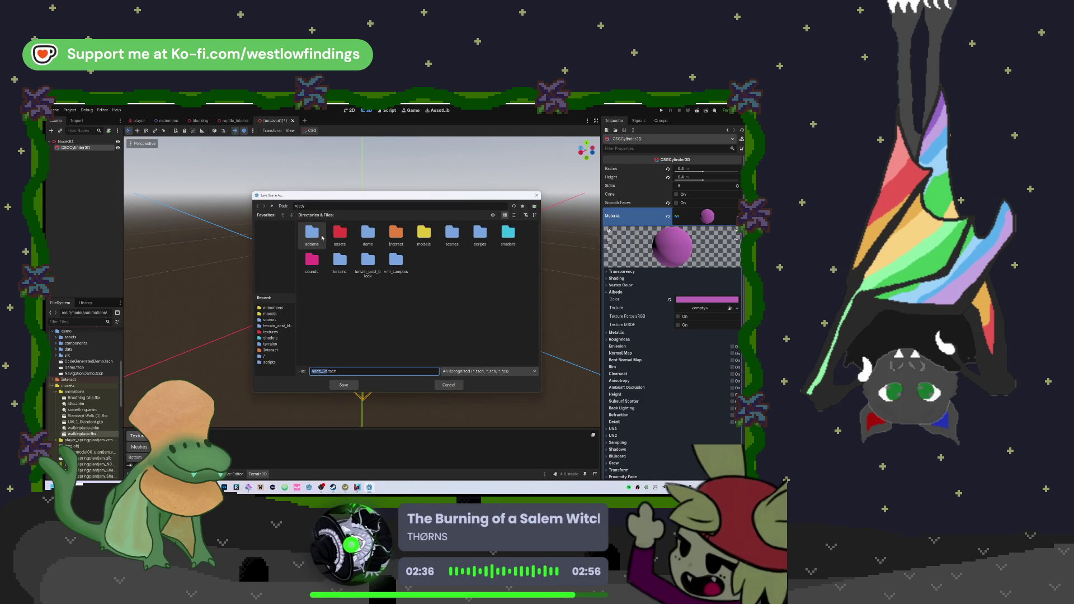
# Create a new objects_lore folder inside res://assets
pyautogui.doubleClick(338, 239)
pyautogui.rightClick(394, 252)
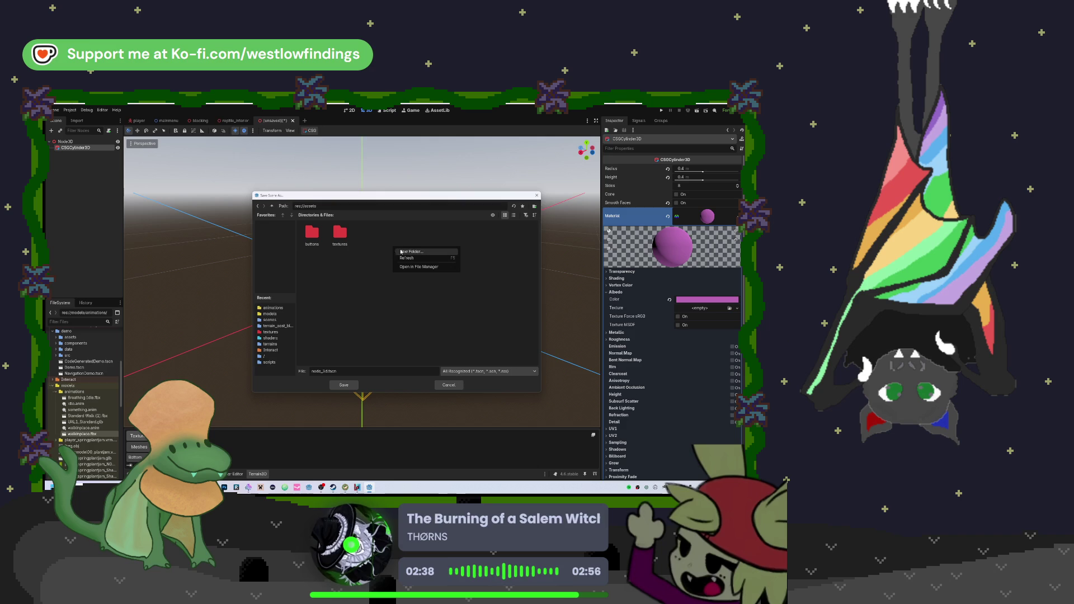
pyautogui.click(404, 252)
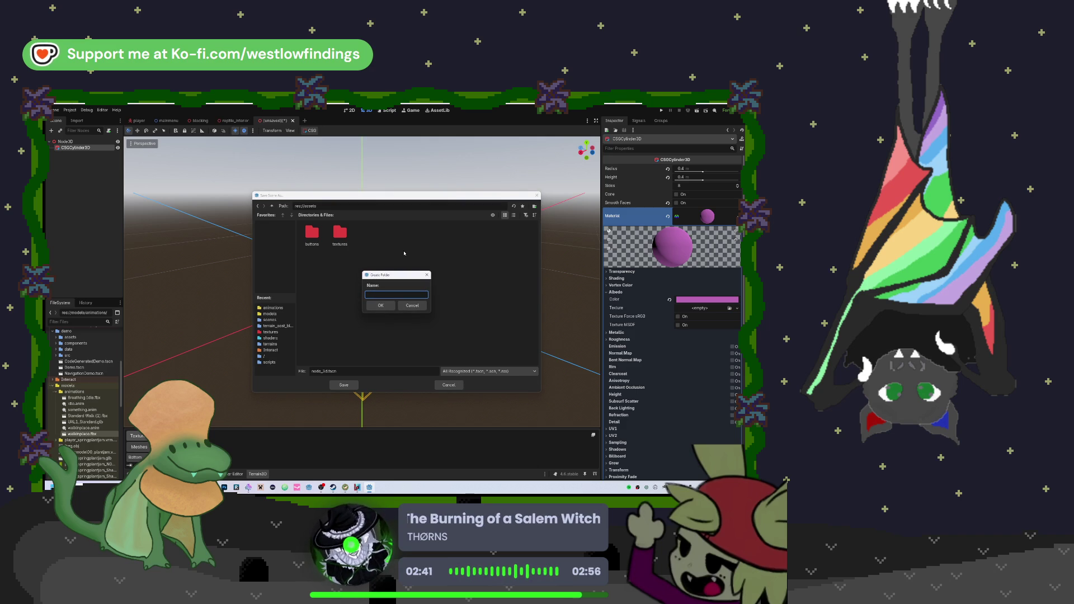
pyautogui.write('cts_lo')
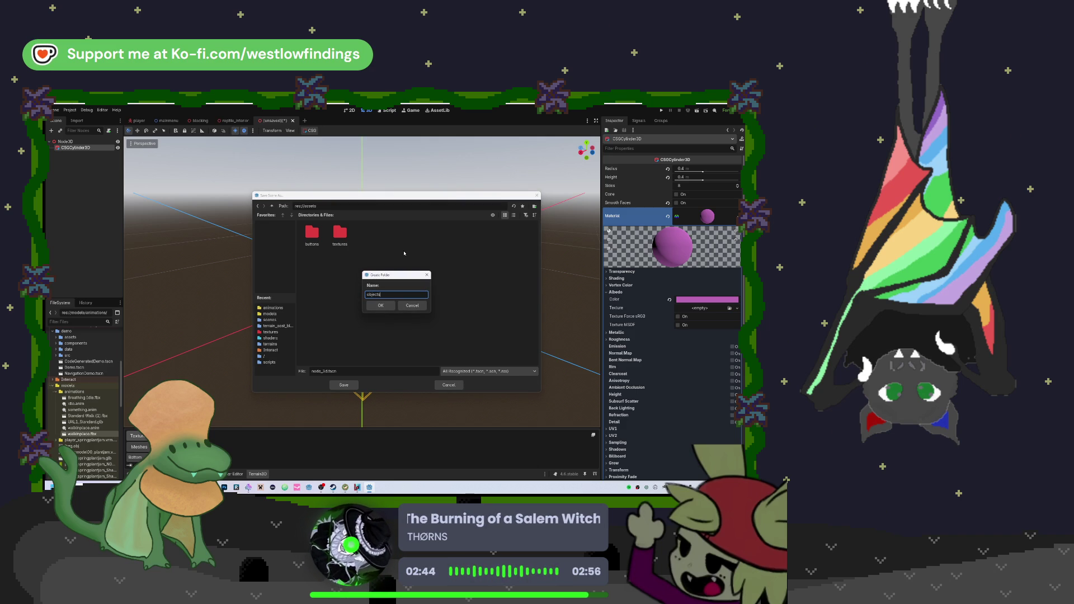
pyautogui.write('re')
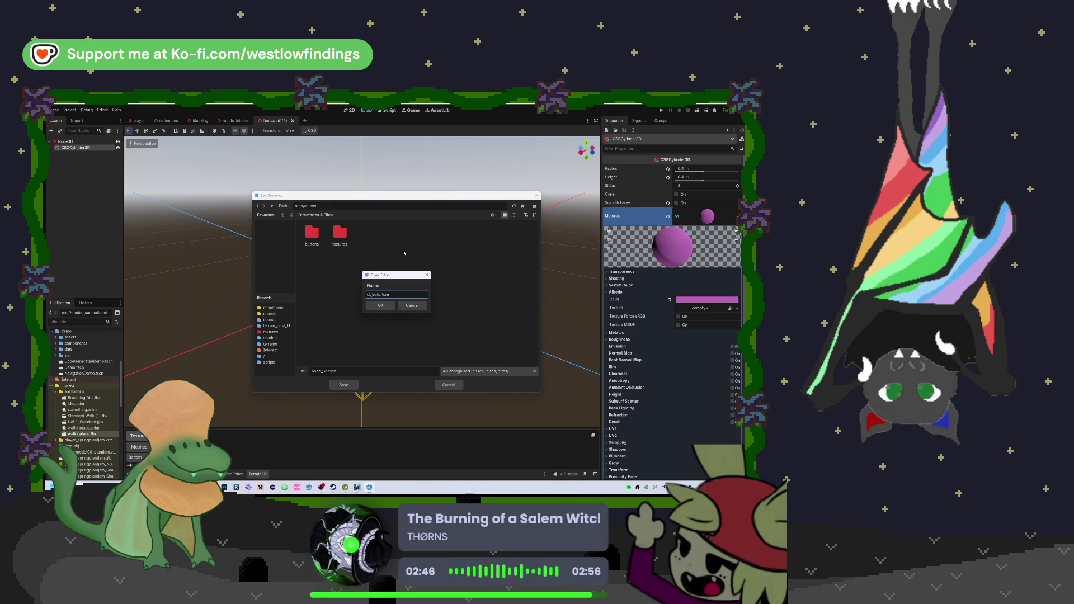
pyautogui.press('Return')
# Save the scene as testing.tscn in objects_lore, keeping all recognized file types
pyautogui.click(466, 371)
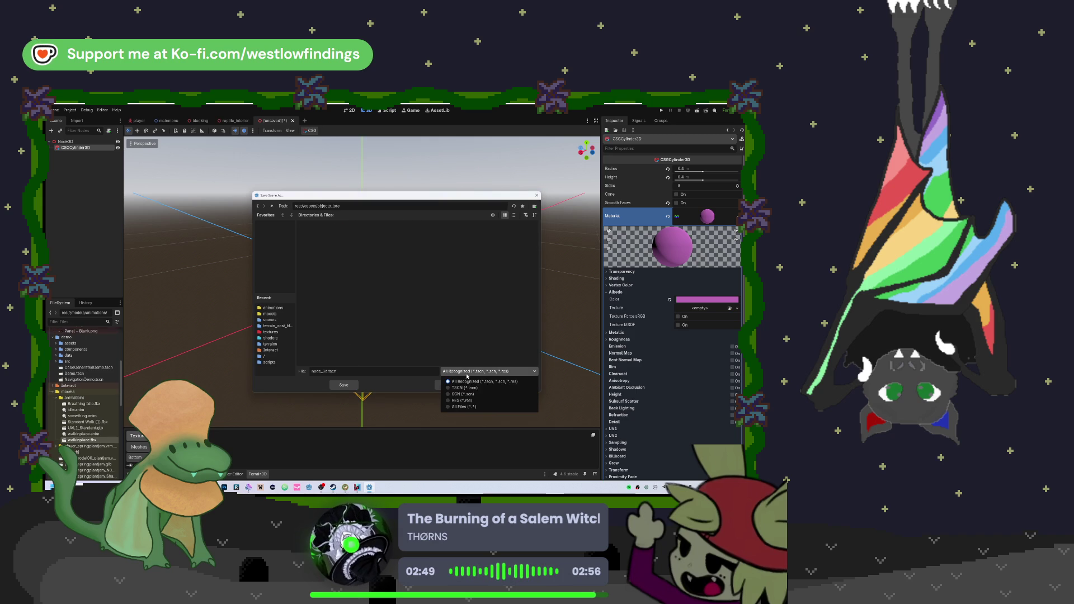
pyautogui.click(459, 382)
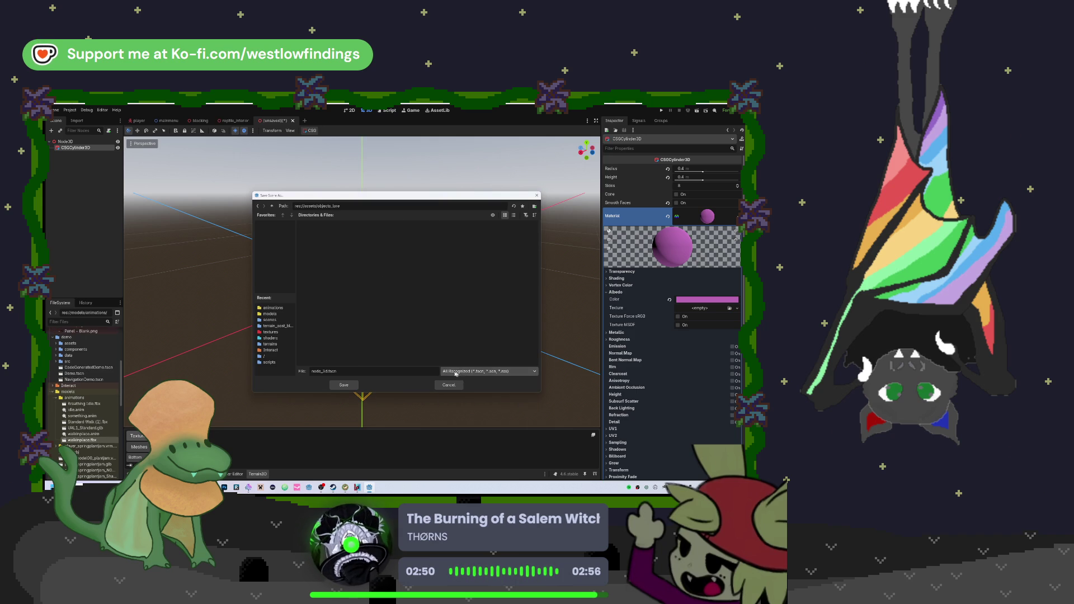
pyautogui.click(329, 372)
pyautogui.press('BackSpace')
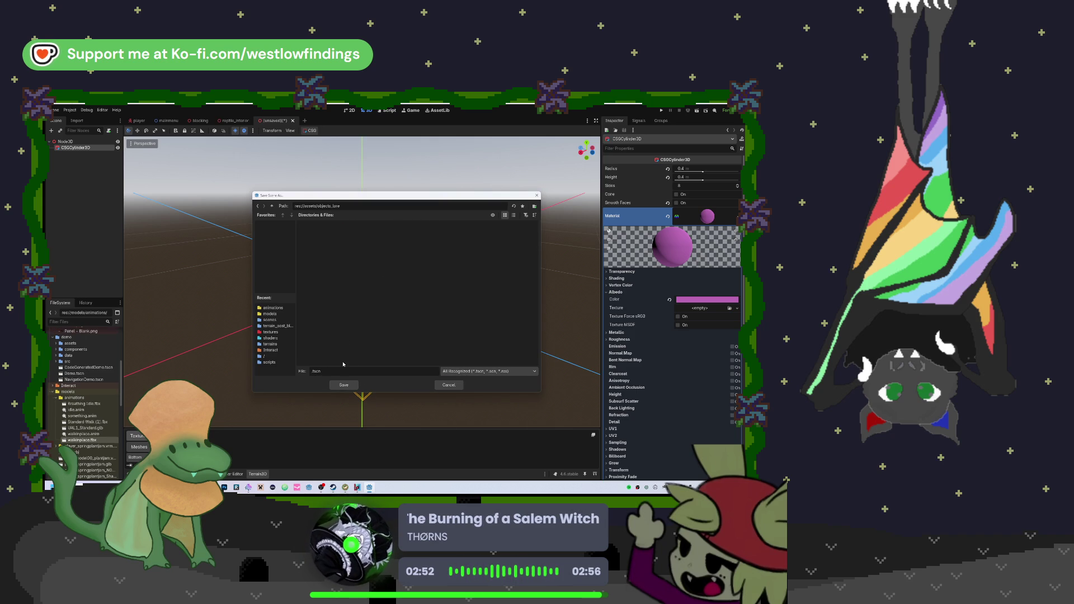
pyautogui.write('esting')
pyautogui.press('Return')
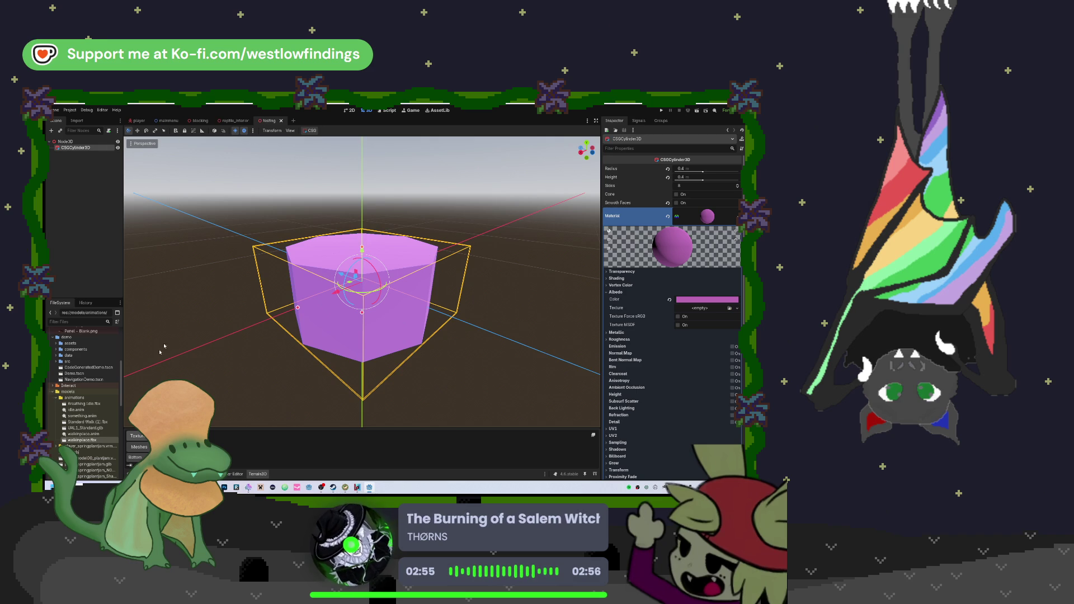
# Collapse the animations, models and oldtextures folders in the FileSystem dock
pyautogui.click(56, 397)
pyautogui.click(54, 394)
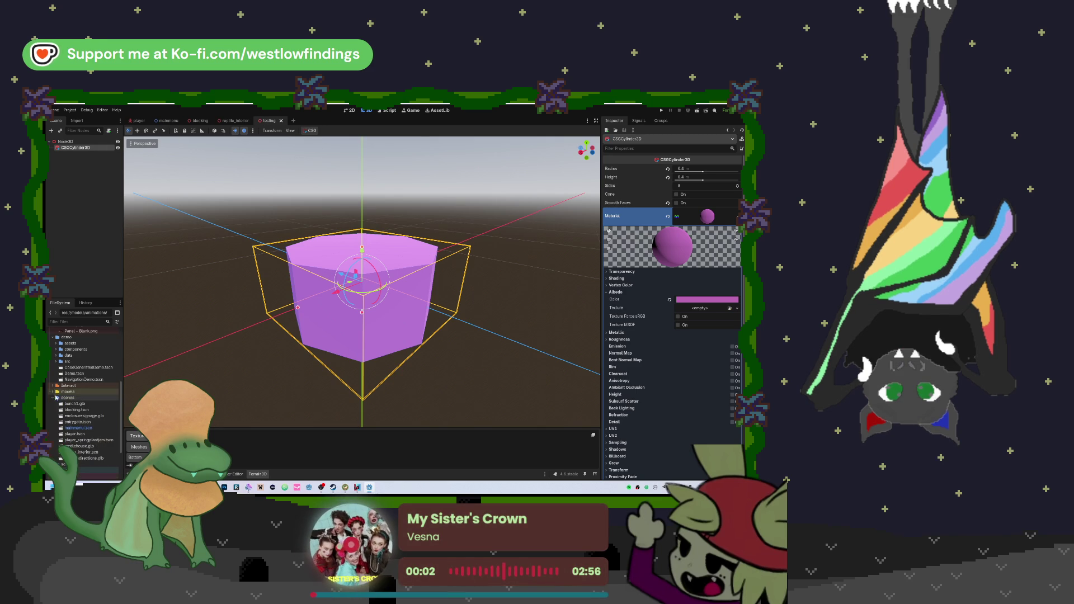
pyautogui.click(54, 421)
pyautogui.scroll(5, 78, 392)
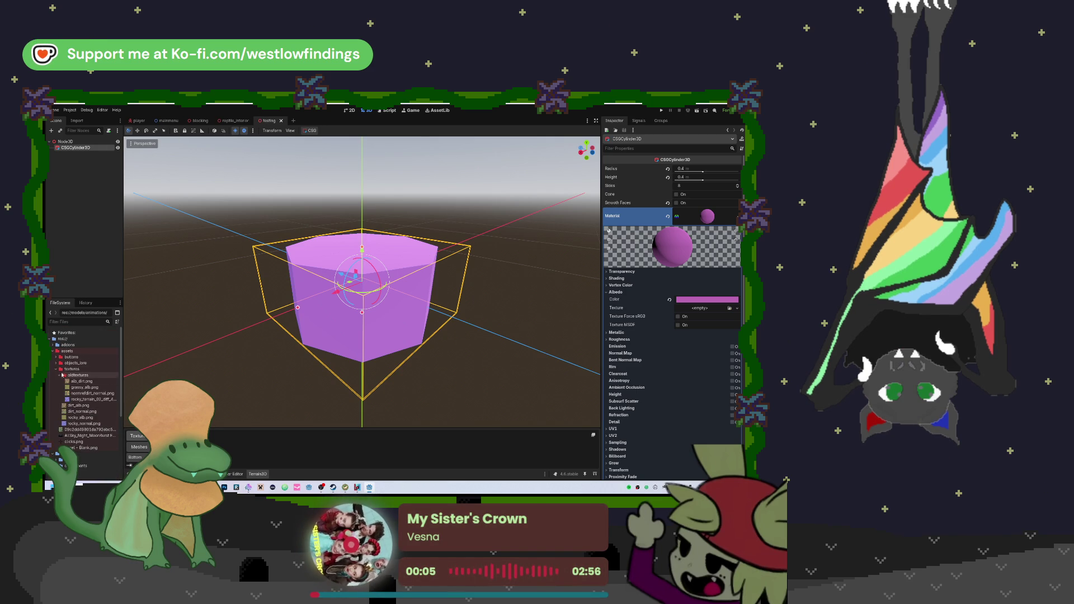
pyautogui.click(61, 375)
# Expand objects_lore to show testing.tscn, then switch to the Chrome window
pyautogui.click(56, 363)
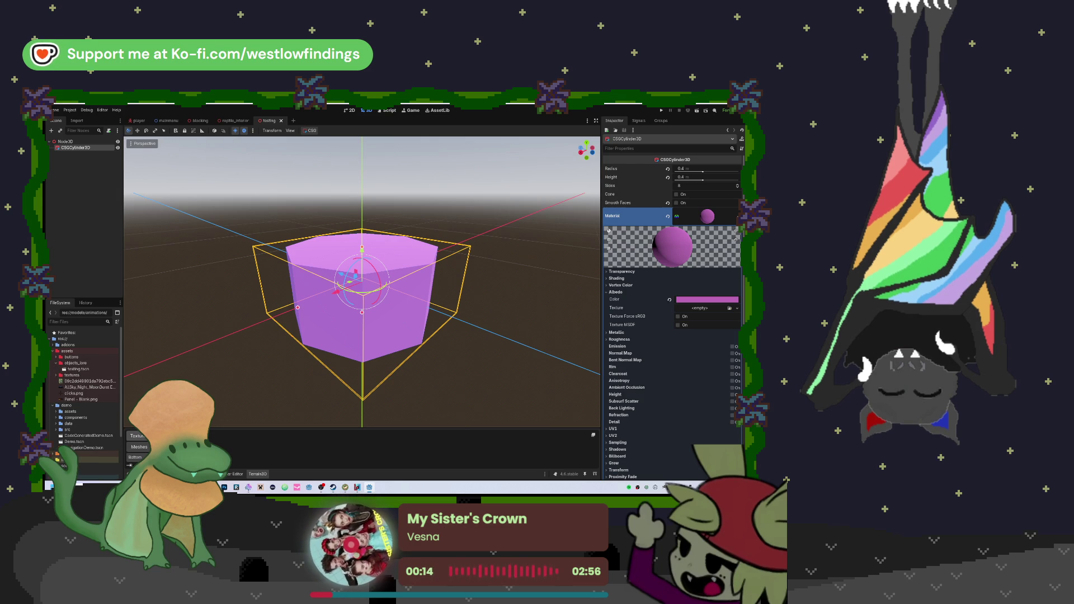
pyautogui.moveTo(177, 487)
pyautogui.click(176, 456)
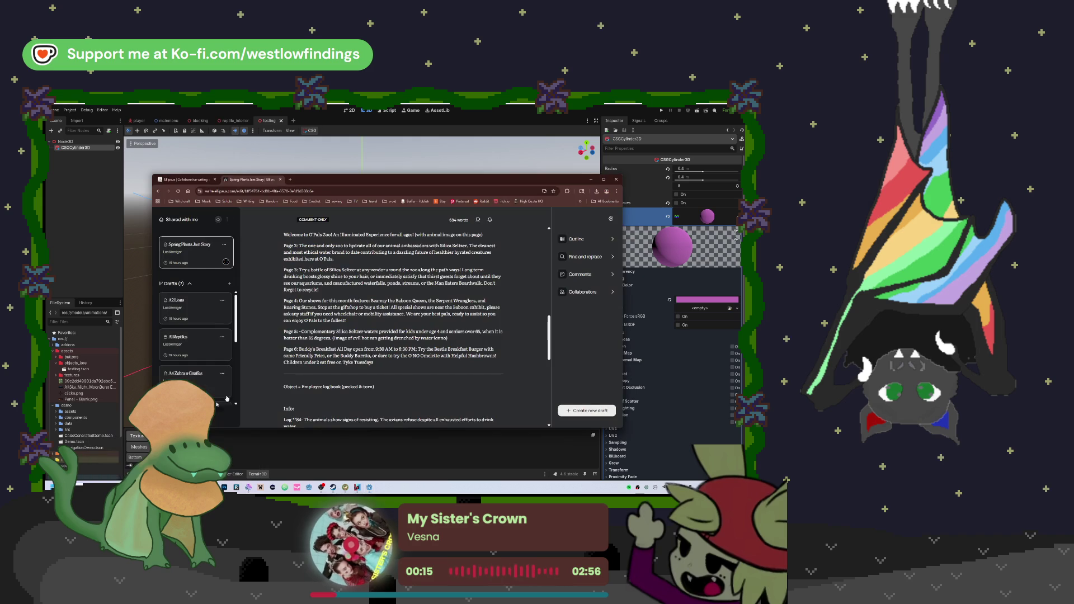
# Open a new Chrome tab and go to youtube.com, replacing the half-typed 'how to' query
pyautogui.click(290, 180)
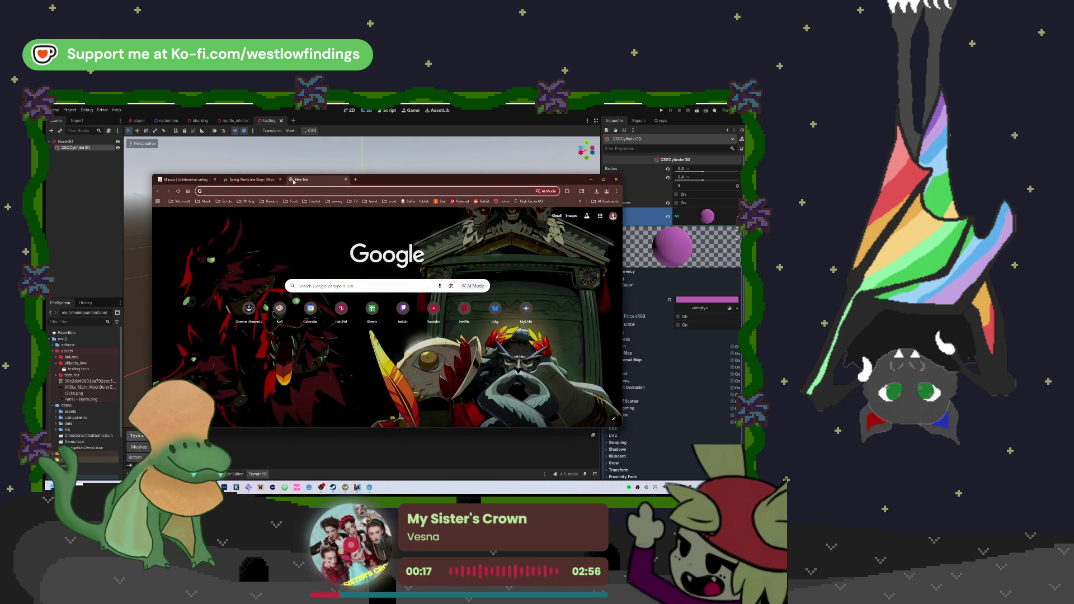
pyautogui.write('how to')
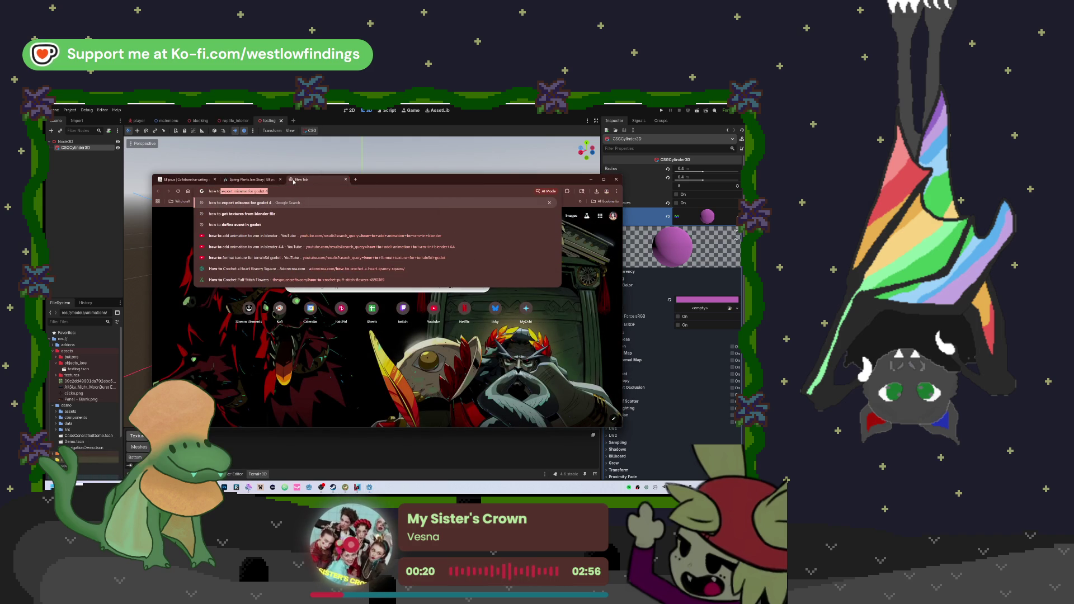
pyautogui.hotkey('ctrl', 'a')
pyautogui.press('BackSpace')
pyautogui.write('youtube')
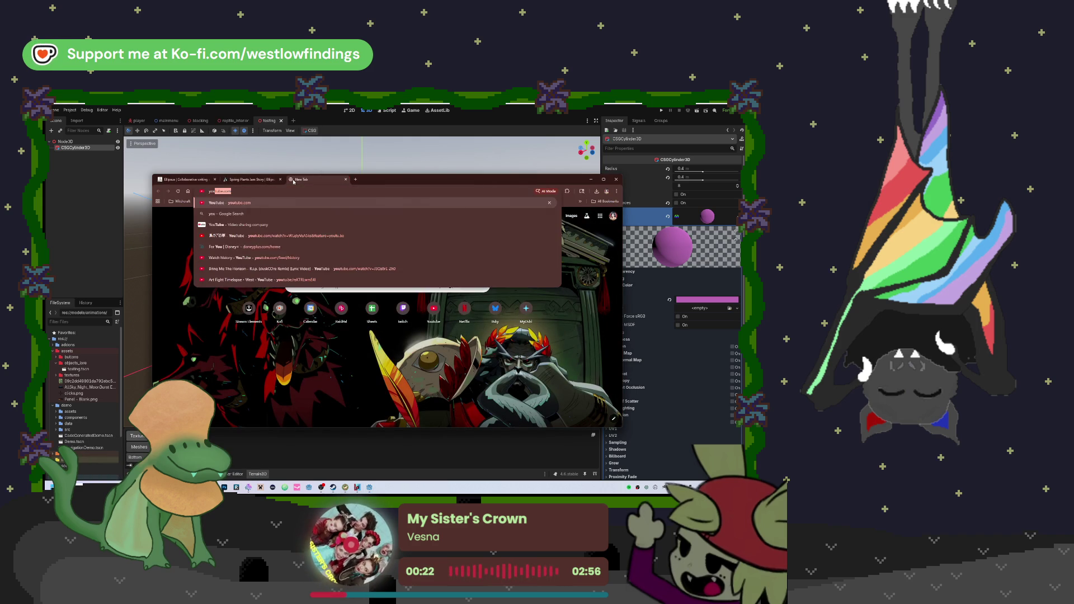
pyautogui.press('Return')
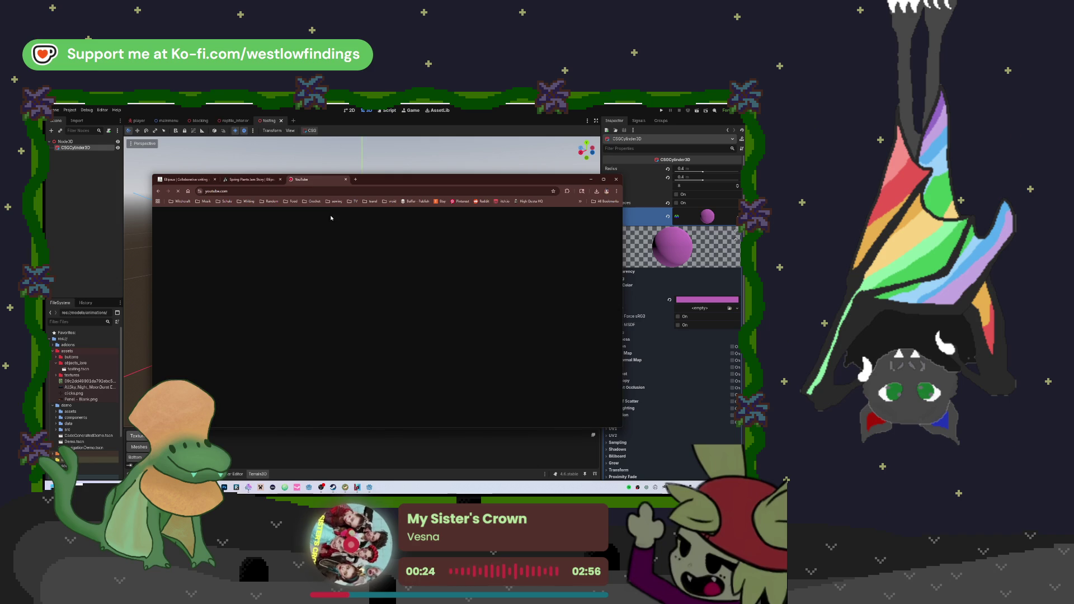
pyautogui.click(331, 215)
# Search YouTube for 'interactable objects godot 4' and skim the results
pyautogui.write('interactable')
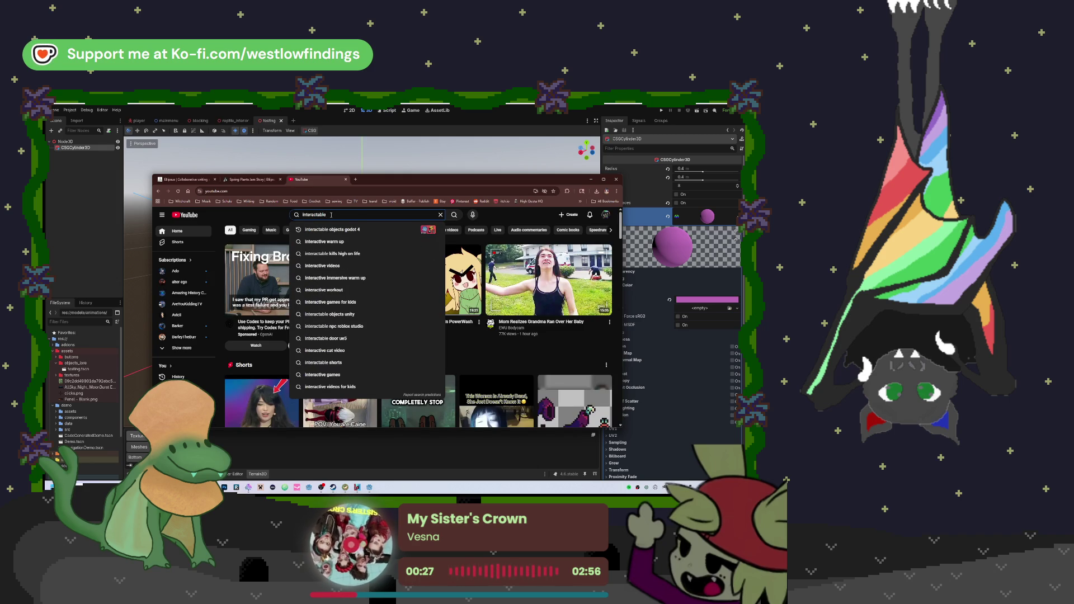
pyautogui.press('Down')
pyautogui.press('Return')
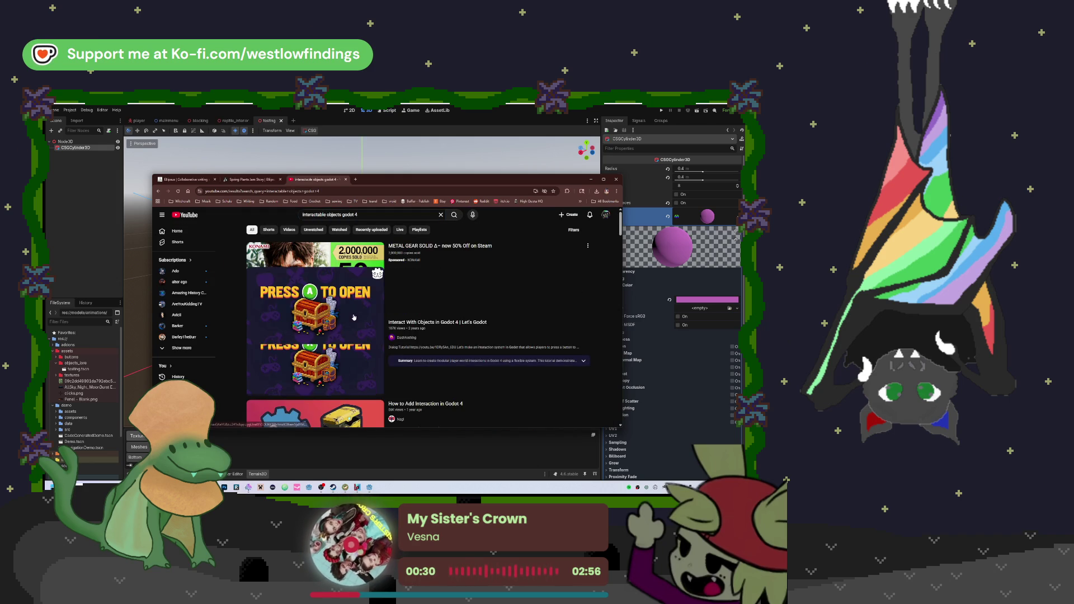
pyautogui.scroll(-1, 470, 336)
pyautogui.scroll(-5, 470, 336)
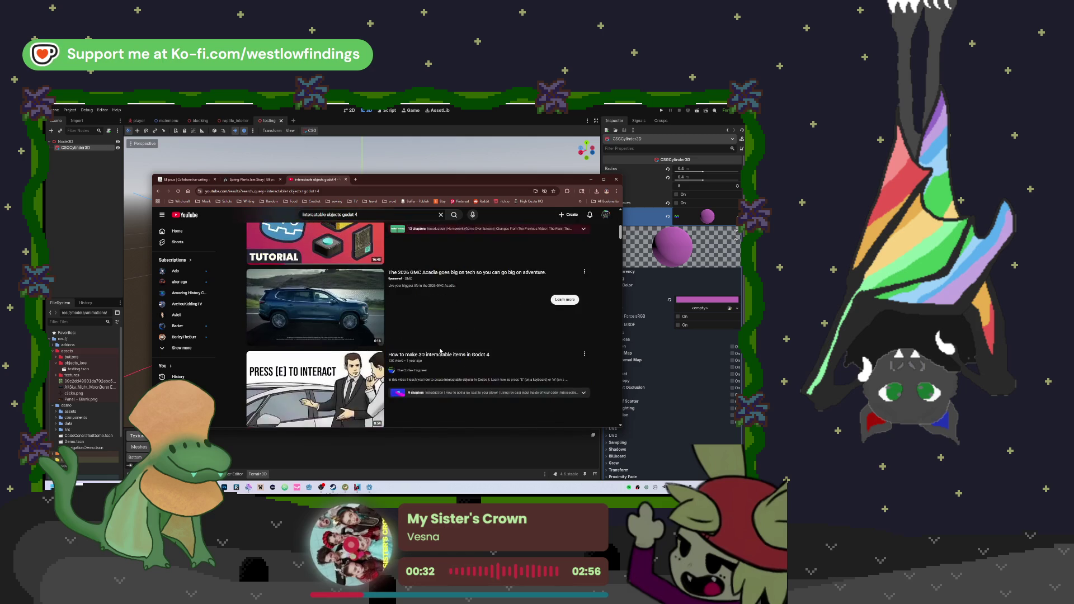
pyautogui.scroll(-4, 441, 352)
pyautogui.scroll(1, 447, 344)
pyautogui.scroll(9, 447, 344)
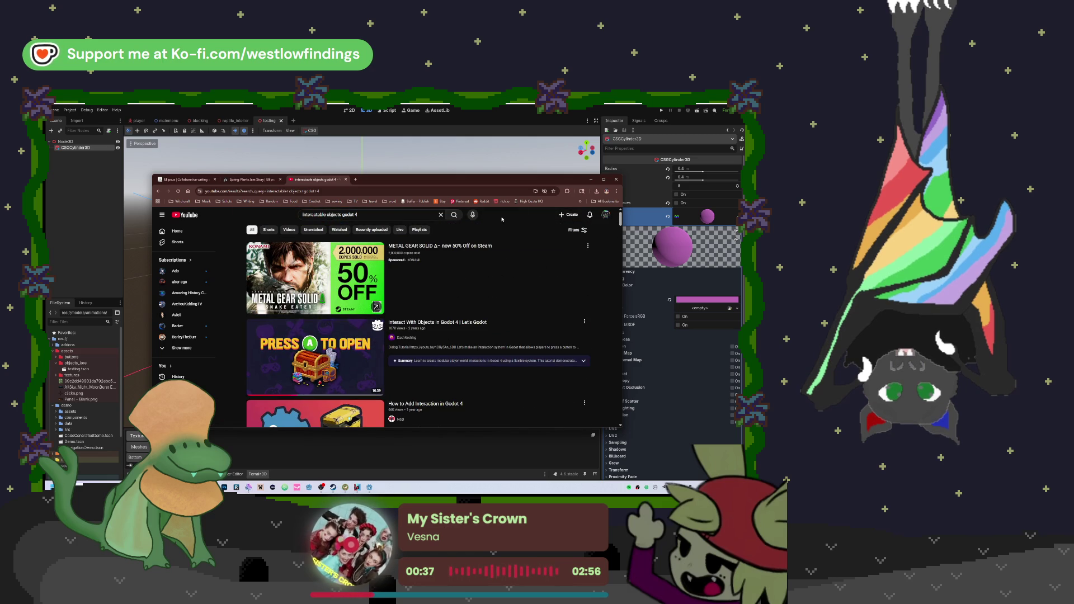
# Filter the results to videos uploaded this month and browse them
pyautogui.click(575, 230)
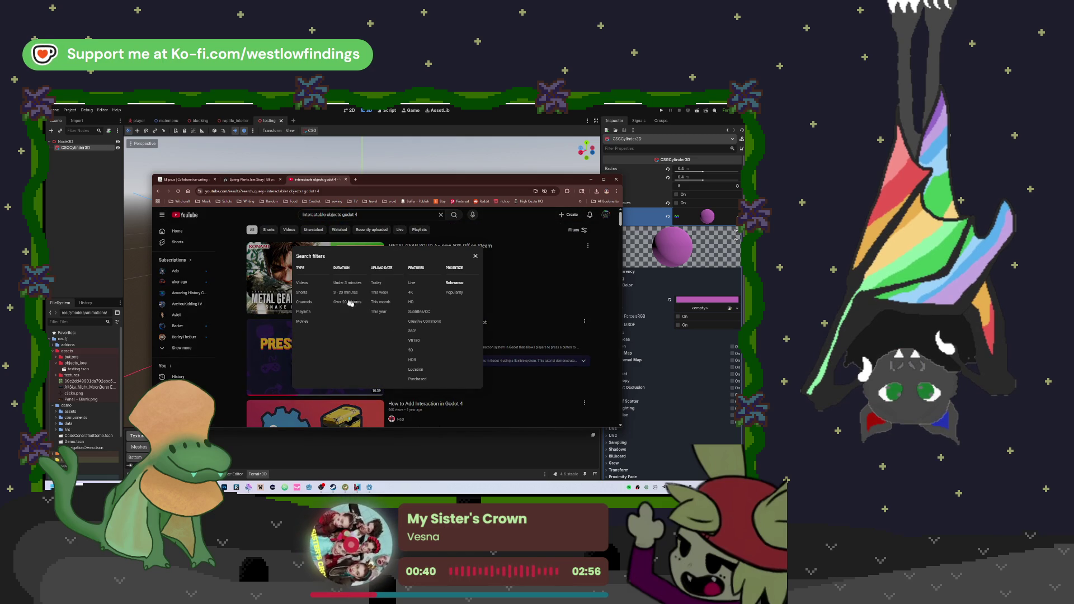
pyautogui.click(388, 303)
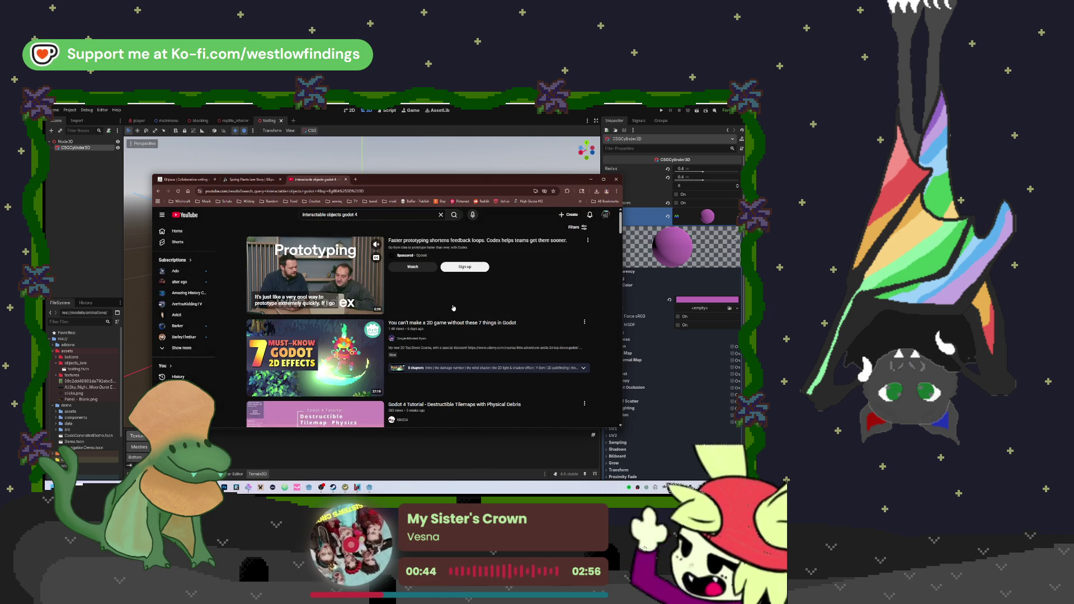
pyautogui.scroll(-1, 452, 306)
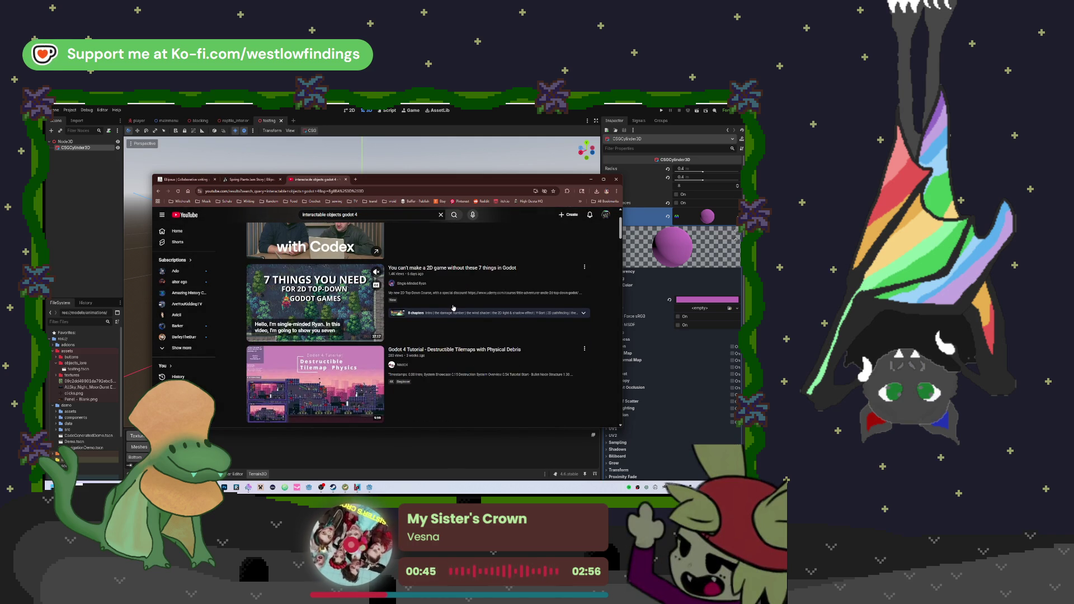
pyautogui.scroll(-1, 453, 307)
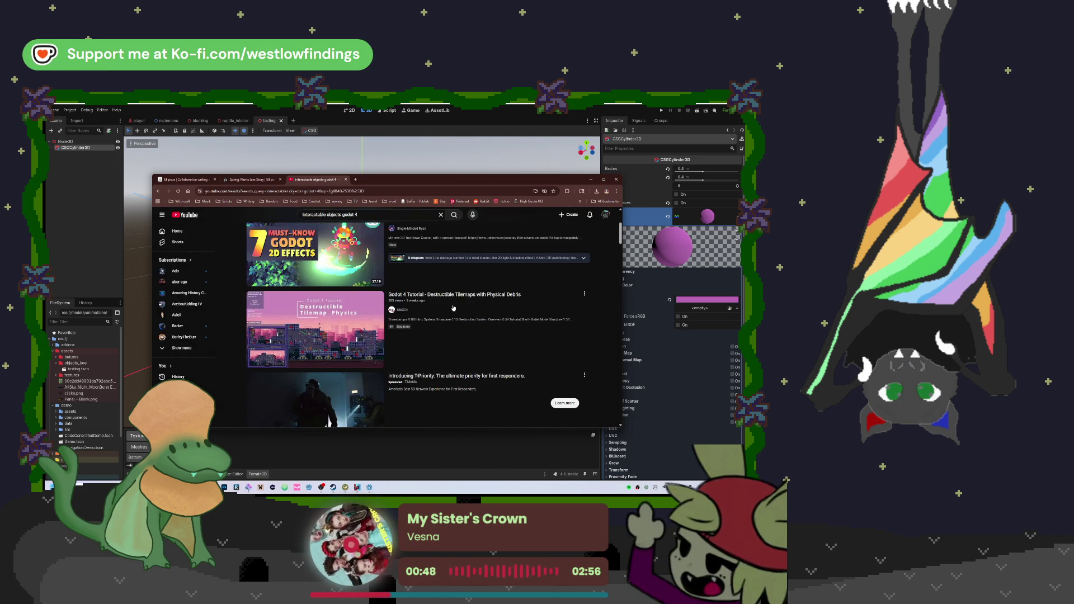
pyautogui.scroll(-2, 453, 307)
pyautogui.scroll(-1, 453, 307)
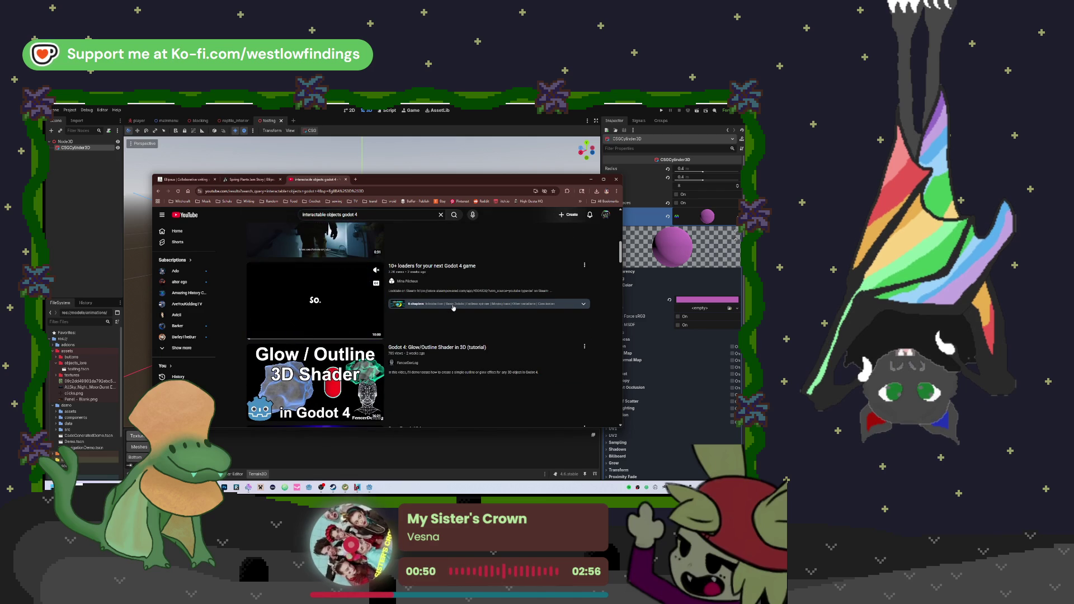
pyautogui.scroll(-1, 453, 307)
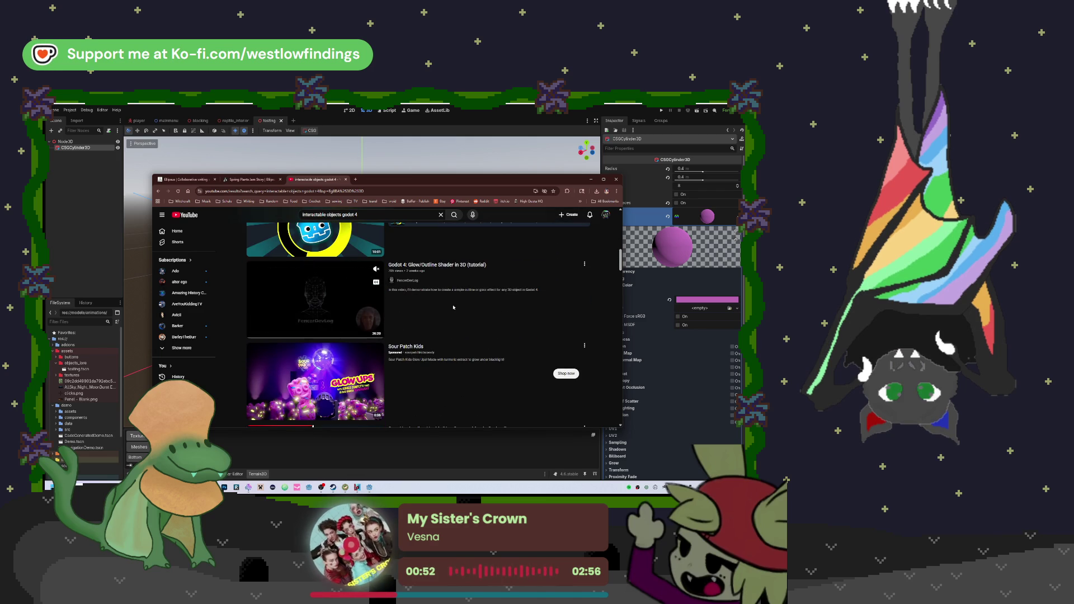
pyautogui.rightClick(462, 267)
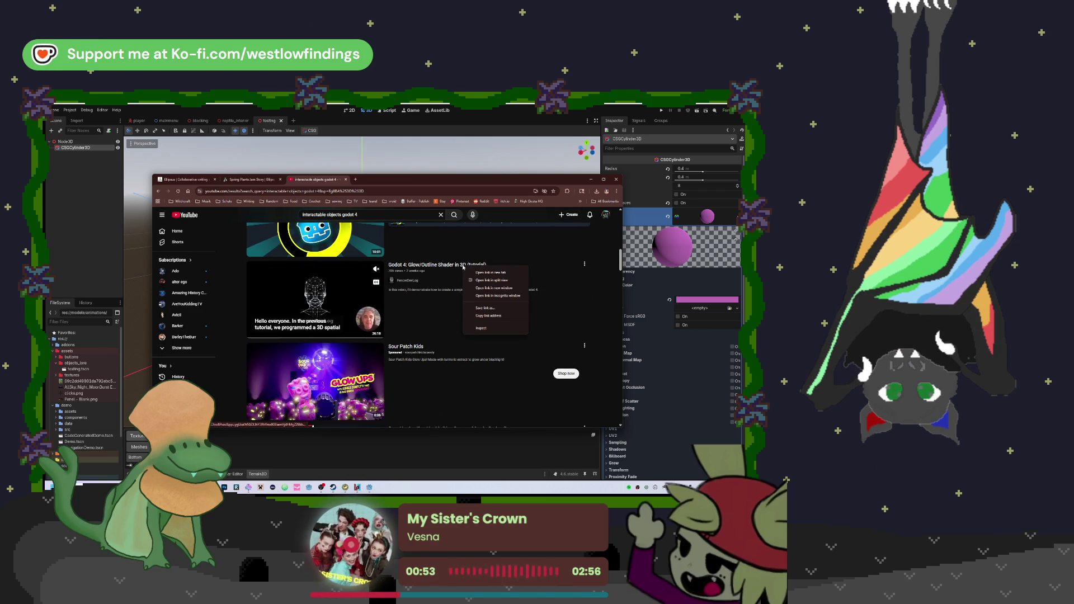
# Copy the link to the 'Godot 4: Glow/Outline Shader in 3D (tutorial)' video
pyautogui.click(493, 299)
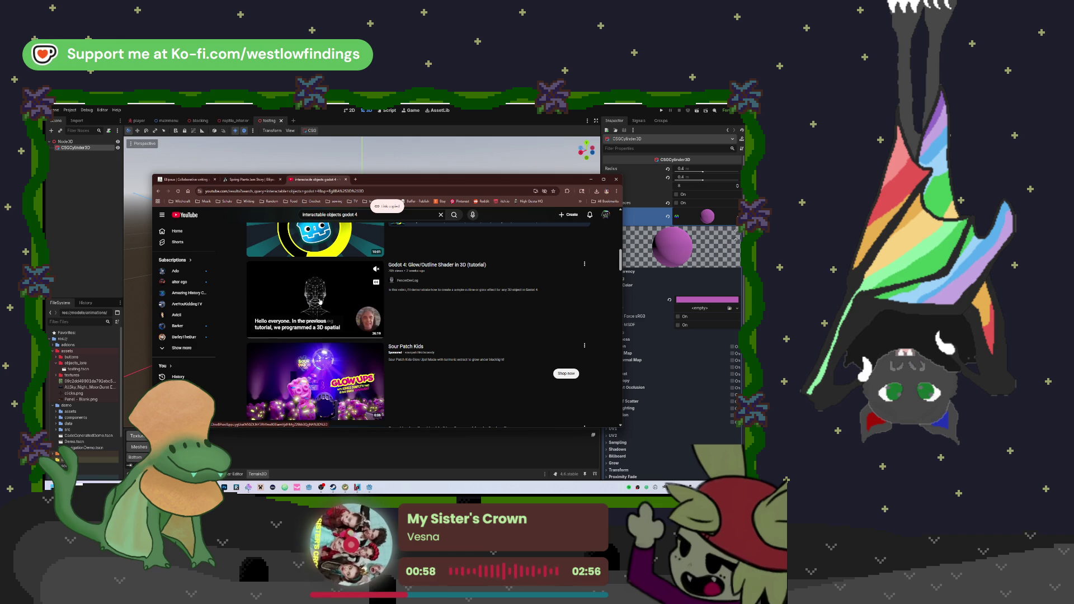
pyautogui.scroll(-3, 391, 333)
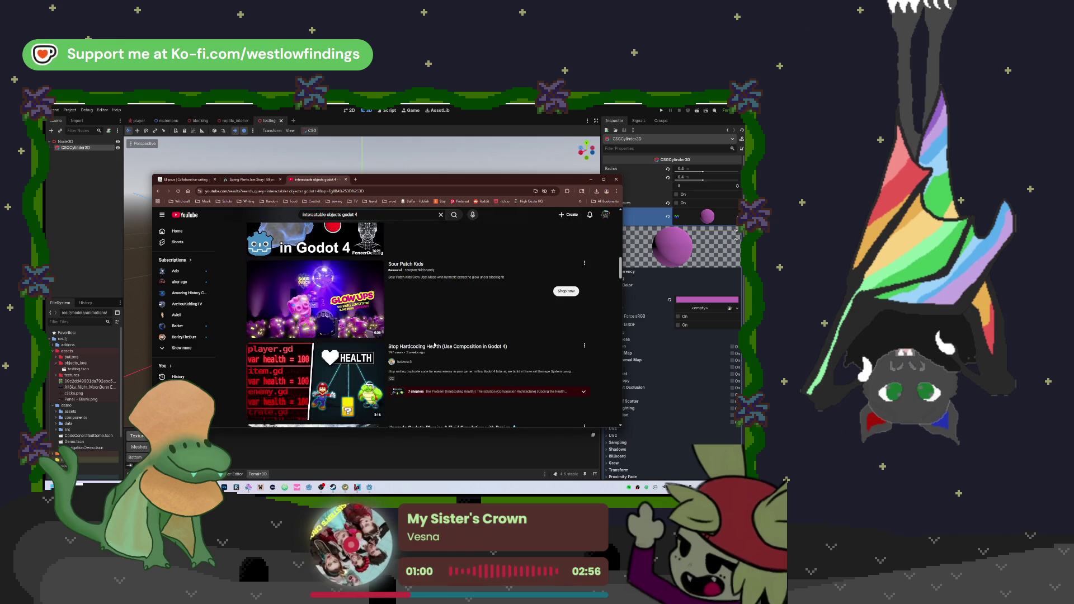
pyautogui.scroll(-3, 440, 333)
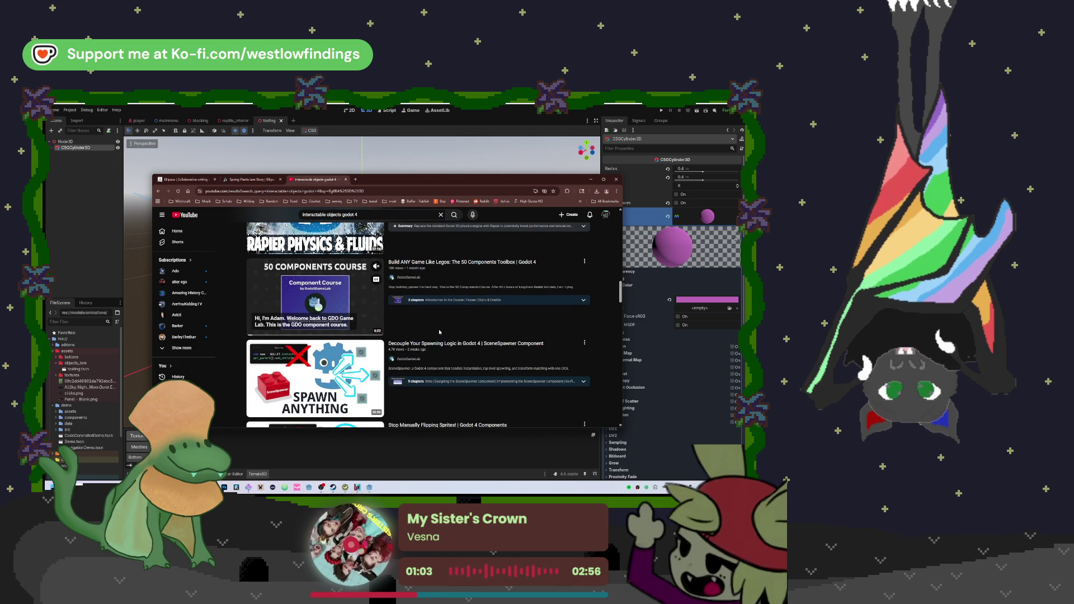
pyautogui.scroll(-4, 440, 333)
pyautogui.scroll(-2, 439, 333)
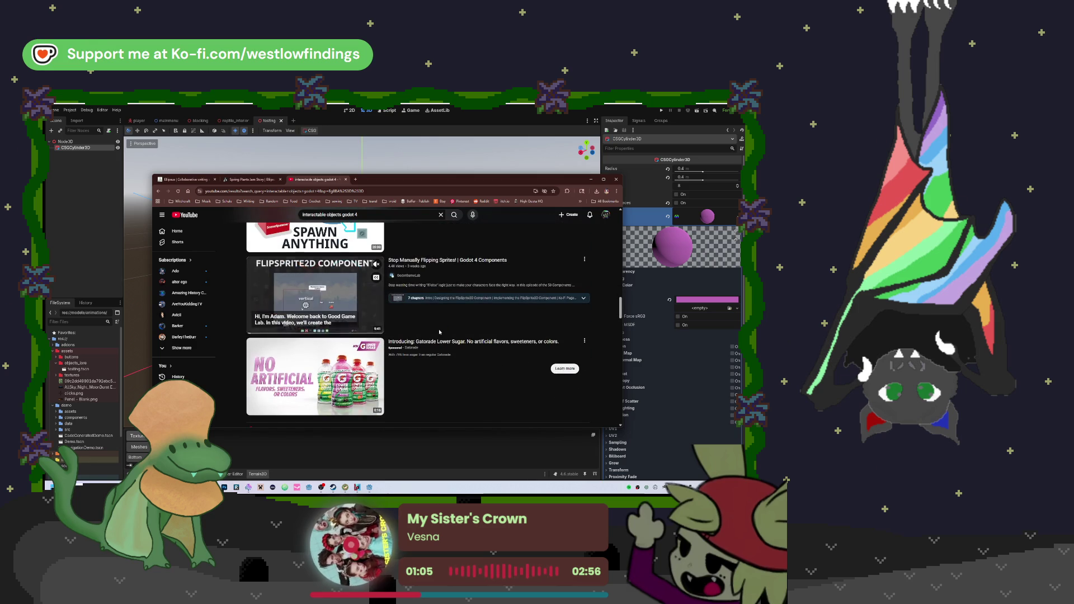
pyautogui.scroll(-5, 438, 330)
pyautogui.scroll(-3, 439, 332)
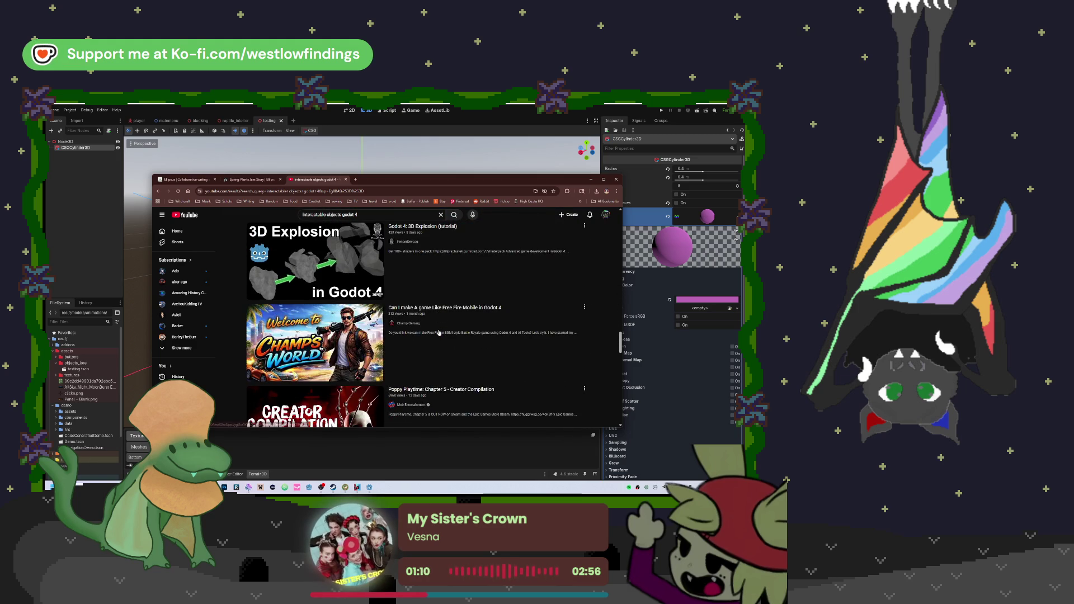
pyautogui.scroll(-1, 439, 333)
# Scroll further through the results and open 'How to Add Interaction in Godot 4'
pyautogui.scroll(-4, 439, 332)
pyautogui.scroll(-5, 438, 332)
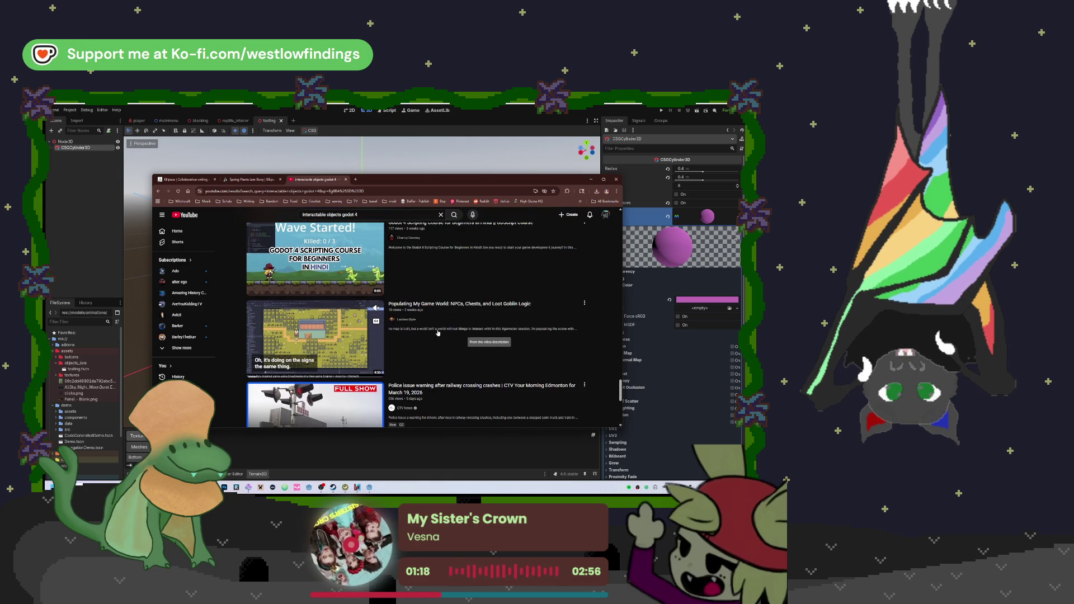
pyautogui.scroll(-2, 438, 333)
pyautogui.scroll(-2, 438, 334)
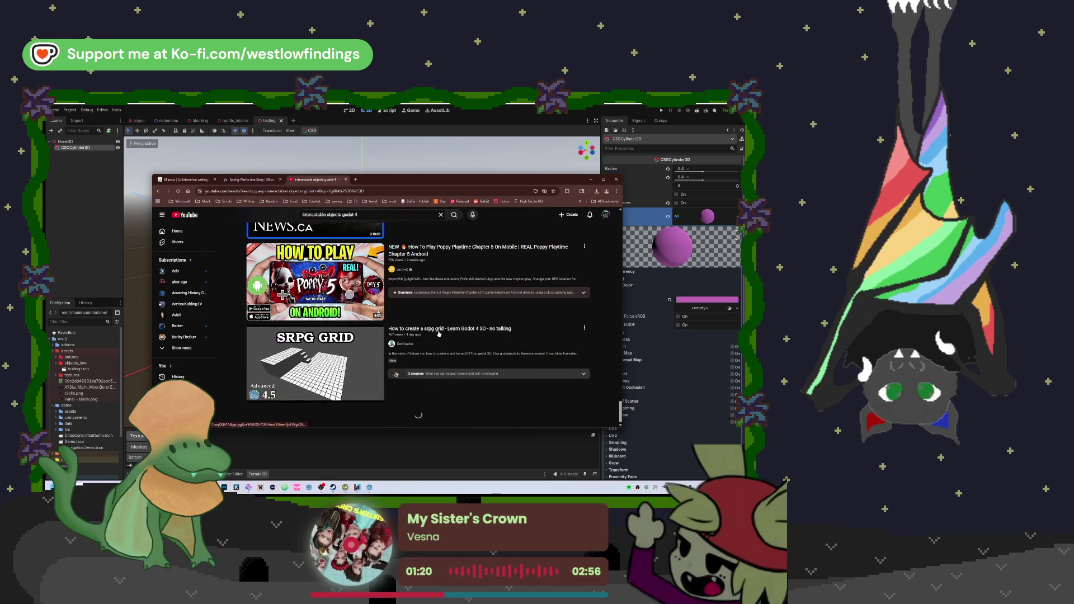
pyautogui.scroll(-5, 456, 325)
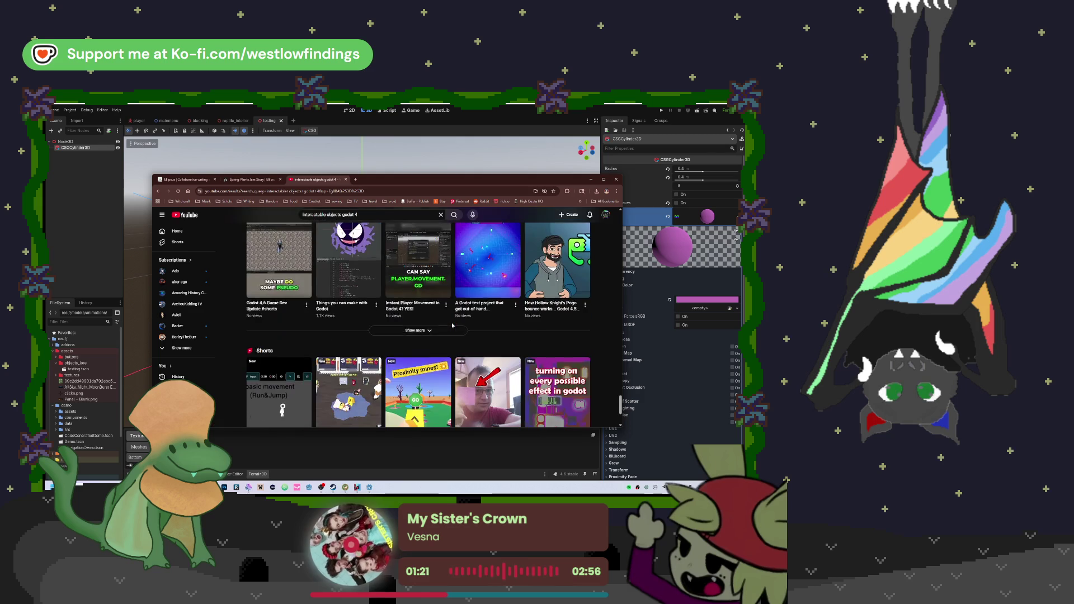
pyautogui.scroll(-15, 449, 326)
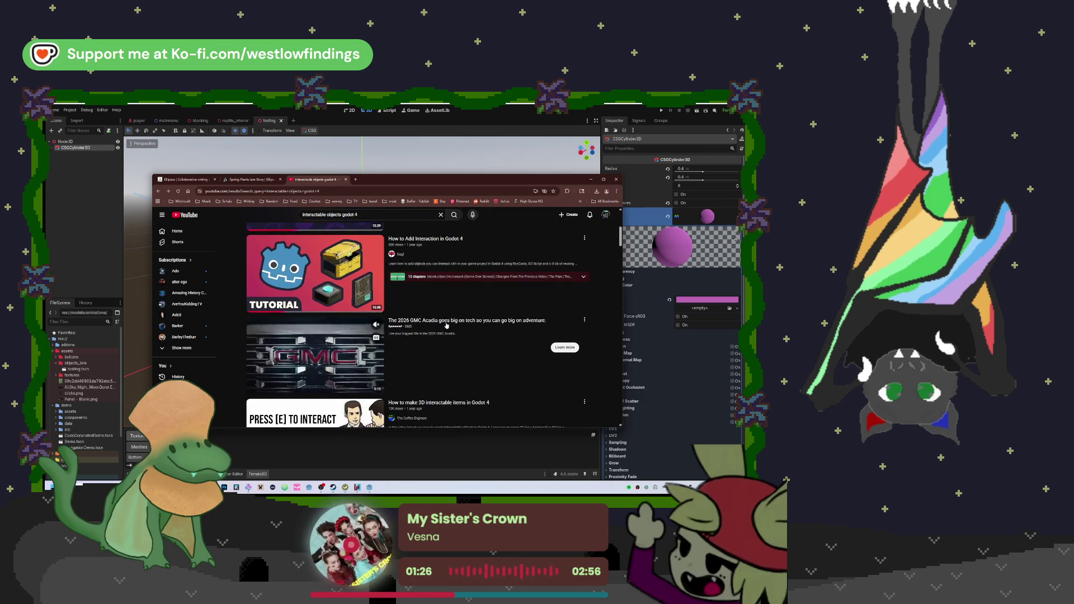
pyautogui.scroll(2, 446, 324)
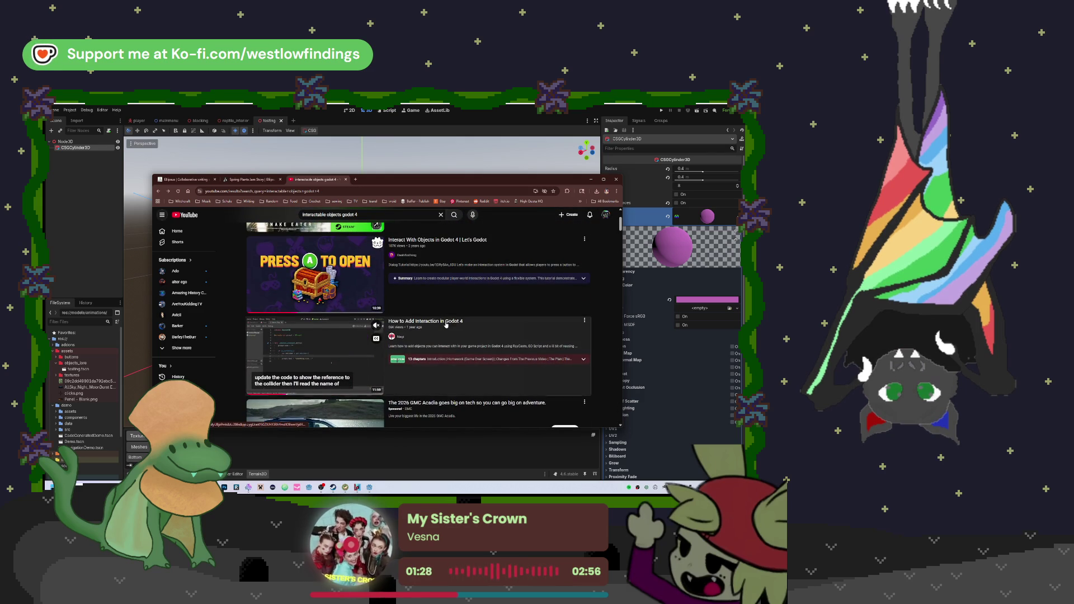
pyautogui.click(312, 353)
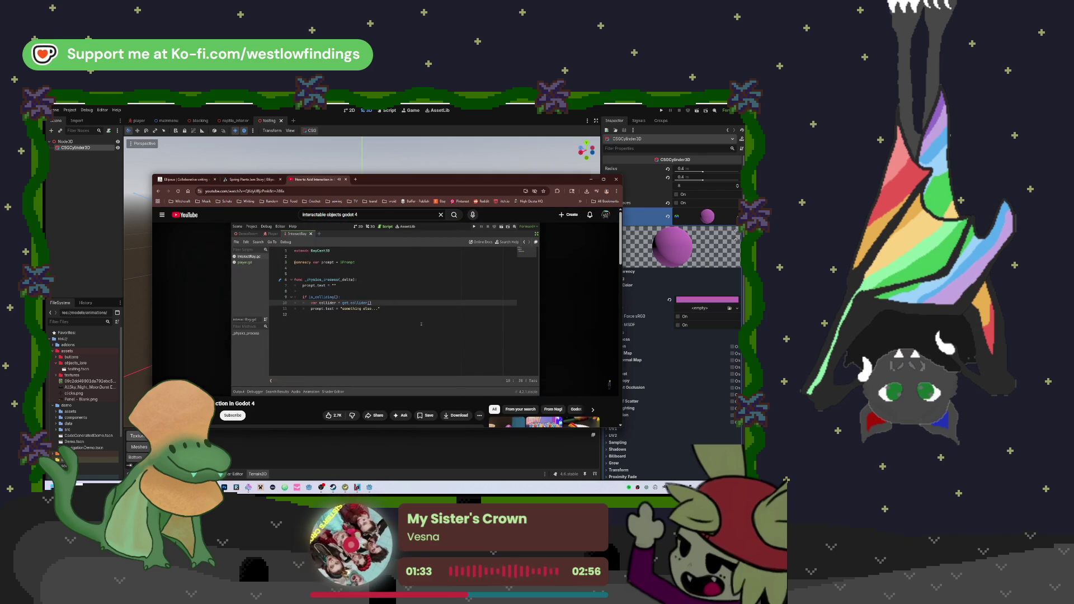
# Switch between Spotify and the tutorial video, toggling its playback, then return to Godot's cylinder scene
pyautogui.hotkey('alt', 'Tab')
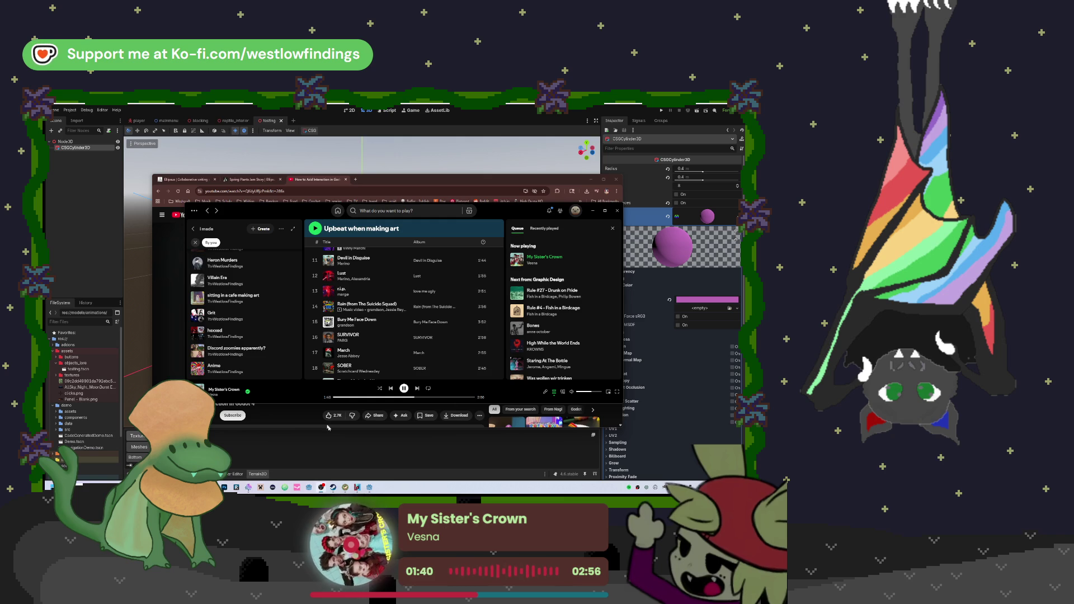
pyautogui.click(393, 186)
pyautogui.click(368, 319)
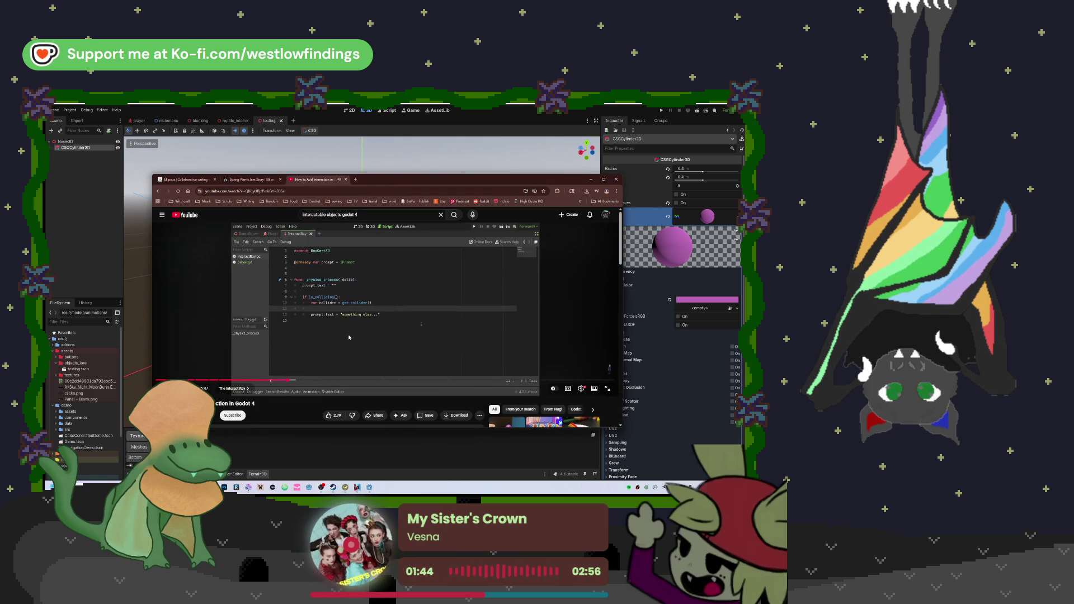
pyautogui.moveTo(434, 183); pyautogui.dragTo(430, 184)
pyautogui.hotkey('alt', 'Tab')
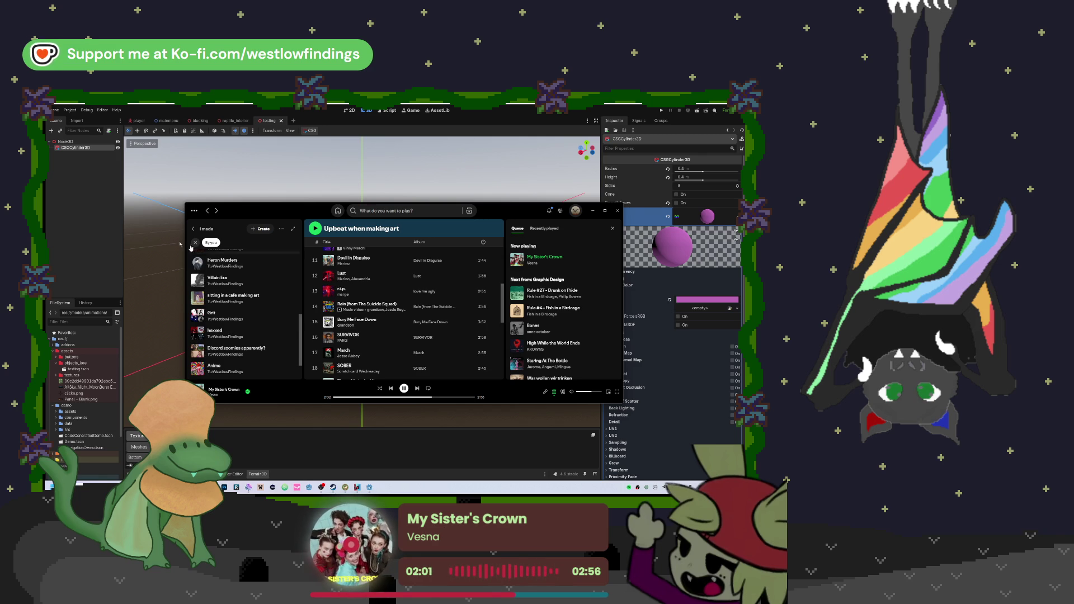
pyautogui.click(258, 270)
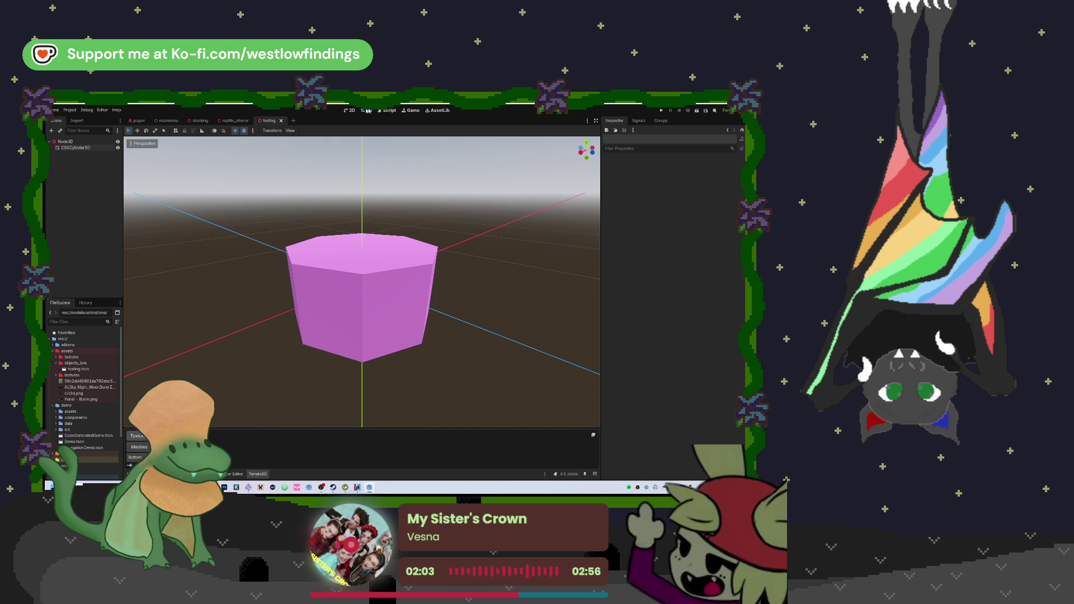
# Show player.gd in the Script workspace
pyautogui.click(388, 110)
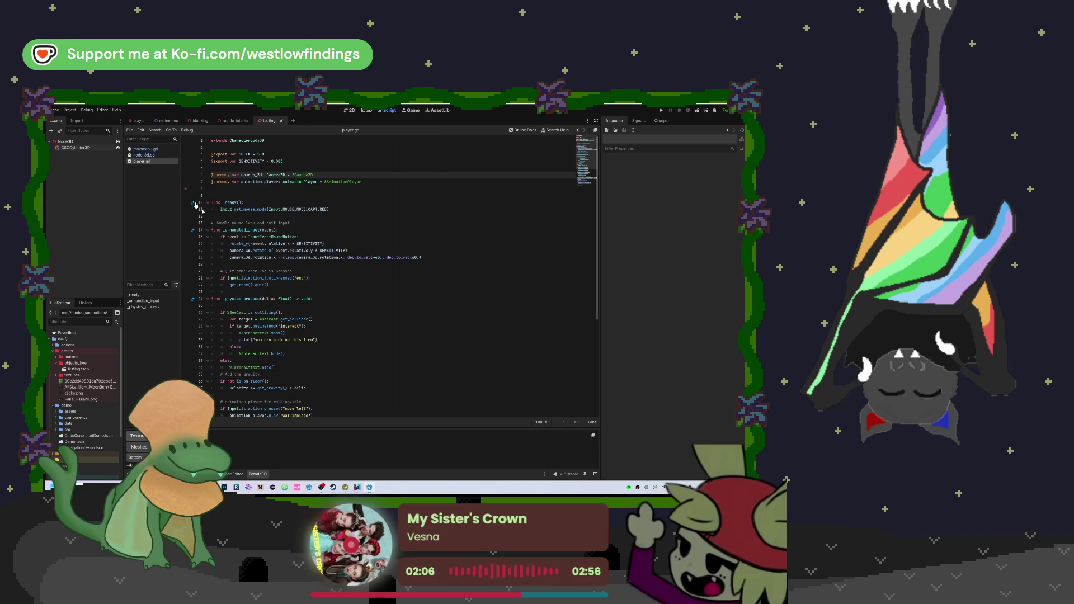
pyautogui.moveTo(286, 260)
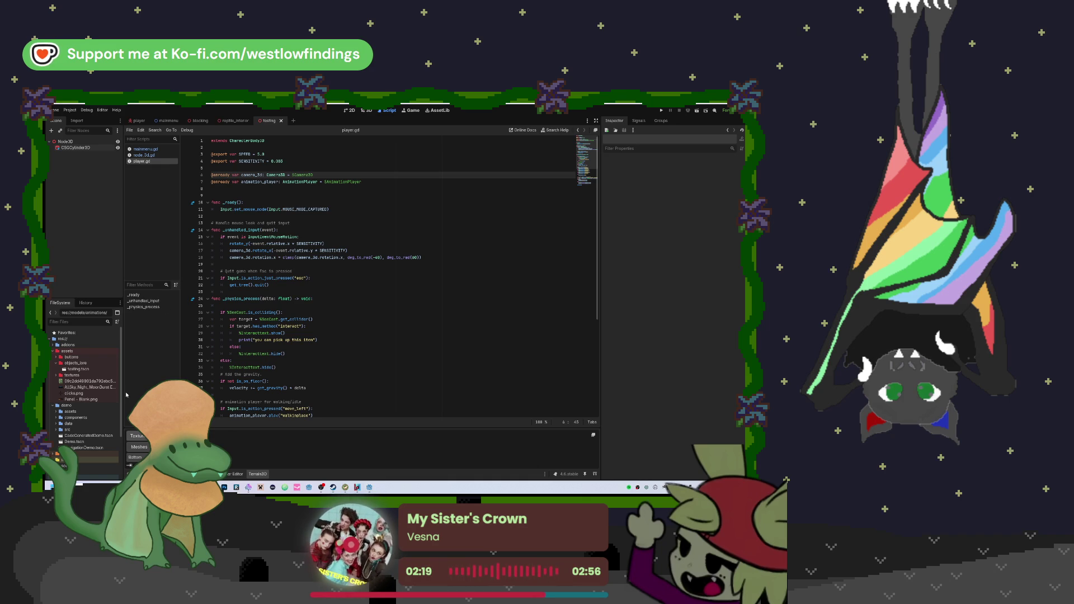
# Expand the Interact folder, switch to the player scene and select the SeeCast raycast node
pyautogui.scroll(-5, 56, 403)
pyautogui.click(53, 396)
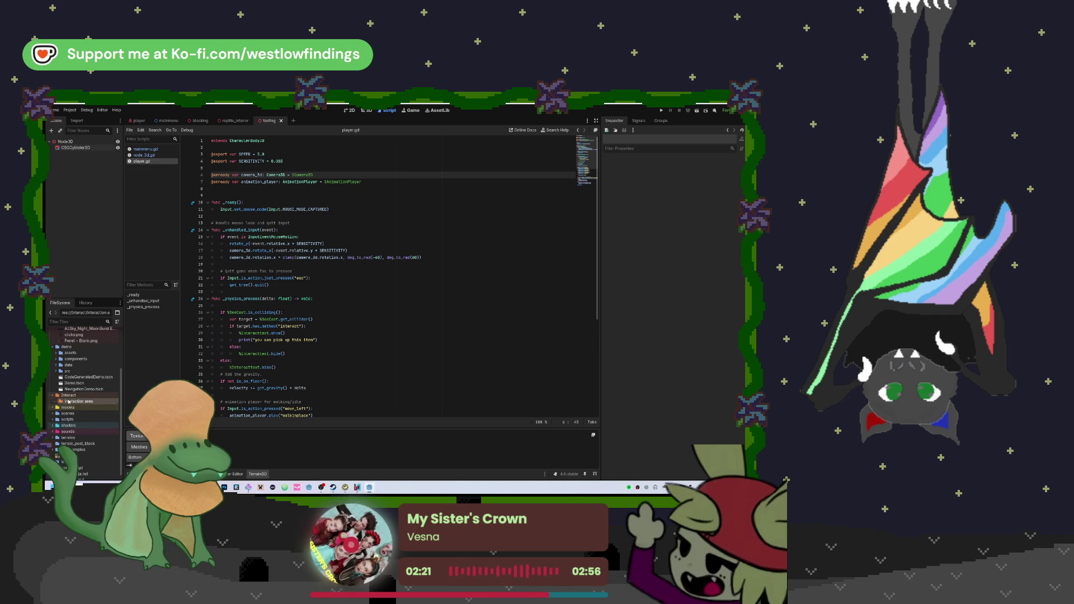
pyautogui.click(137, 120)
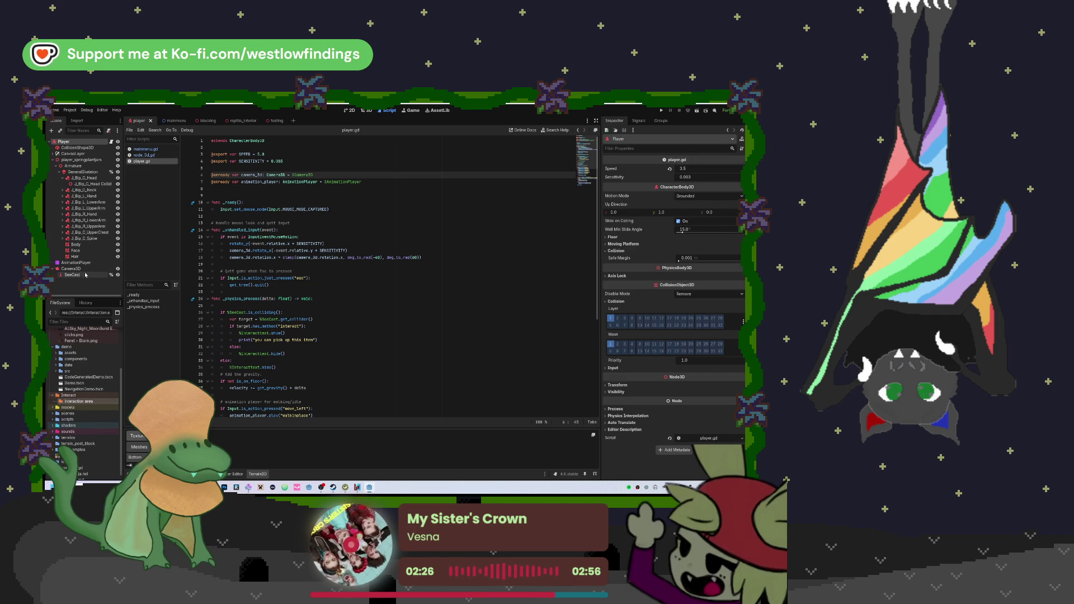
pyautogui.click(73, 275)
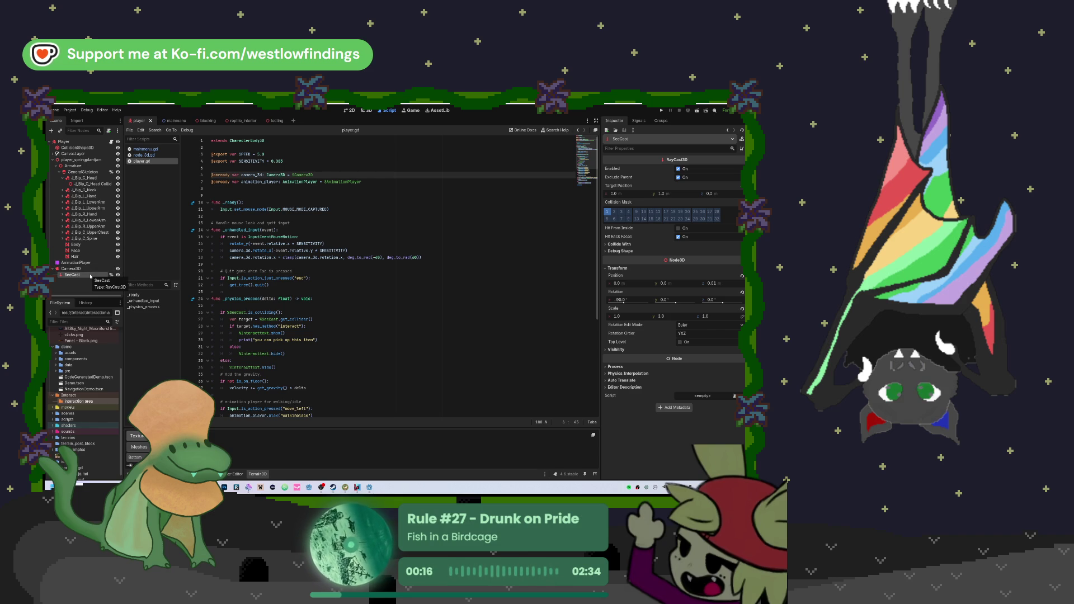
# Undo the accidental change that made SeeCast the scene root
pyautogui.rightClick(90, 276)
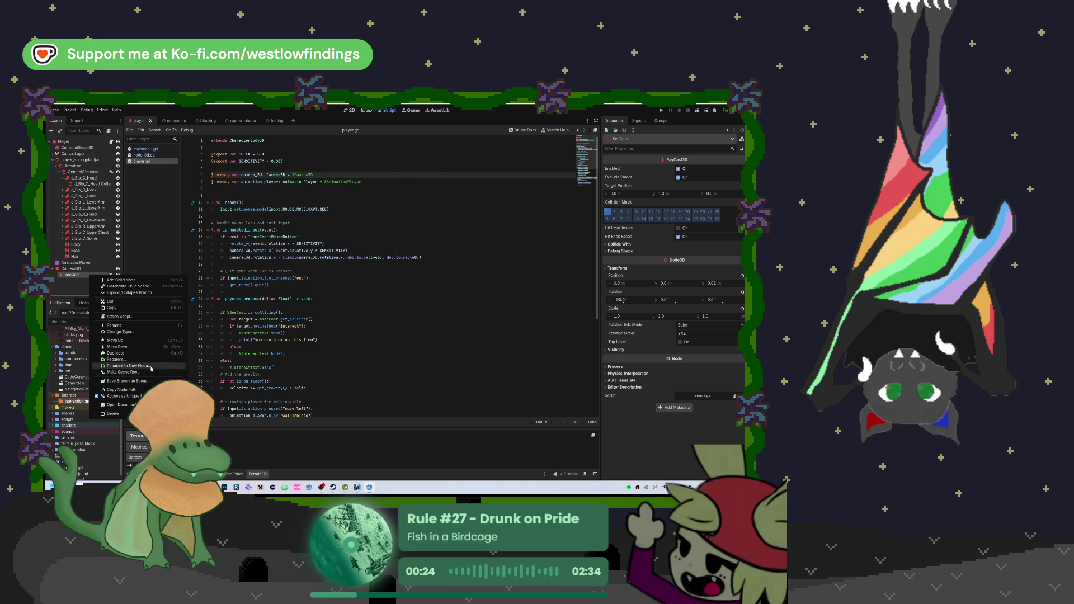
pyautogui.press('Escape')
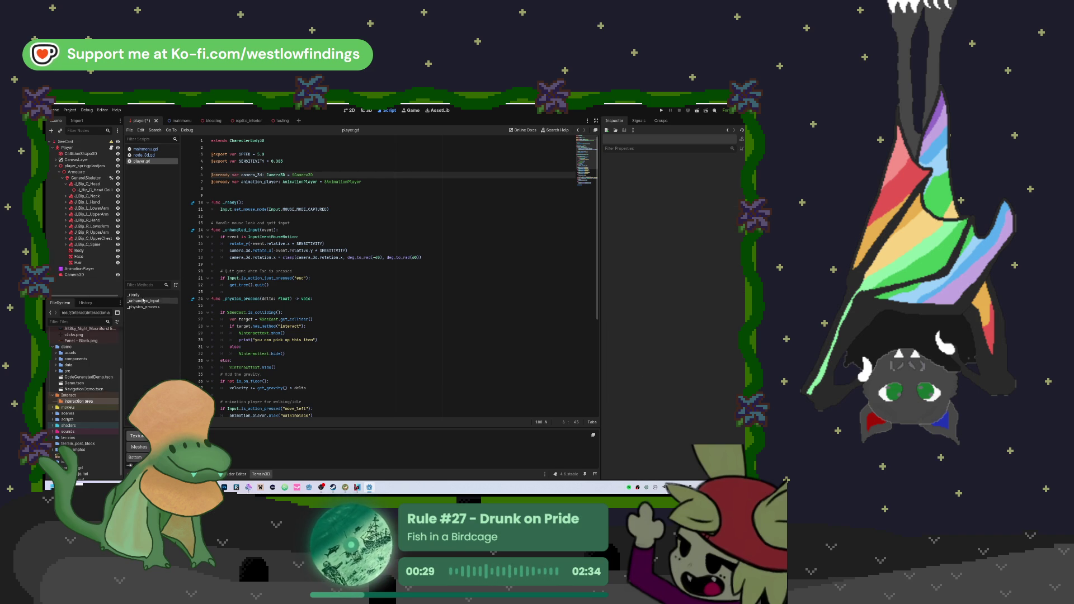
pyautogui.hotkey('ctrl', 'z')
# Save the SeeCast branch as interactray.tscn and open that scene in the editor
pyautogui.rightClick(96, 277)
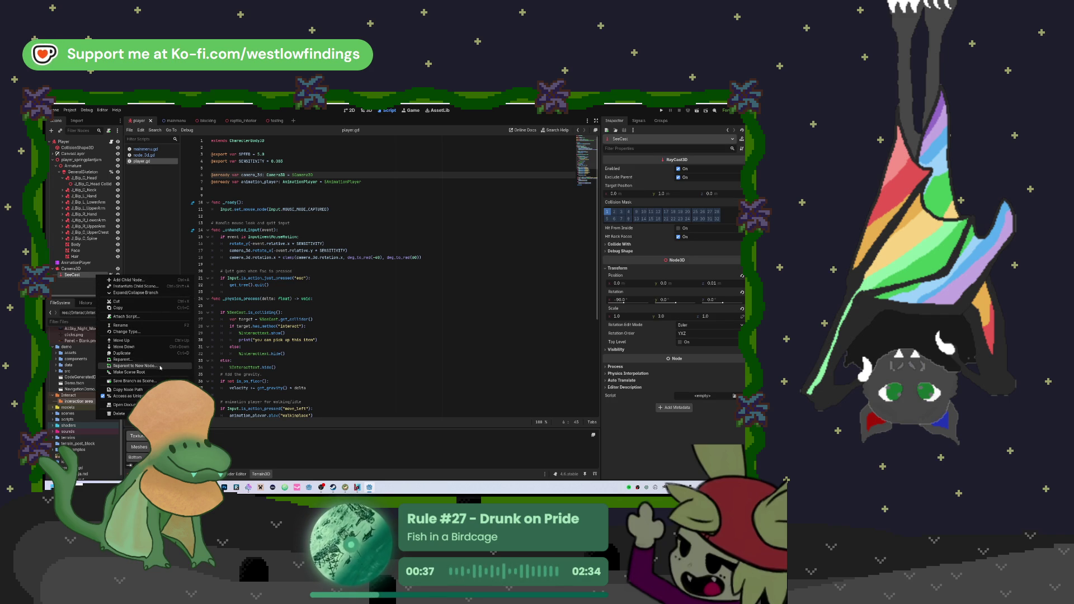
pyautogui.click(132, 381)
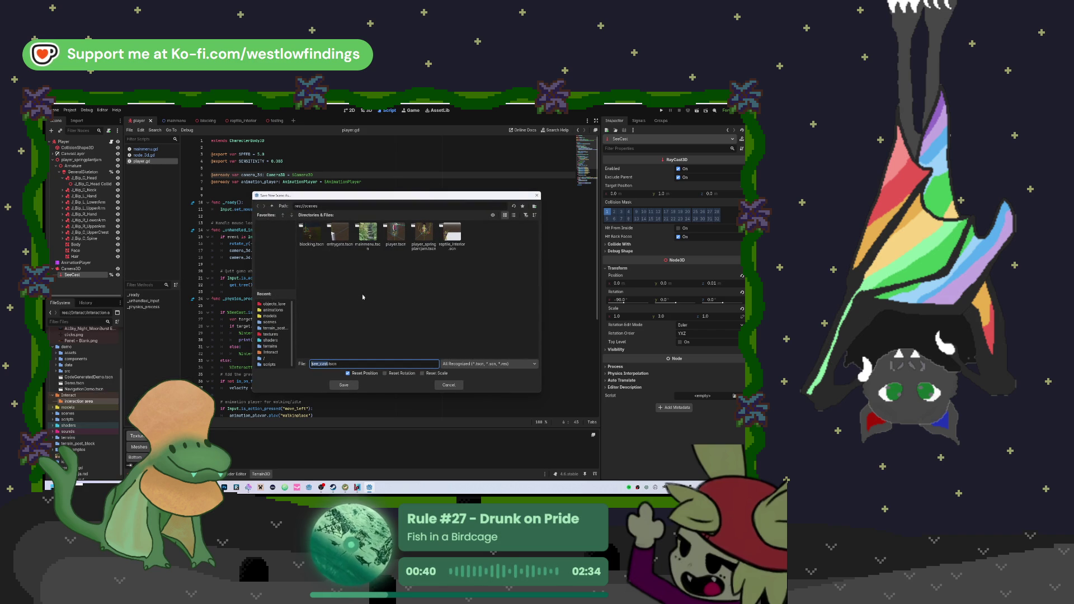
pyautogui.write('interact')
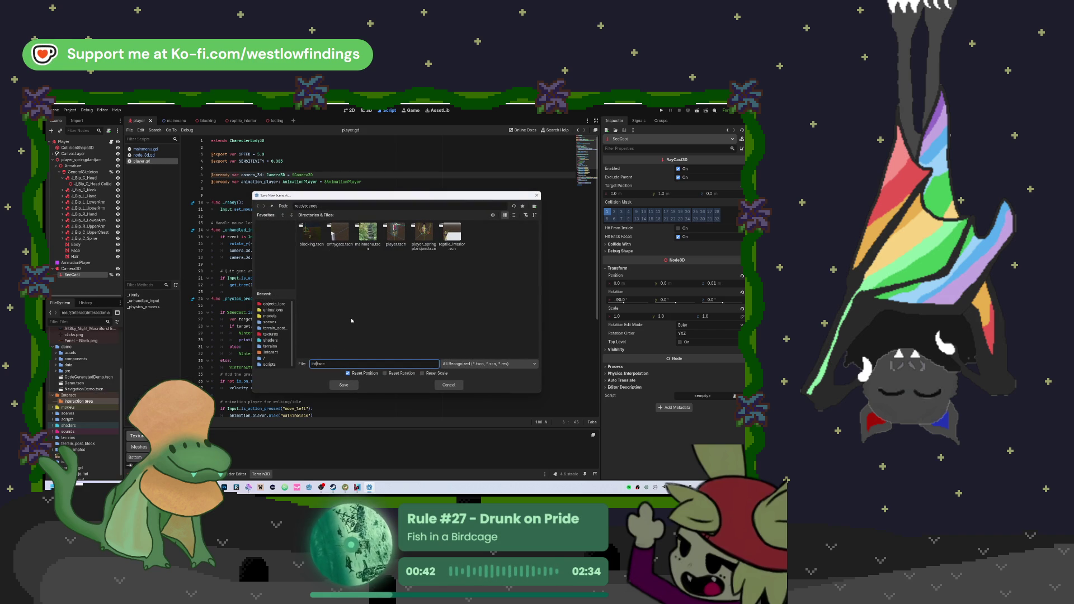
pyautogui.write('ra')
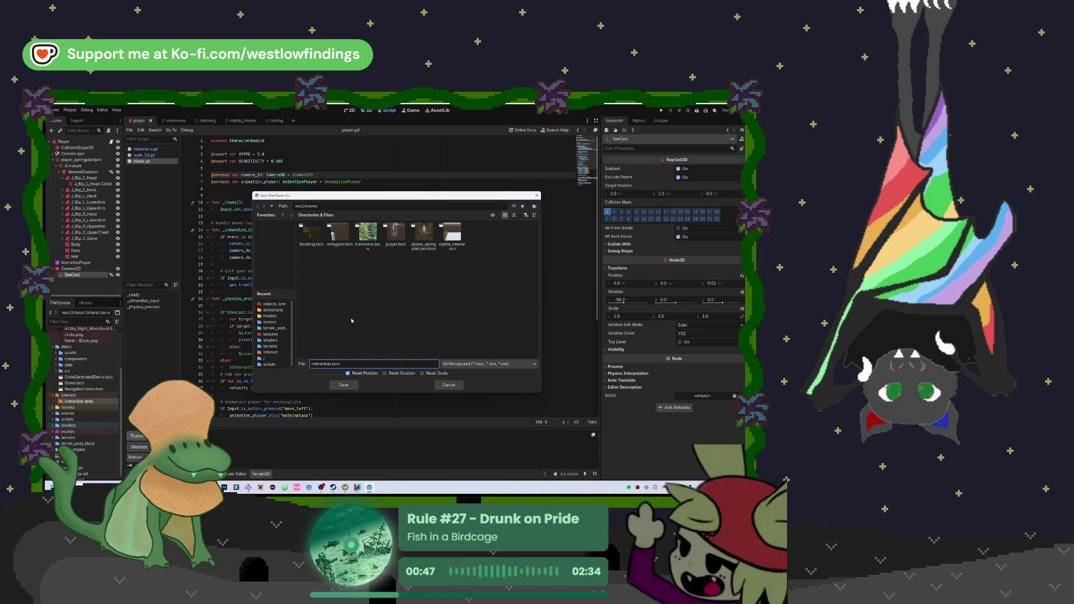
pyautogui.press('Return')
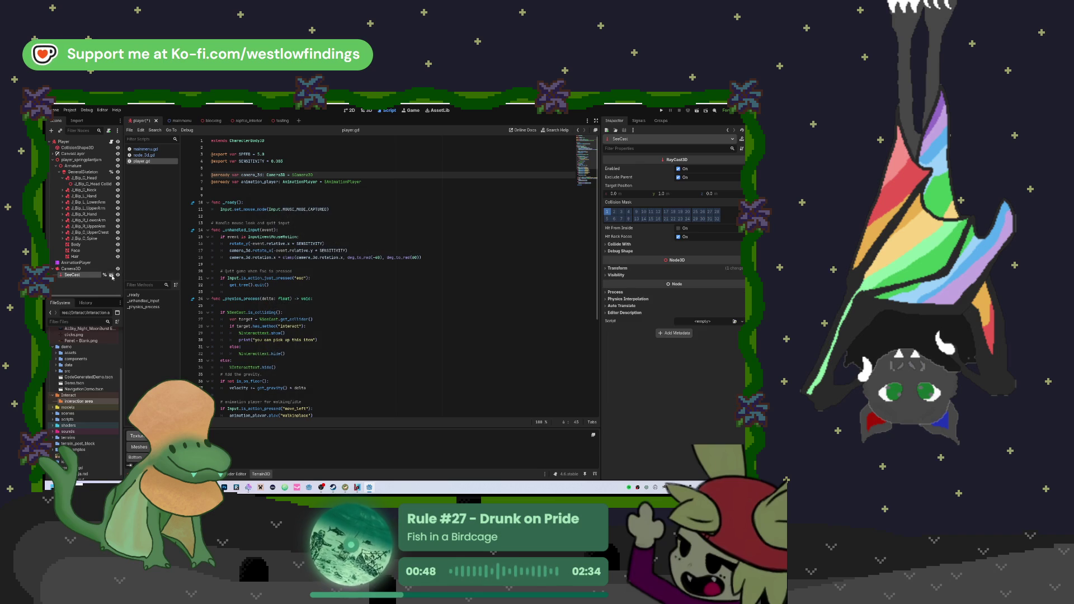
pyautogui.click(111, 274)
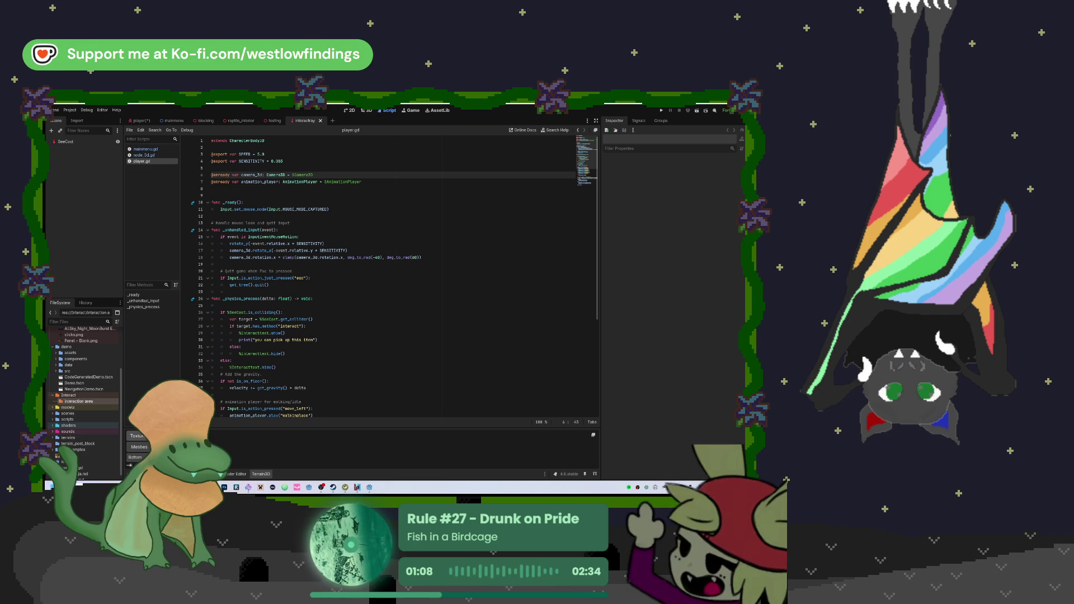
# Attach a new Object: Empty script saved as res://scripts/interactray.gd to SeeCast
pyautogui.click(65, 141)
pyautogui.click(109, 130)
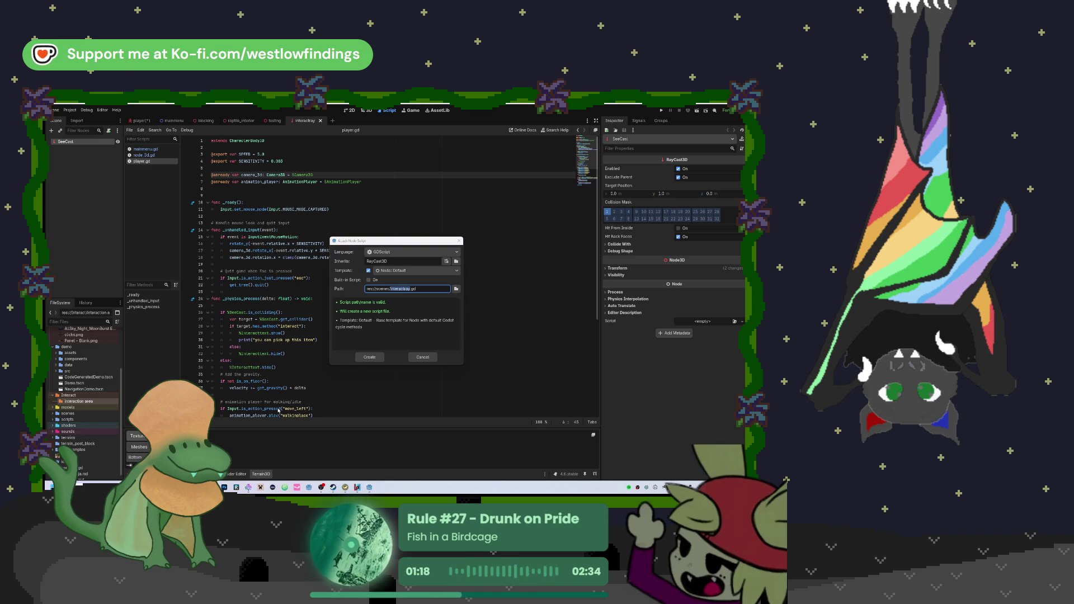
pyautogui.click(416, 270)
pyautogui.click(404, 295)
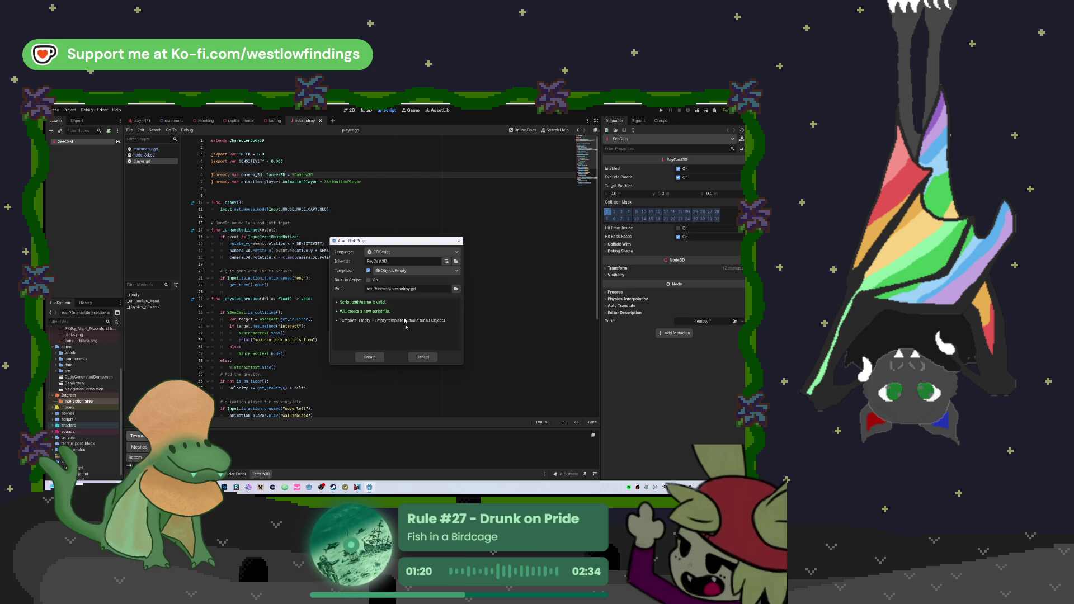
pyautogui.click(456, 289)
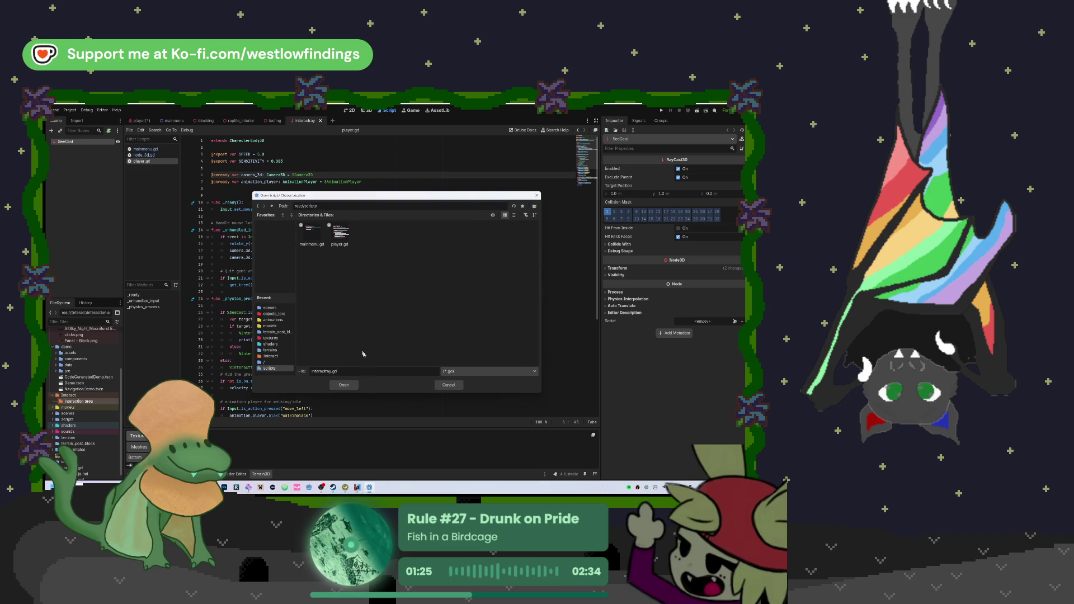
pyautogui.click(340, 386)
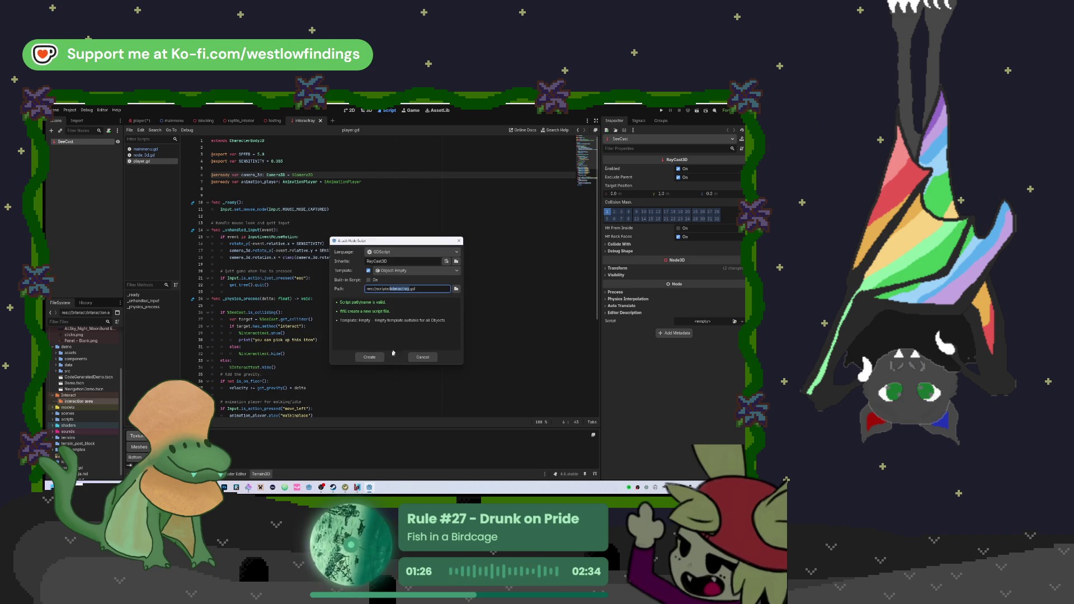
pyautogui.click(377, 356)
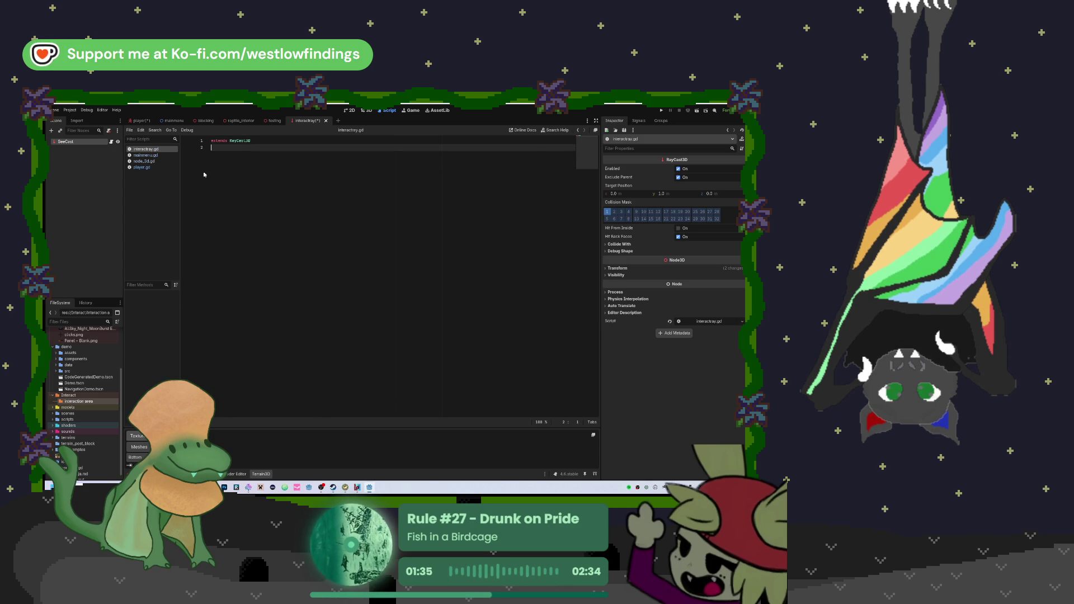
# Add a _physics_process(delta) function containing an if is_colliding(): block
pyautogui.press('Return')
pyautogui.write('func')
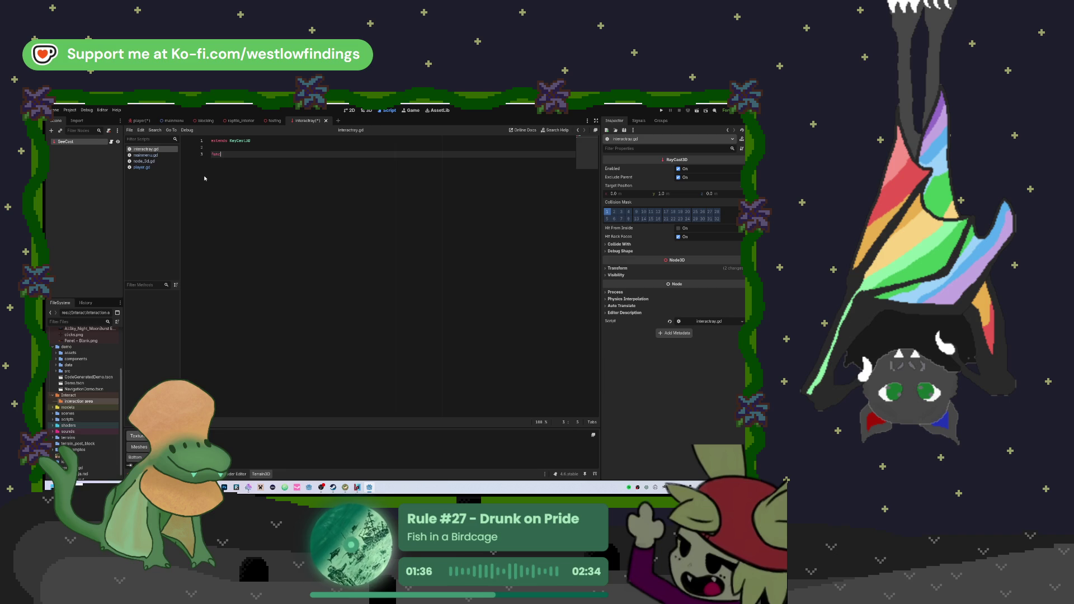
pyautogui.write('_phy')
pyautogui.press('Return')
pyautogui.press('Return')
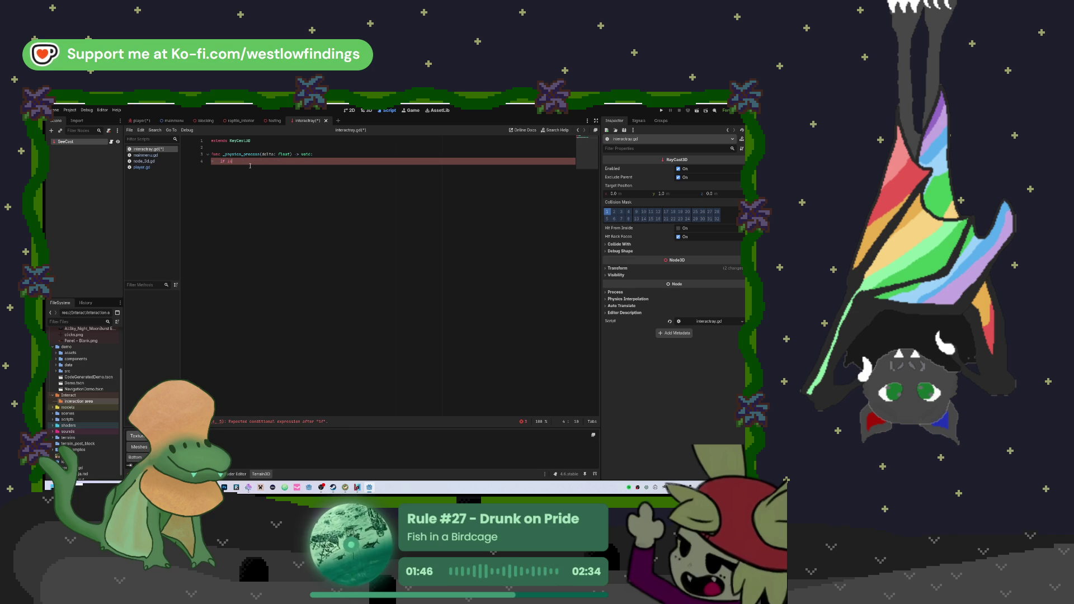
pyautogui.write('_col')
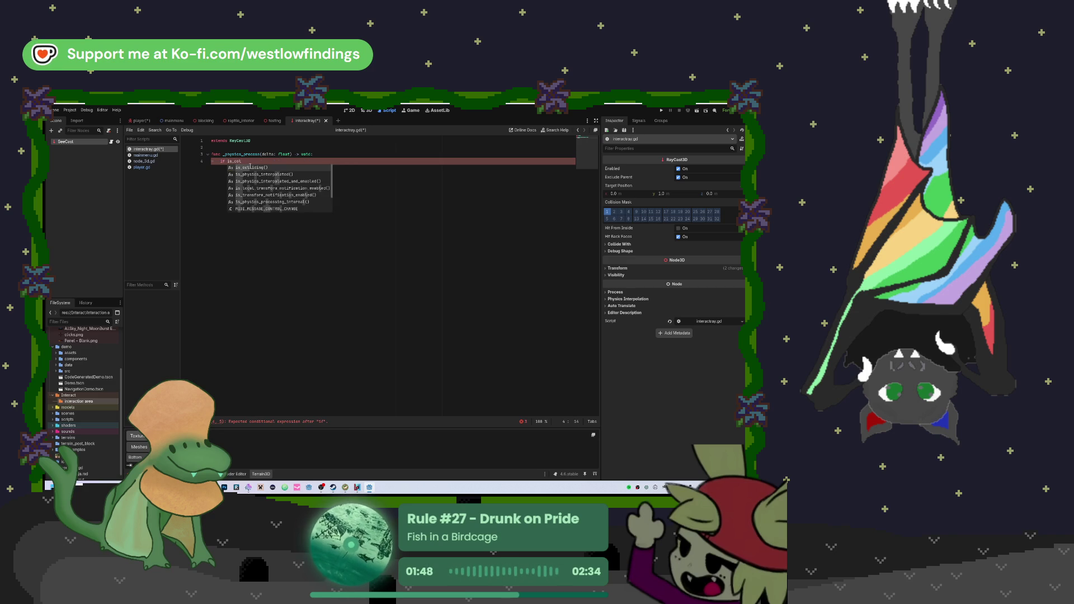
pyautogui.press('Return')
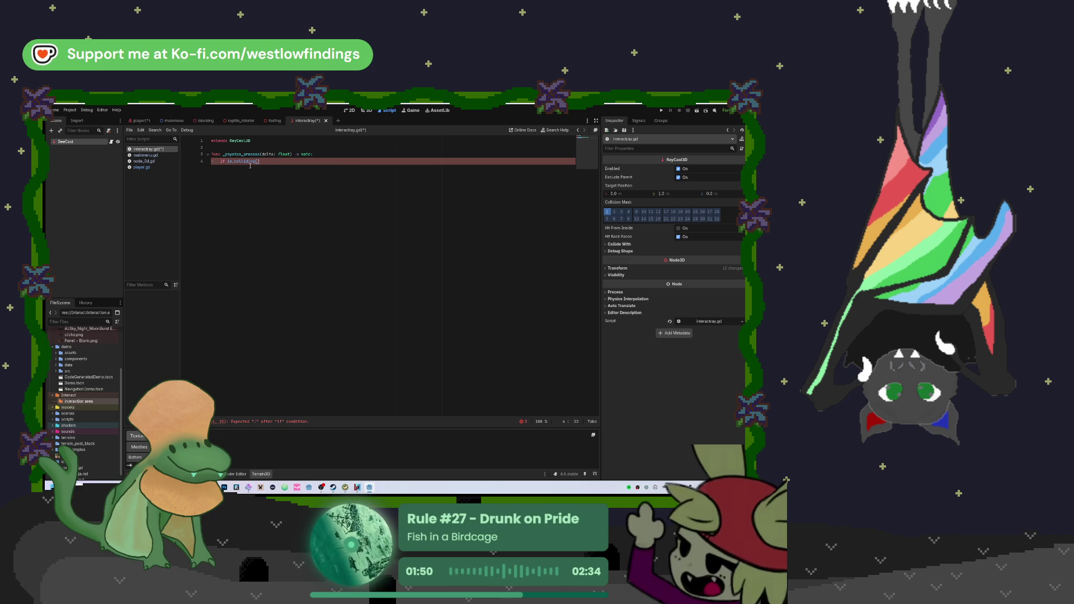
pyautogui.write(':')
pyautogui.press('Return')
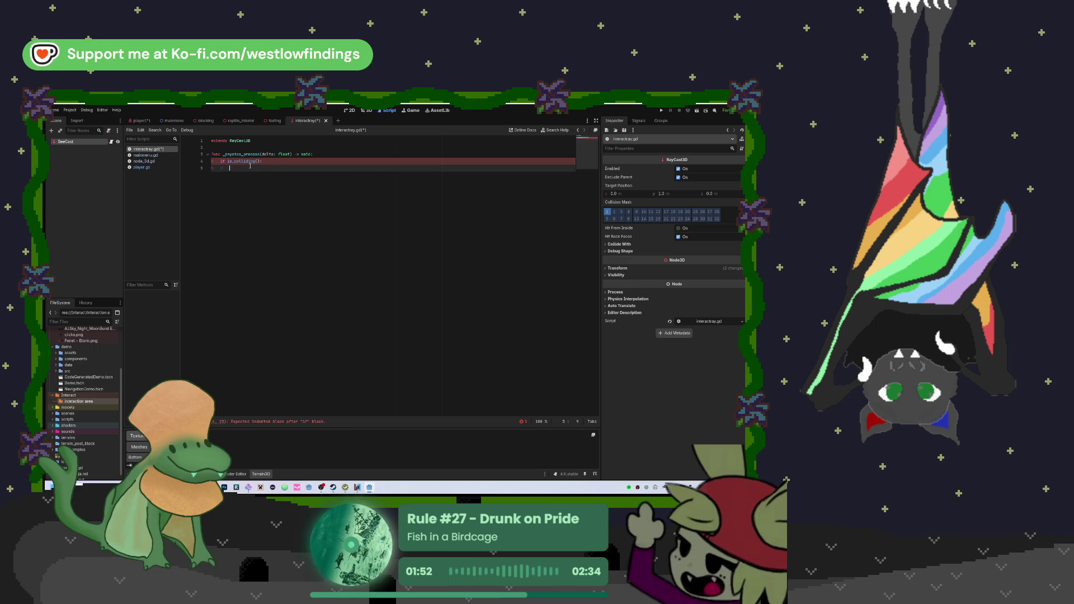
# Print "detecting something" inside the if block and run the project
pyautogui.write('print')
pyautogui.press('Down')
pyautogui.press('Down')
pyautogui.press('Down')
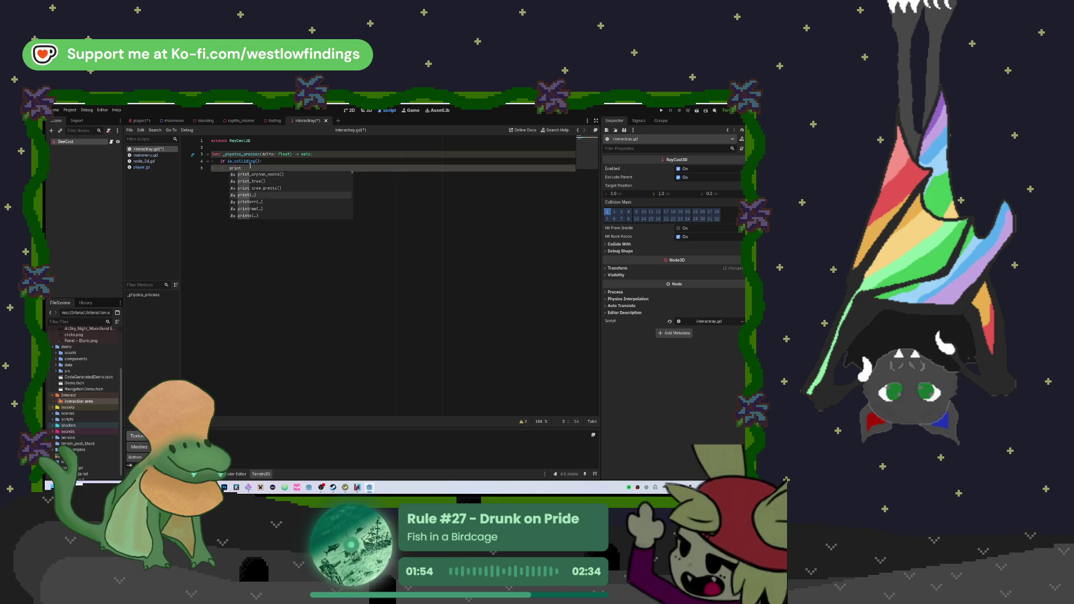
pyautogui.press('Return')
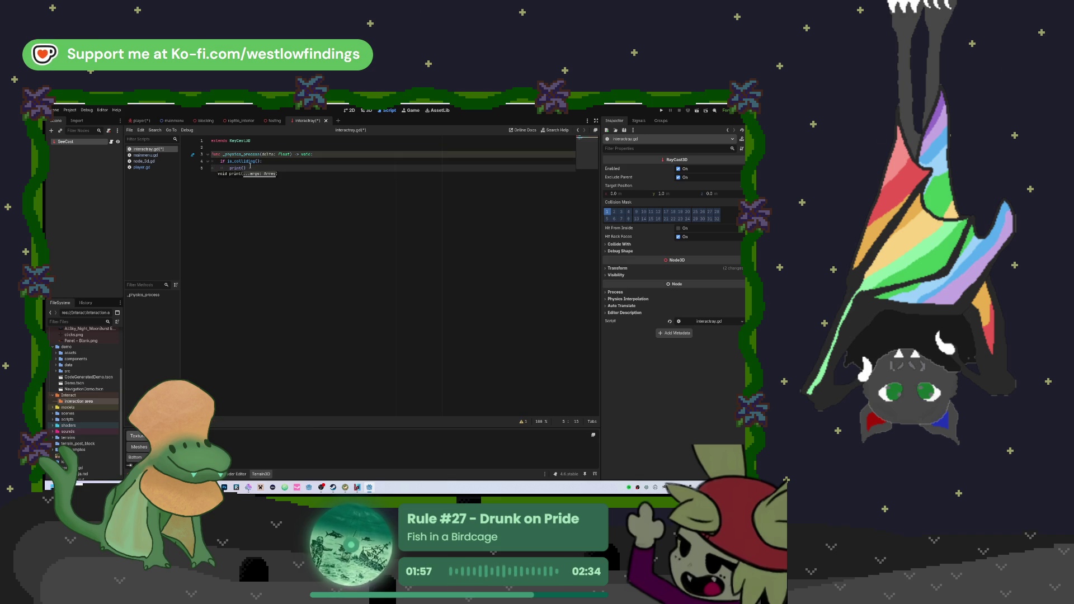
pyautogui.write('tecting something"')
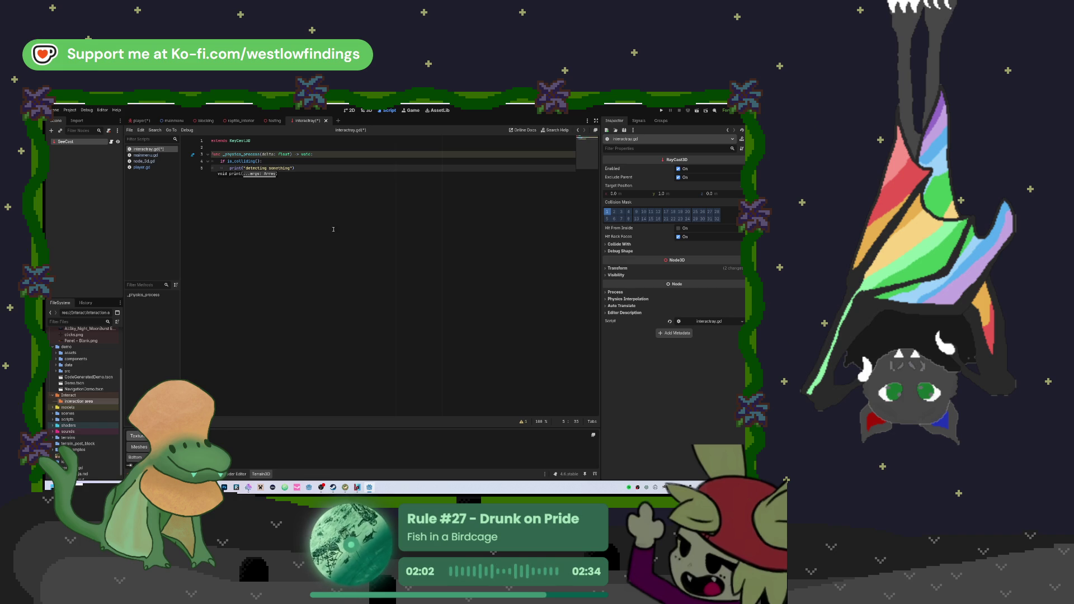
pyautogui.click(661, 111)
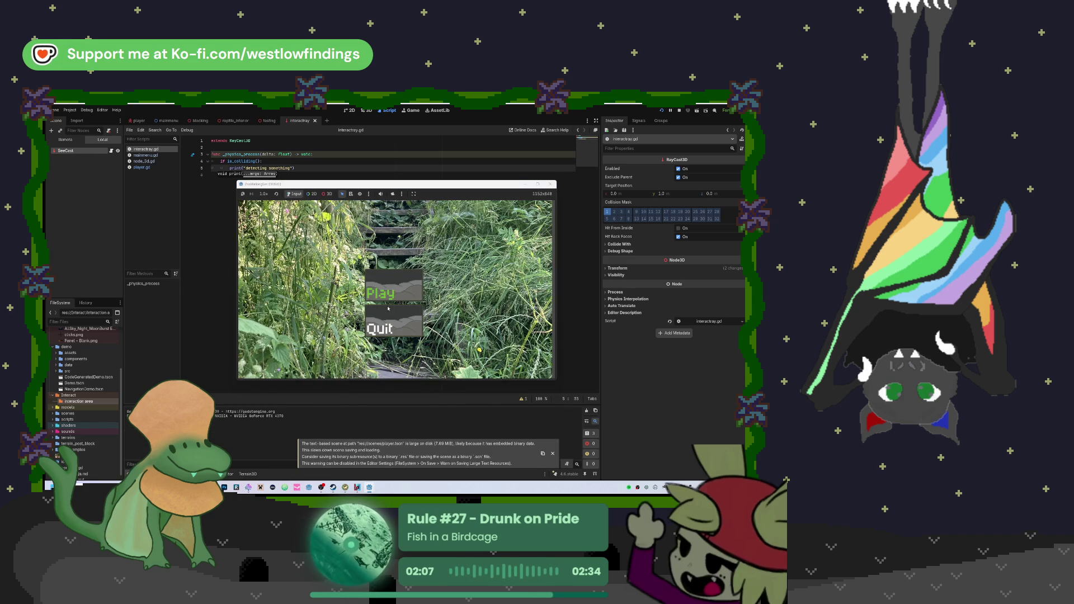
# Start the game from its main menu, walk forward with W, then stop it with F8
pyautogui.click(393, 291)
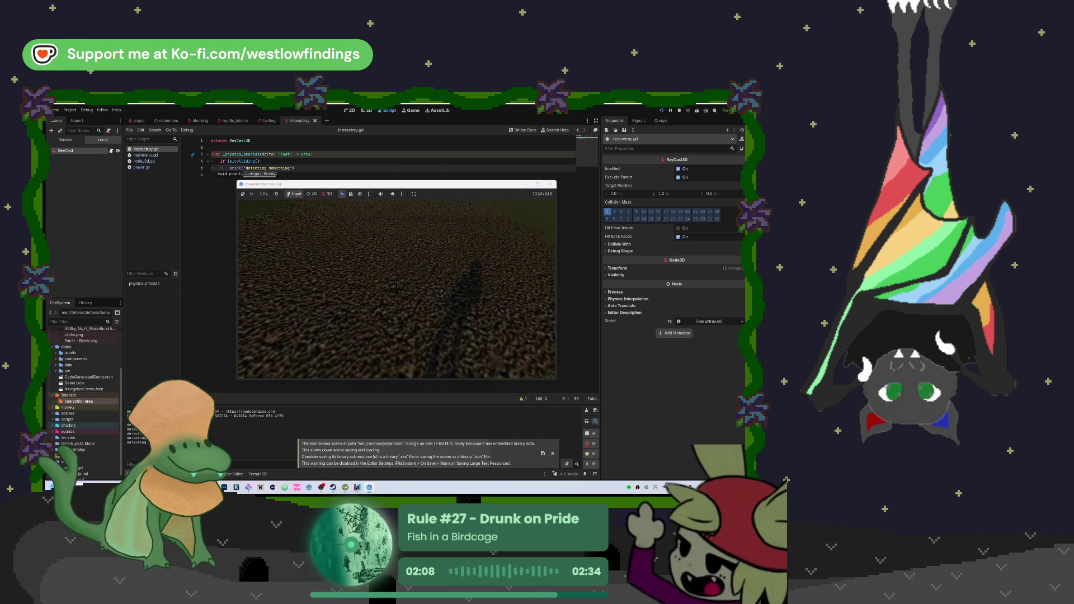
pyautogui.moveTo(396, 288)
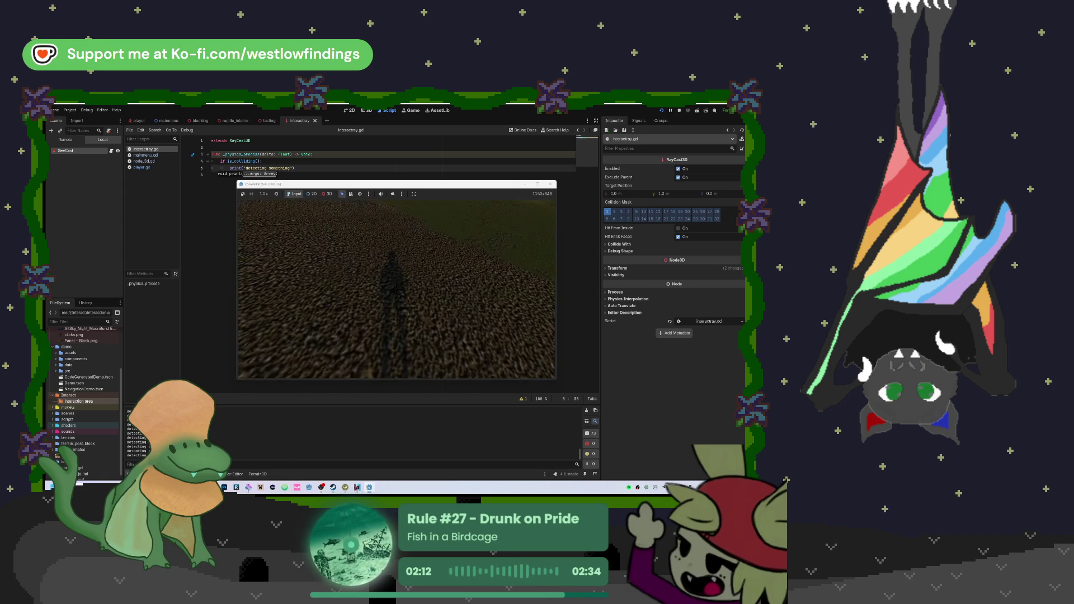
pyautogui.press('w')
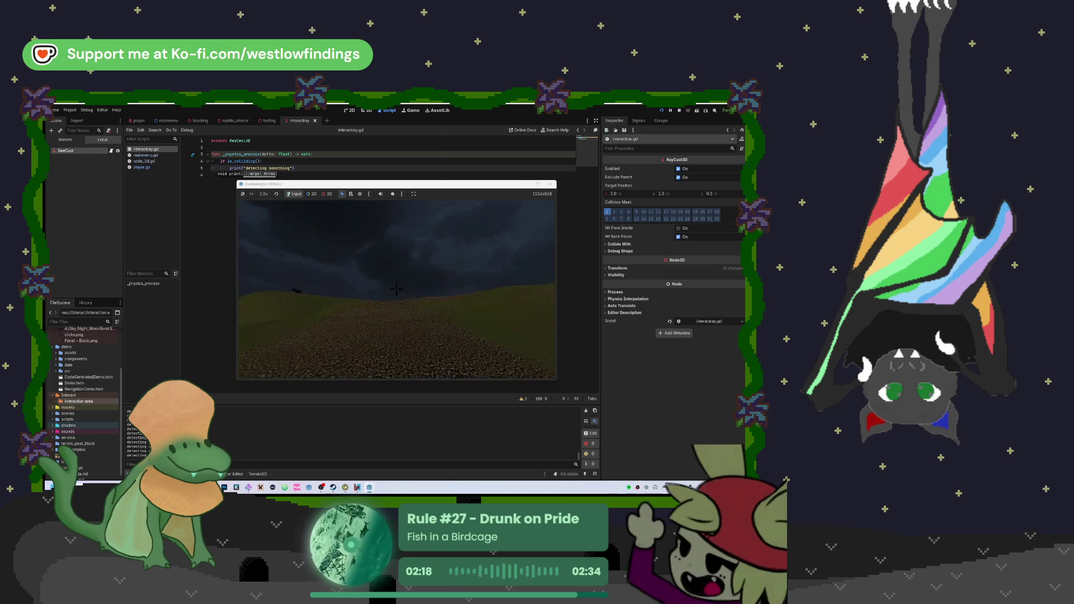
pyautogui.press('F8')
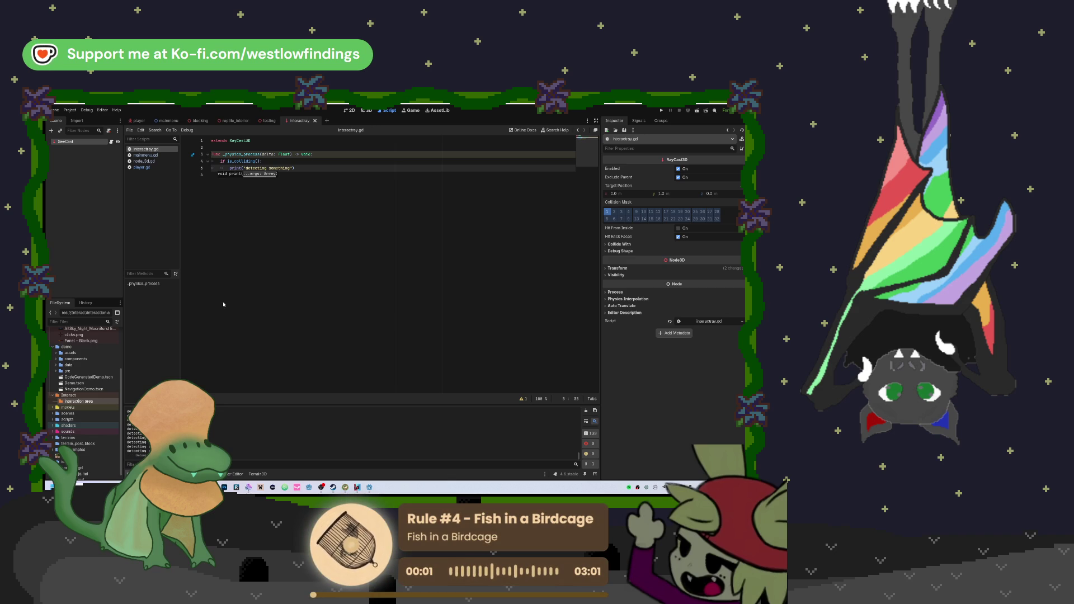
# In the interactray scene's 2D view, add a Label node under SeeCast
pyautogui.click(138, 120)
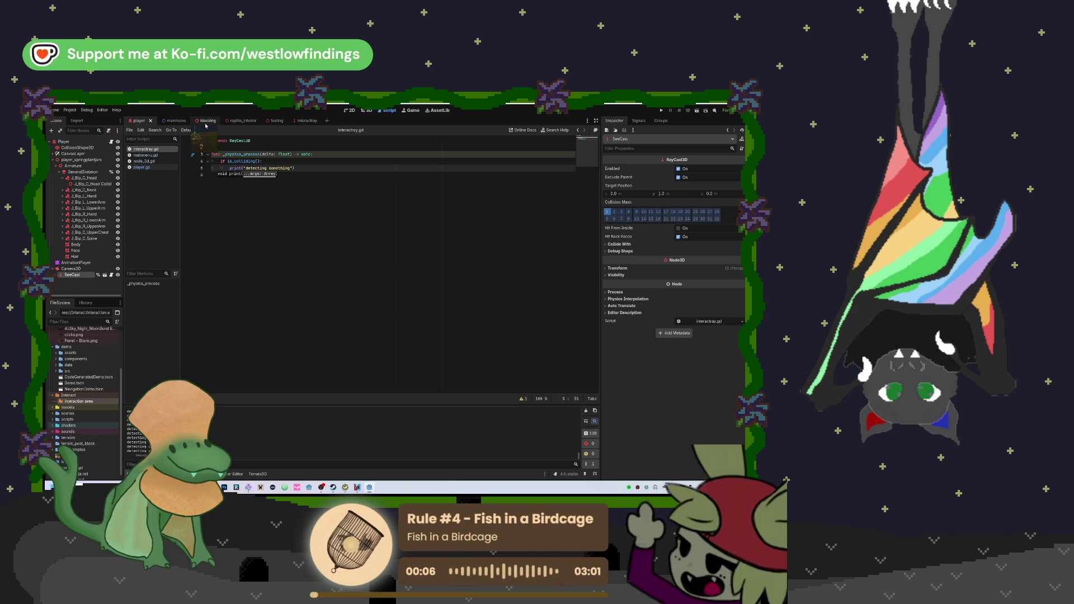
pyautogui.click(303, 120)
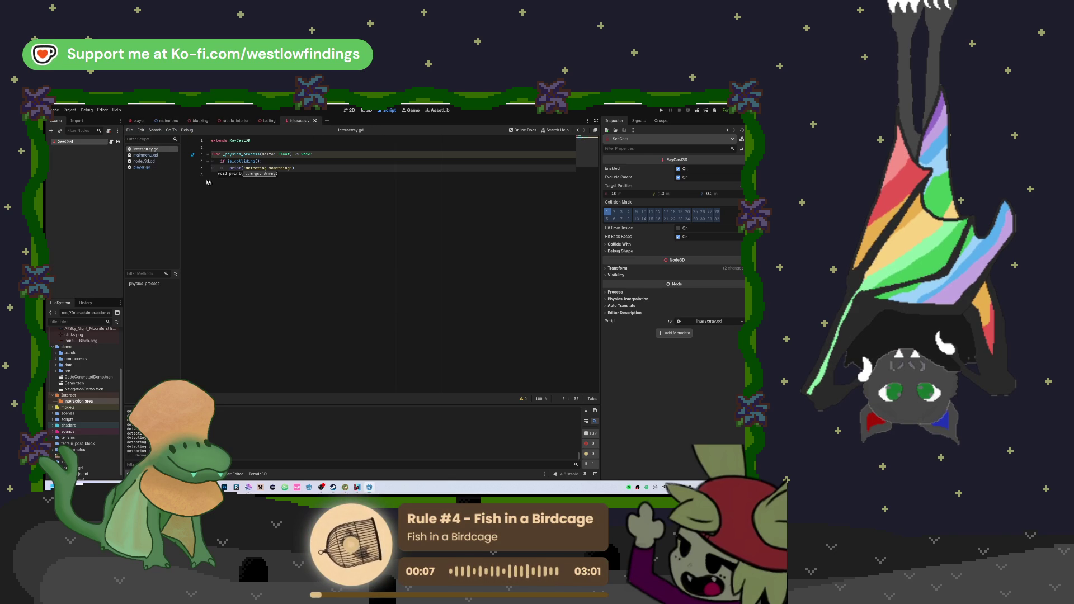
pyautogui.click(352, 110)
pyautogui.click(366, 111)
pyautogui.click(351, 112)
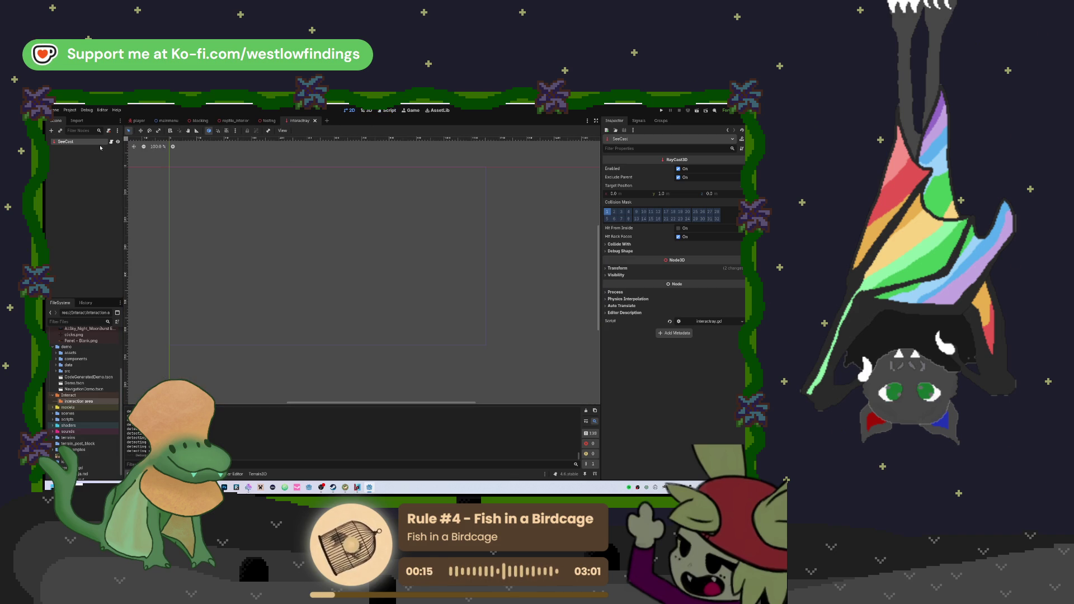
pyautogui.hotkey('ctrl', 'a')
pyautogui.write('lab')
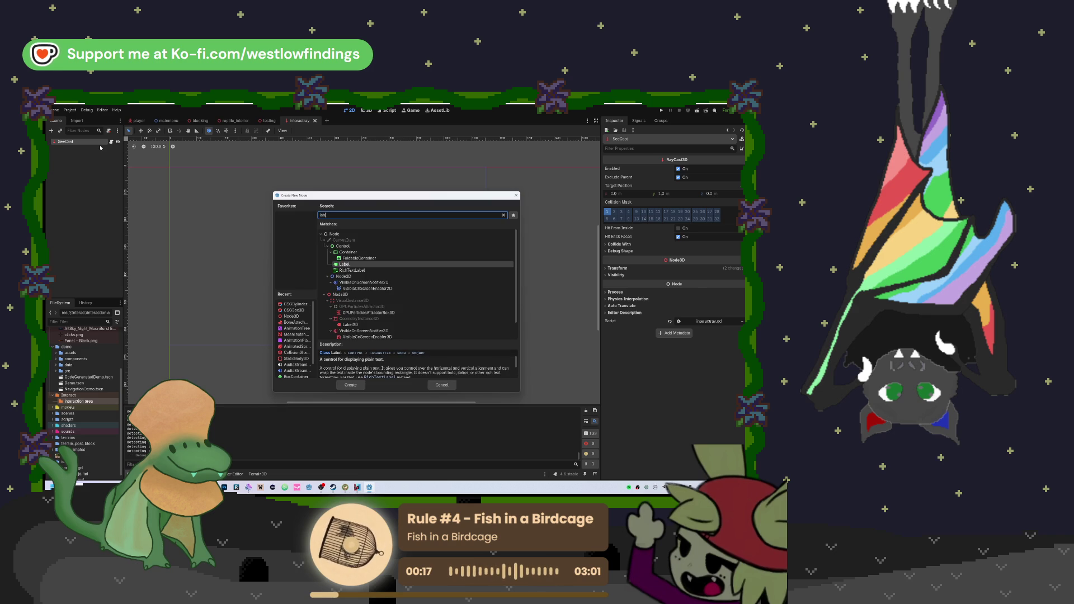
pyautogui.press('Return')
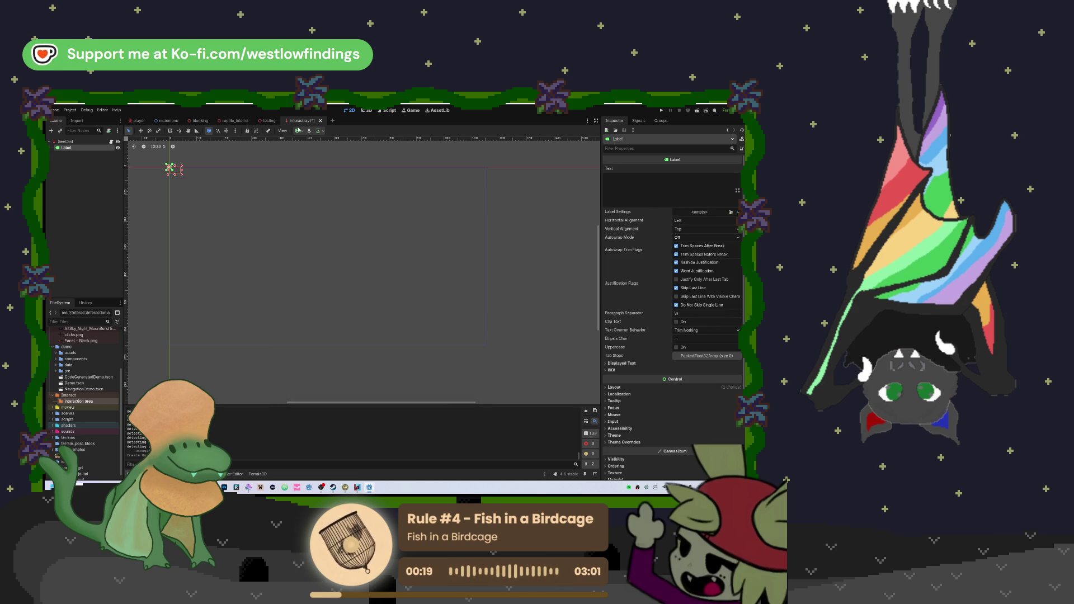
# Apply the Center anchor preset and set the label text to 'Prompt [KEY]'
pyautogui.click(301, 130)
pyautogui.click(311, 162)
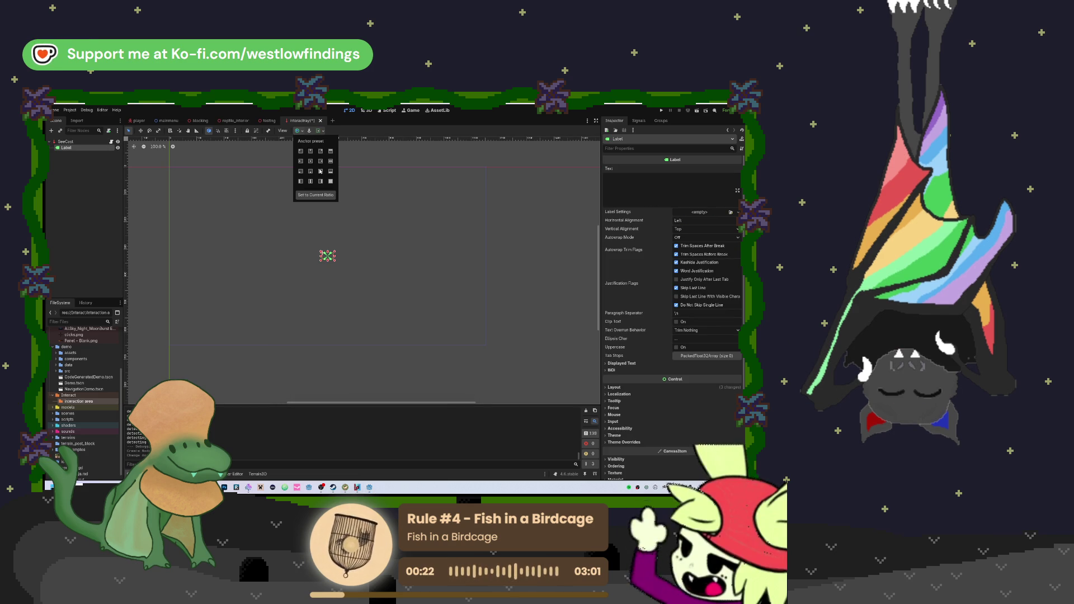
pyautogui.click(301, 131)
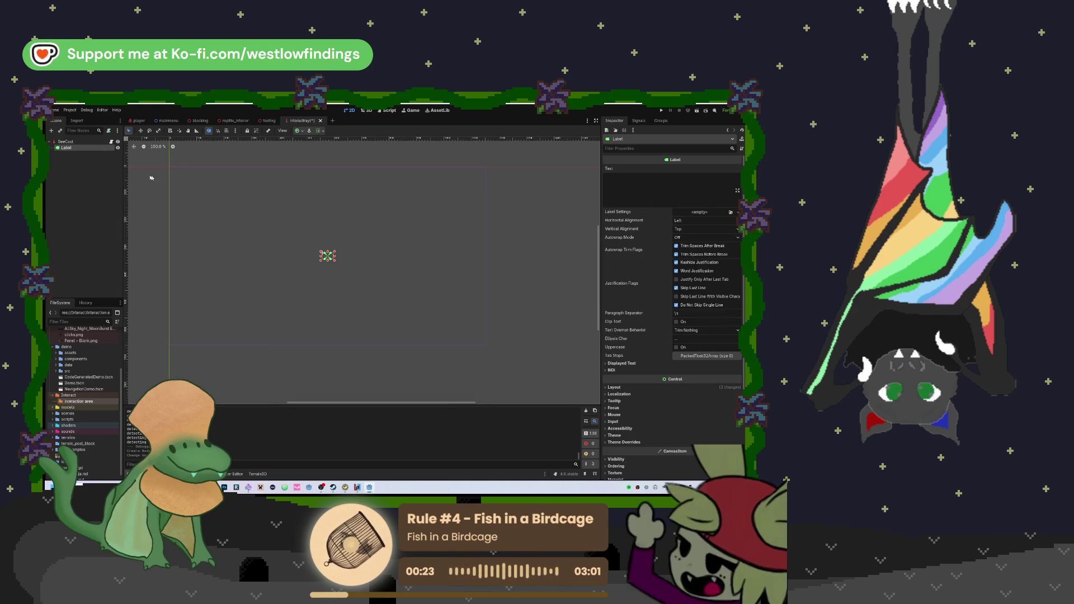
pyautogui.click(664, 191)
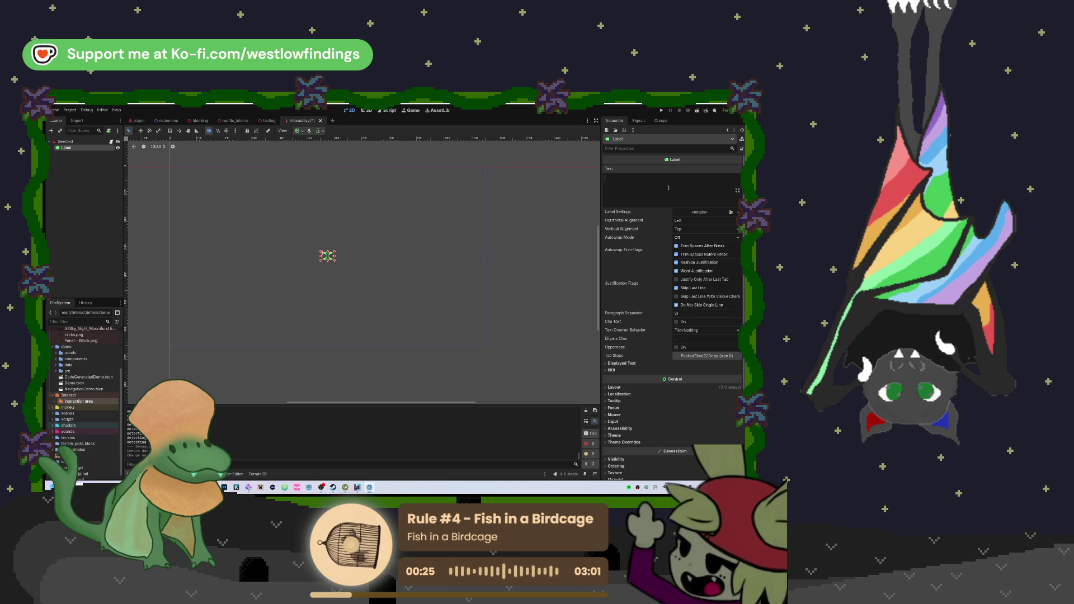
pyautogui.write('rompt ')
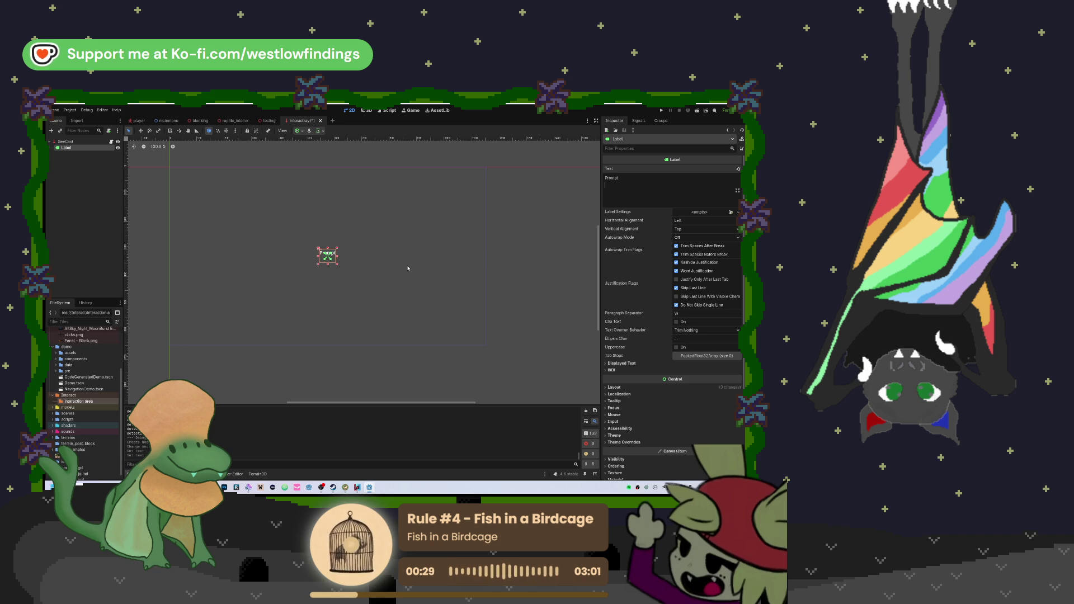
pyautogui.write('[KEY')
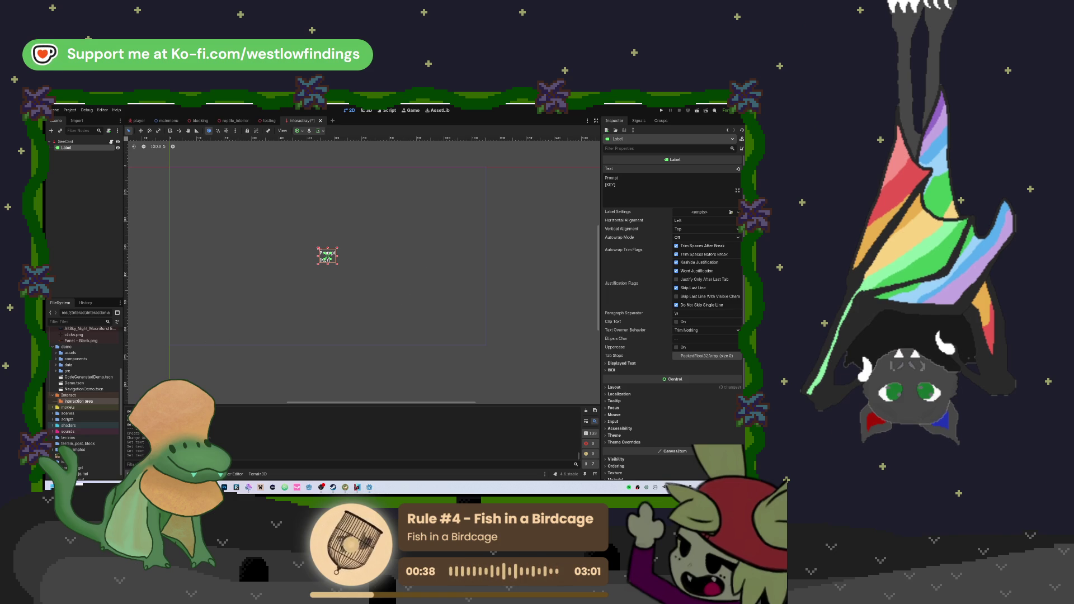
# Apply the HCenter Wide anchor preset and set Horizontal Alignment to Center
pyautogui.click(299, 130)
pyautogui.click(330, 162)
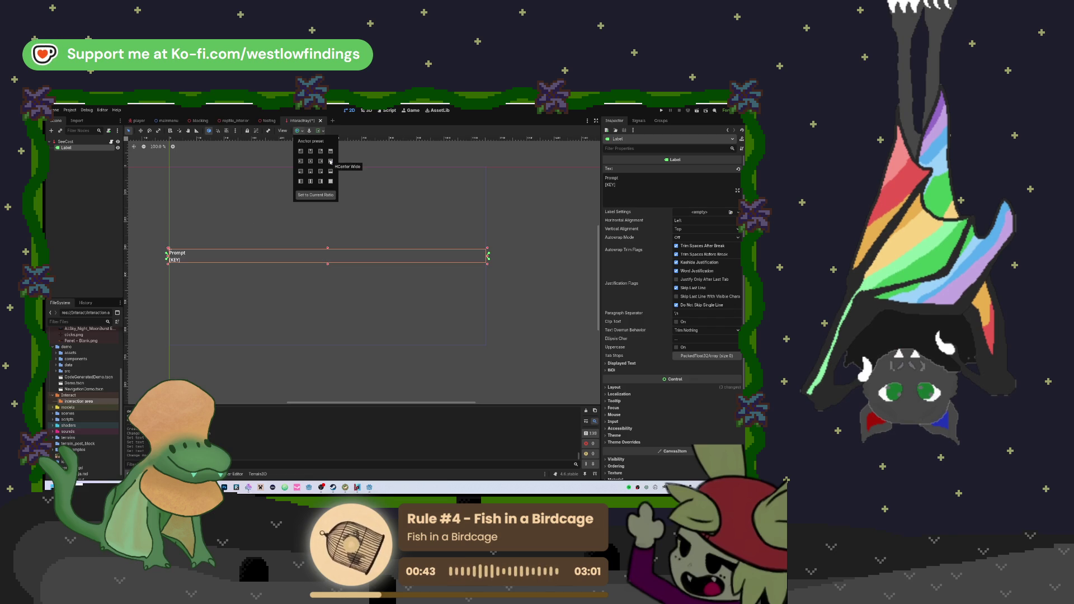
pyautogui.click(711, 211)
pyautogui.click(711, 213)
pyautogui.click(694, 221)
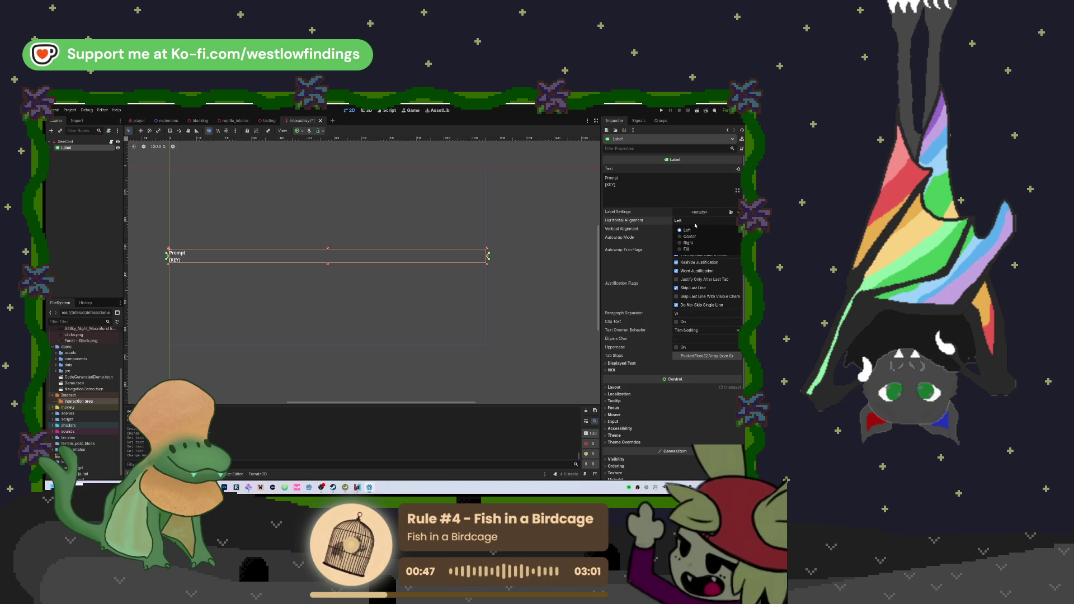
pyautogui.click(697, 237)
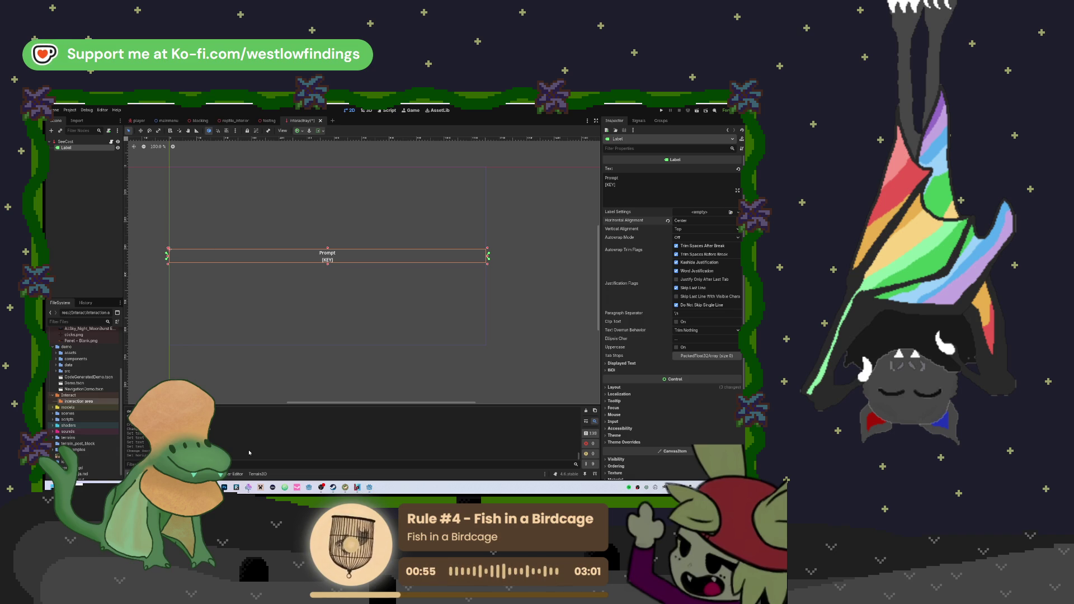
# Expand the label's Theme Overrides with its Font Sizes and Fonts subsections
pyautogui.click(624, 442)
pyautogui.scroll(-4, 629, 386)
pyautogui.click(621, 371)
pyautogui.click(619, 365)
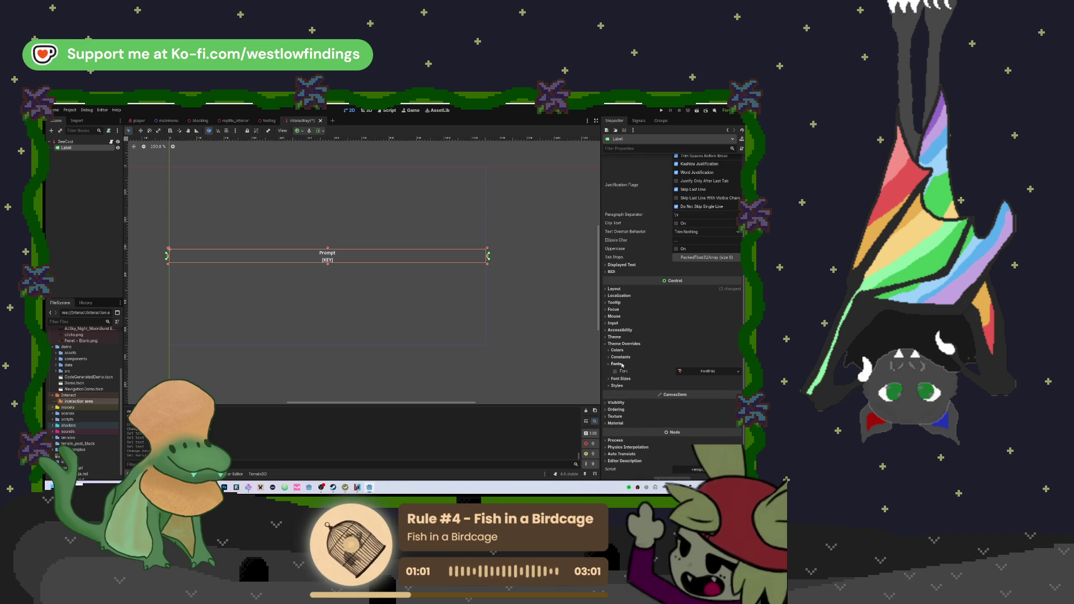
pyautogui.click(616, 364)
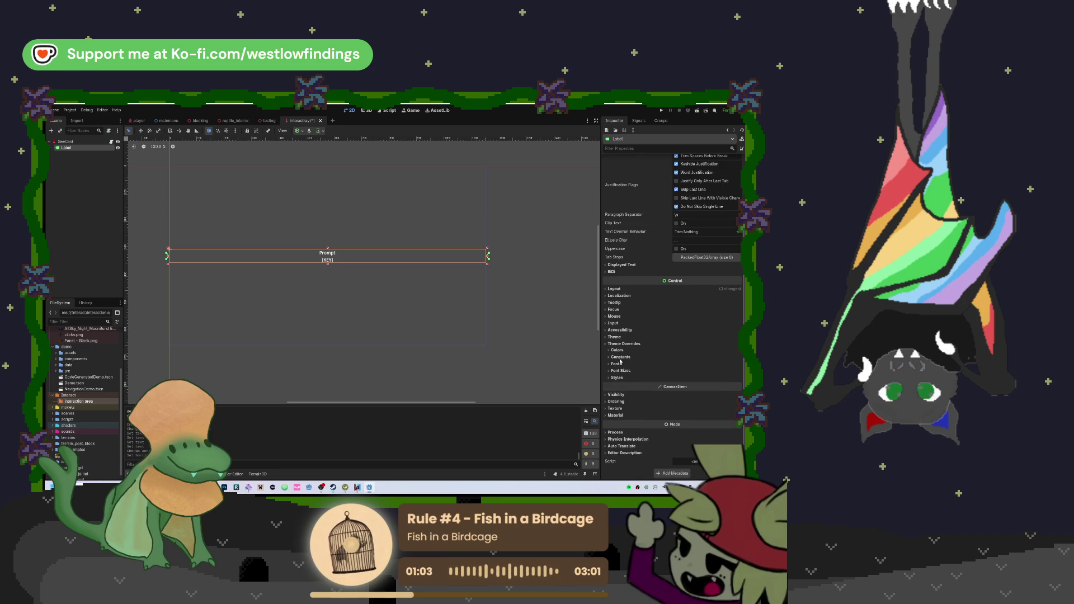
pyautogui.click(620, 337)
pyautogui.click(622, 338)
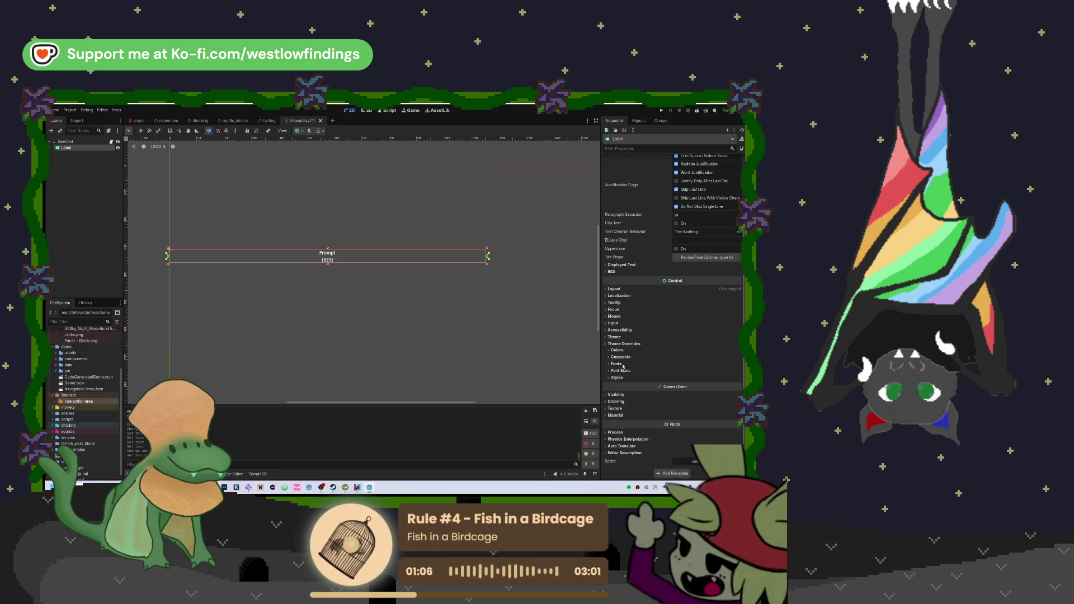
pyautogui.click(622, 365)
# Preview the font resource and the empty normal style override, then switch to Discord
pyautogui.click(702, 372)
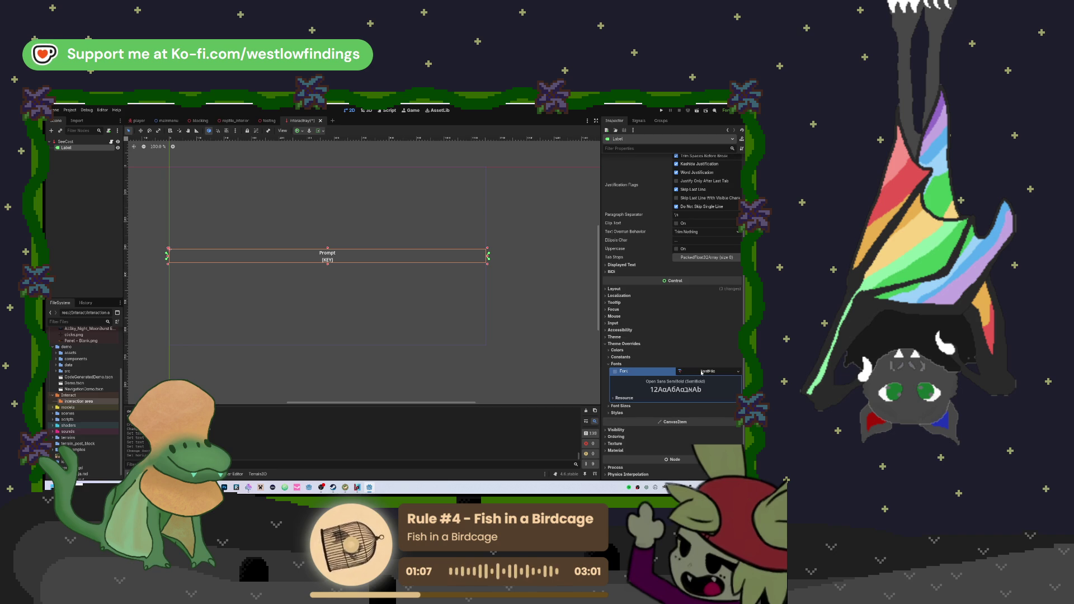
pyautogui.click(702, 372)
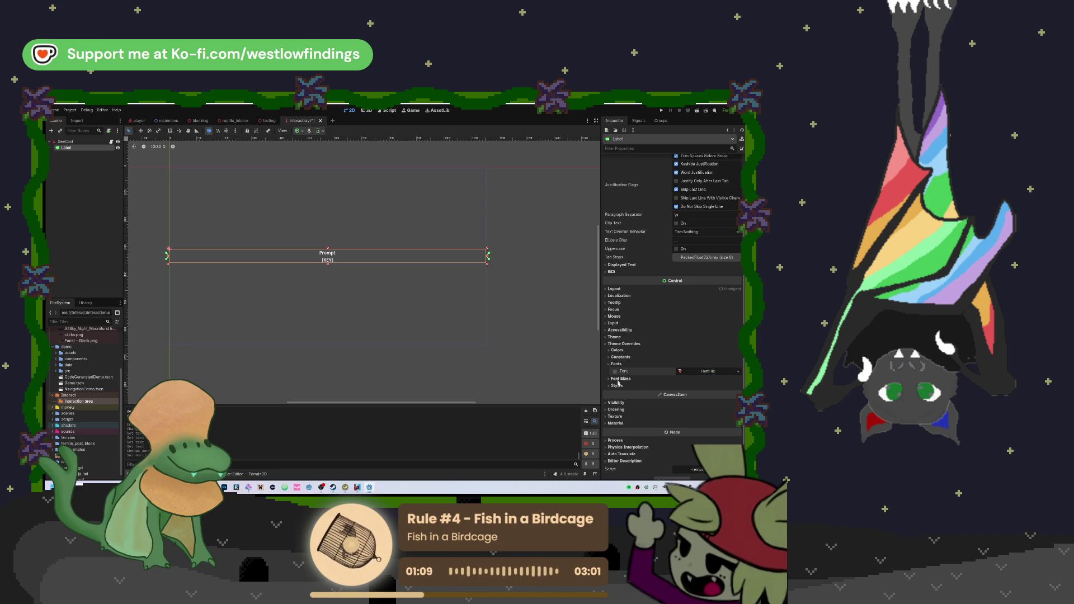
pyautogui.click(617, 385)
pyautogui.click(715, 394)
pyautogui.click(713, 394)
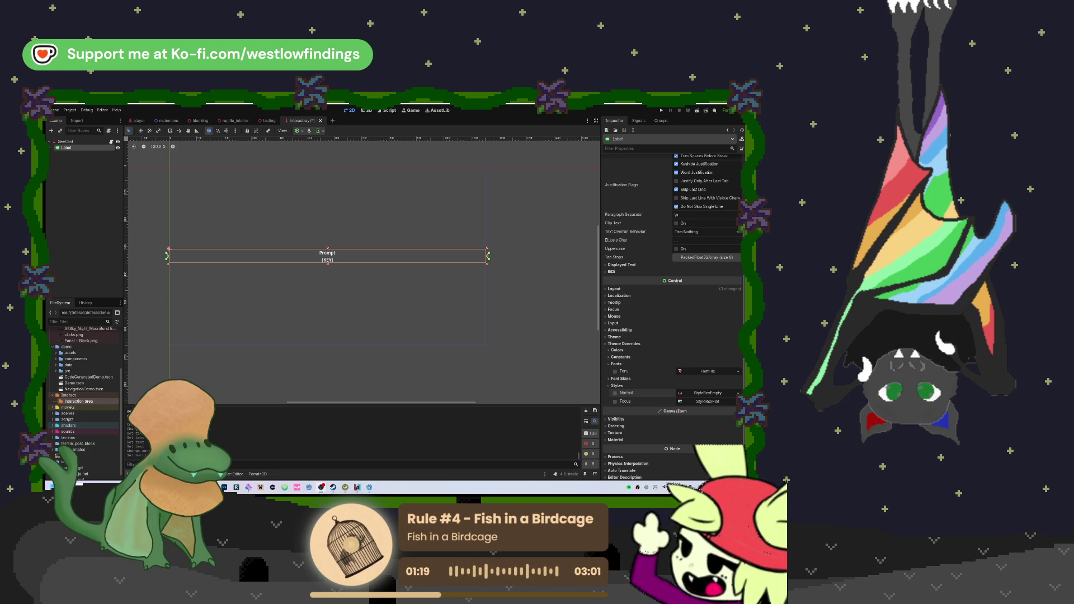
pyautogui.hotkey('alt', 'Tab')
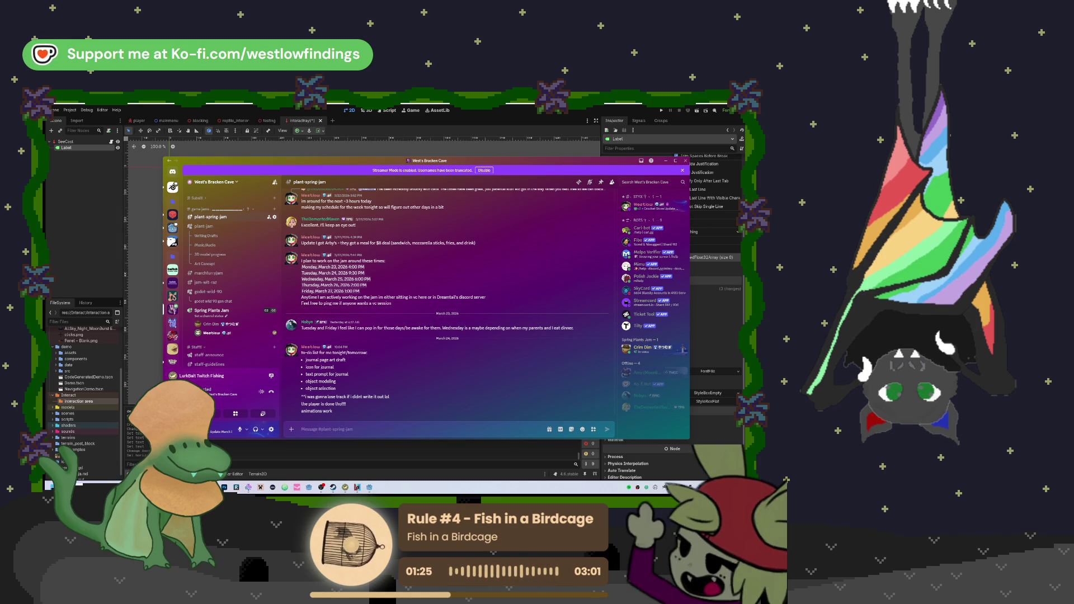
# Bring the browser with the Twitch stream to the front and close that tab
pyautogui.hotkey('alt', 'Tab')
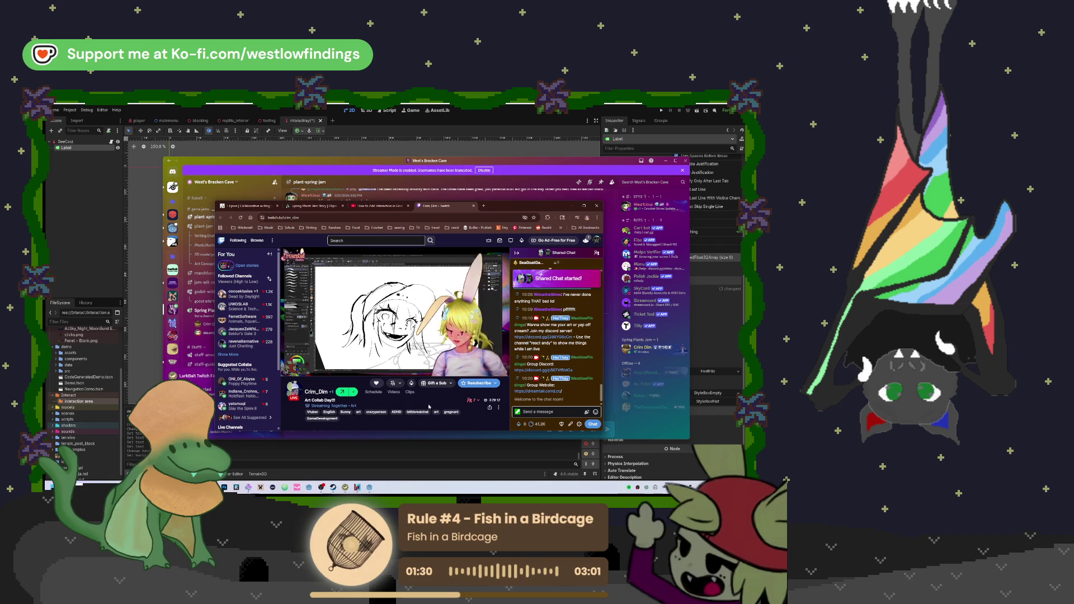
pyautogui.moveTo(342, 394)
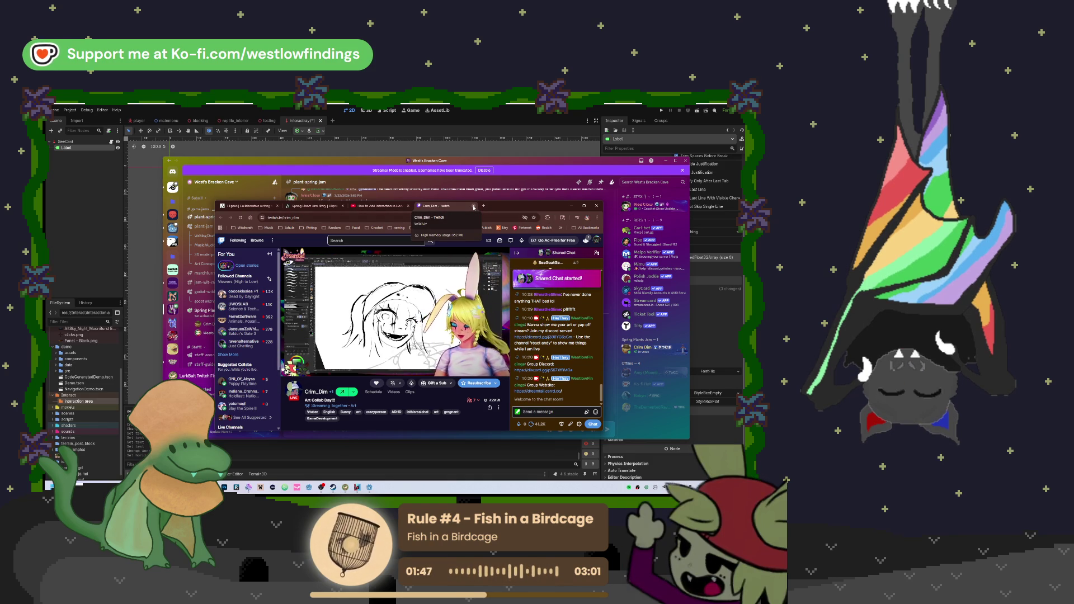
pyautogui.click(473, 206)
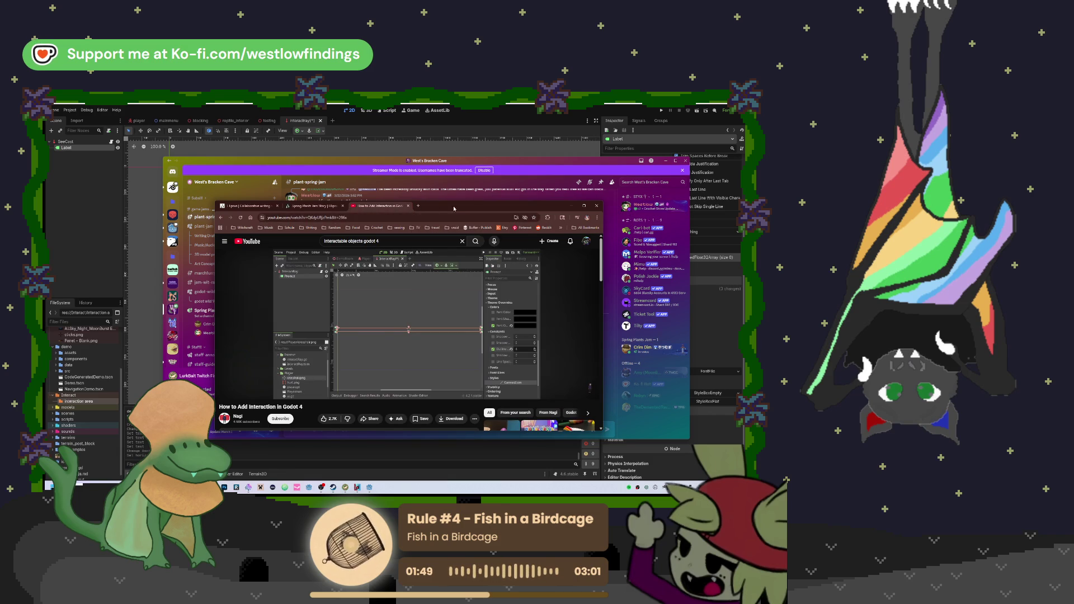
# Put the browser window away, show the desktop, then restore the windows
pyautogui.click(584, 206)
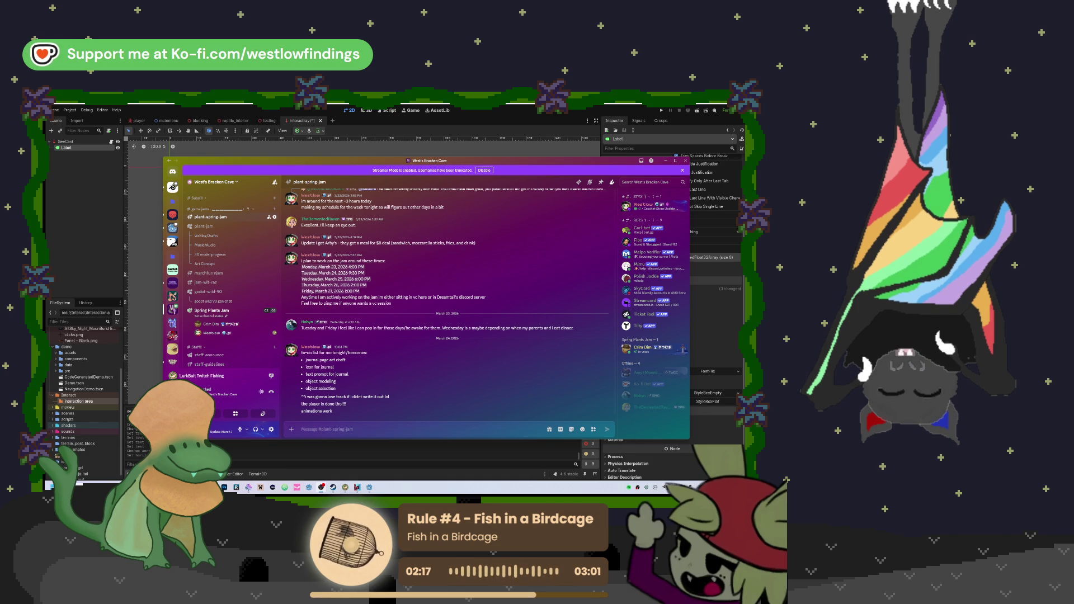
pyautogui.press('super+d')
pyautogui.press('super+d')
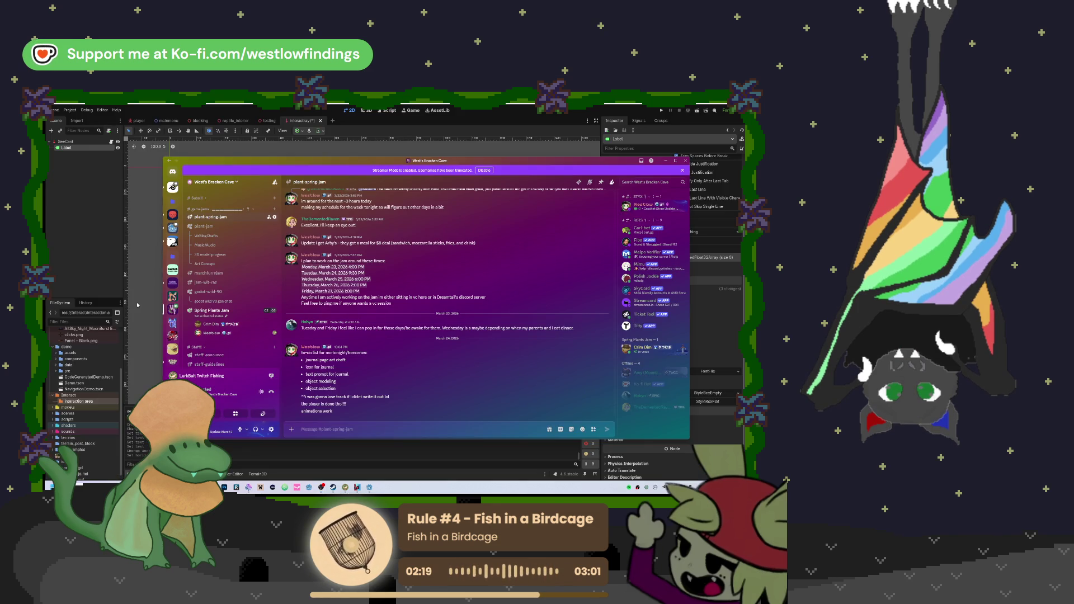
pyautogui.hotkey('alt', 'Tab')
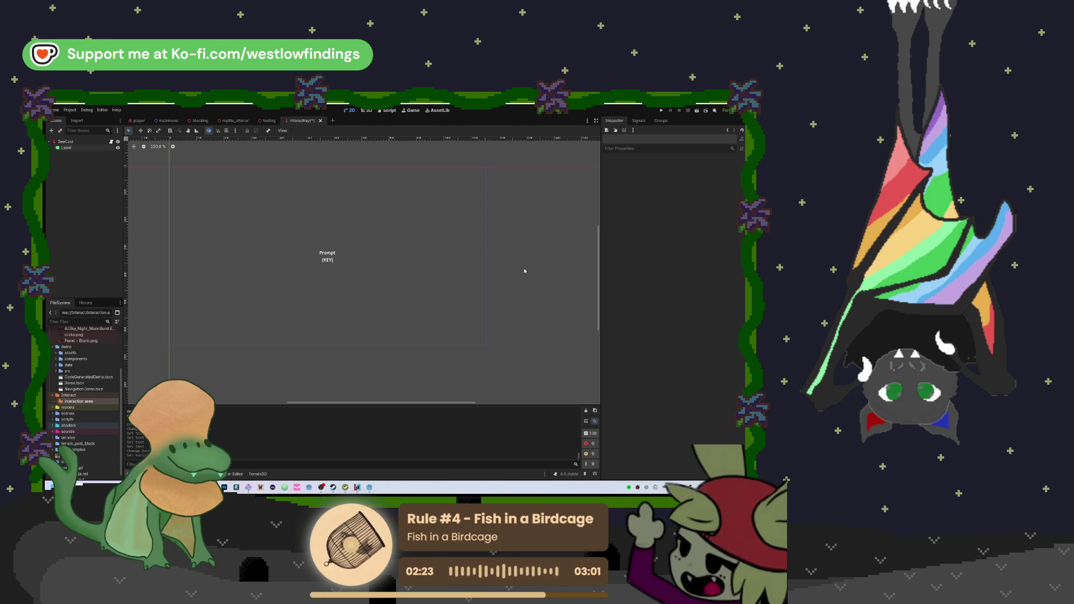
# Enable a font outline colour override on the Label and collapse the Fonts and Styles groups
pyautogui.click(84, 148)
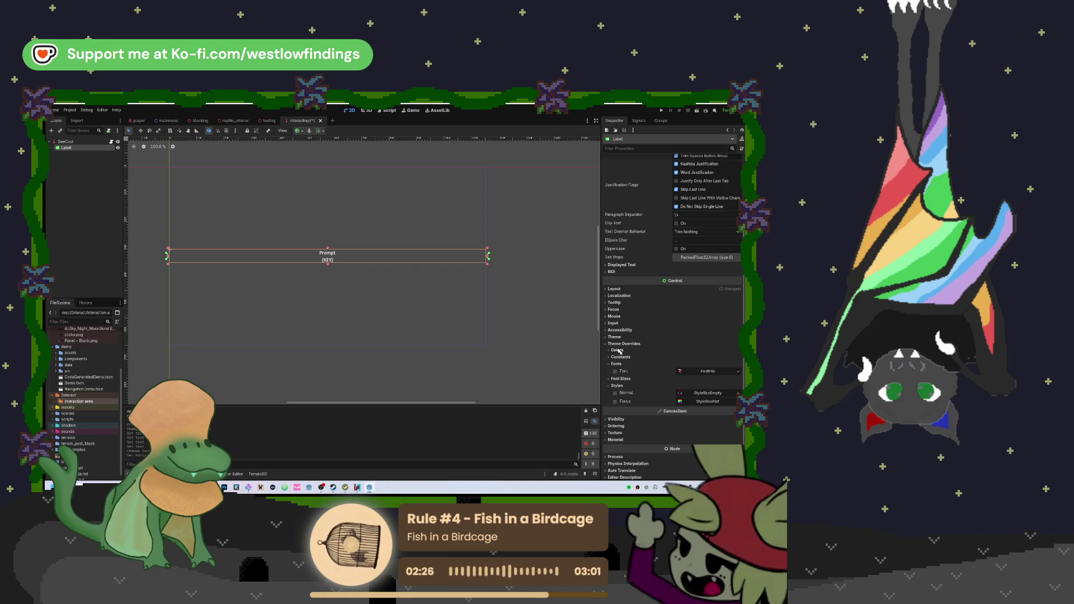
pyautogui.click(613, 350)
pyautogui.click(616, 375)
pyautogui.click(694, 374)
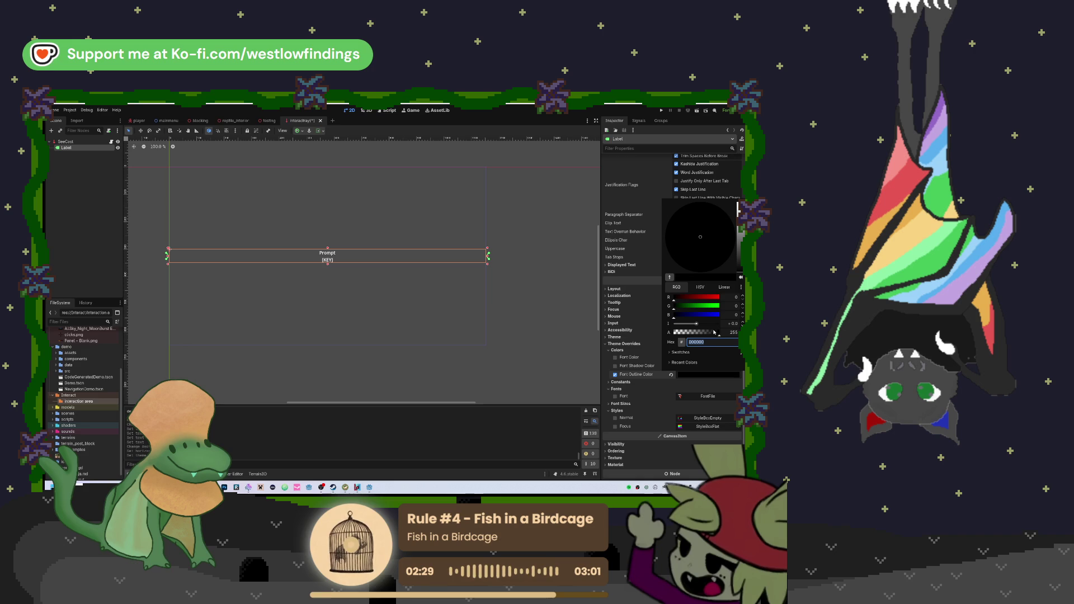
pyautogui.click(699, 378)
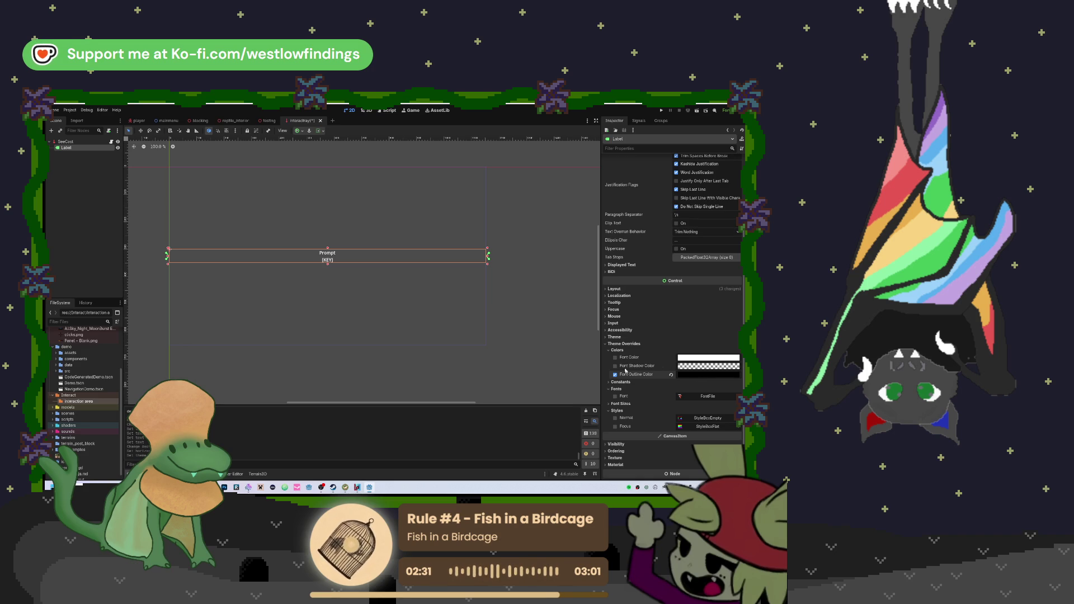
pyautogui.click(615, 390)
pyautogui.click(615, 403)
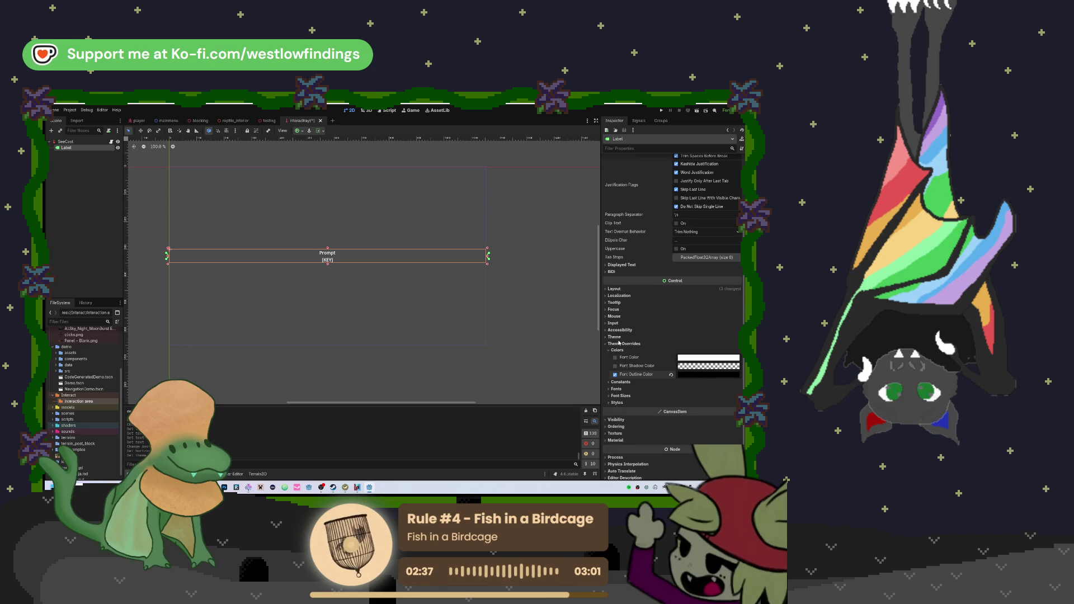
# Turn on the Label's white Font Color override
pyautogui.click(615, 357)
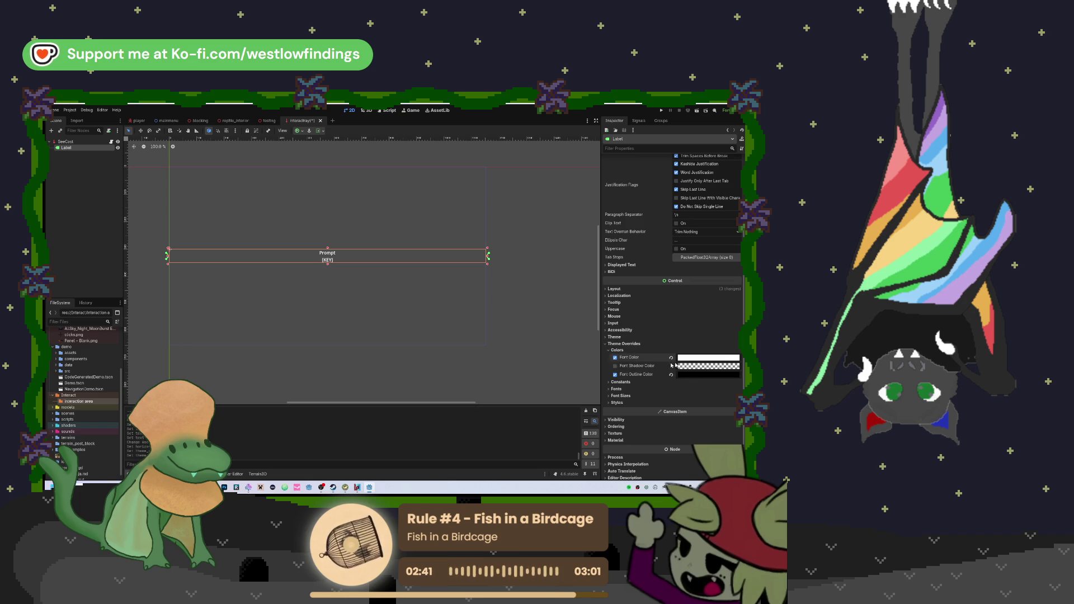
pyautogui.click(626, 290)
pyautogui.click(626, 290)
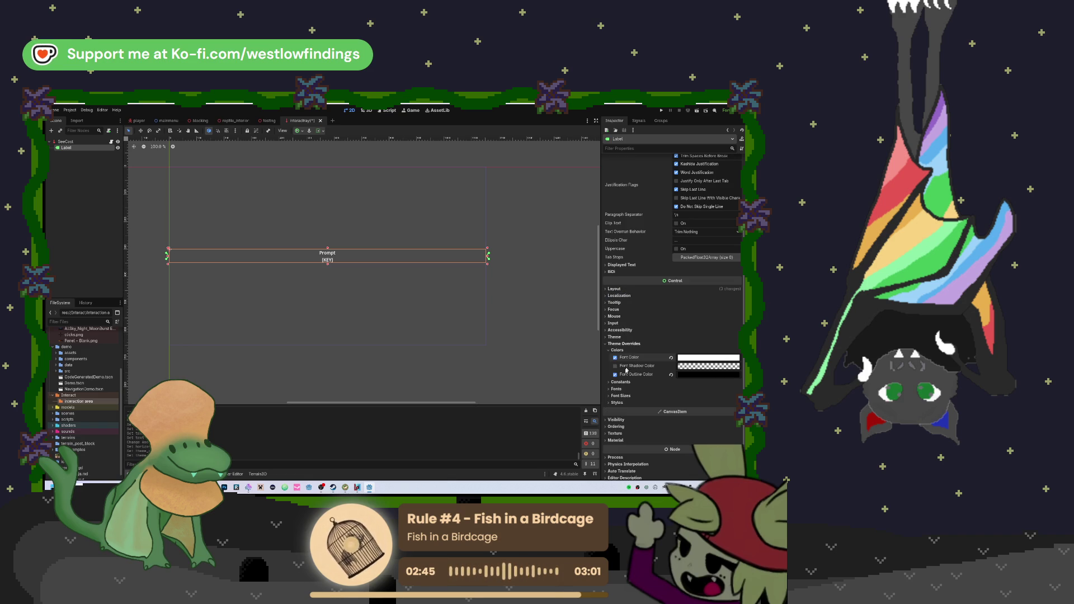
pyautogui.click(626, 396)
pyautogui.click(625, 390)
pyautogui.click(624, 390)
pyautogui.click(625, 396)
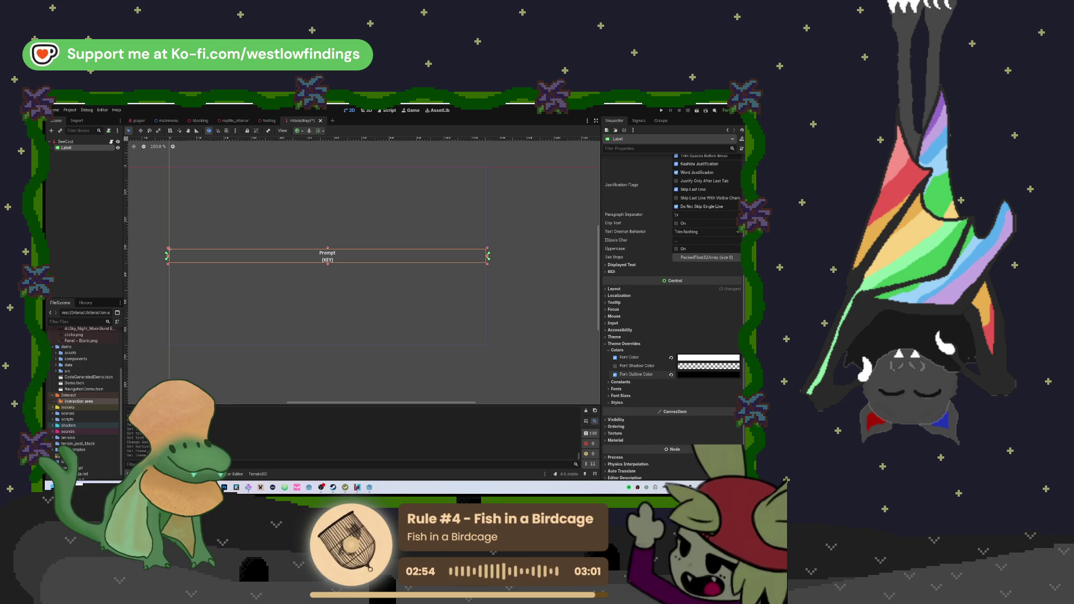
# Enable the Outline Size constant override set to 10, then return to interactray.gd
pyautogui.click(622, 382)
pyautogui.click(616, 424)
pyautogui.write('10')
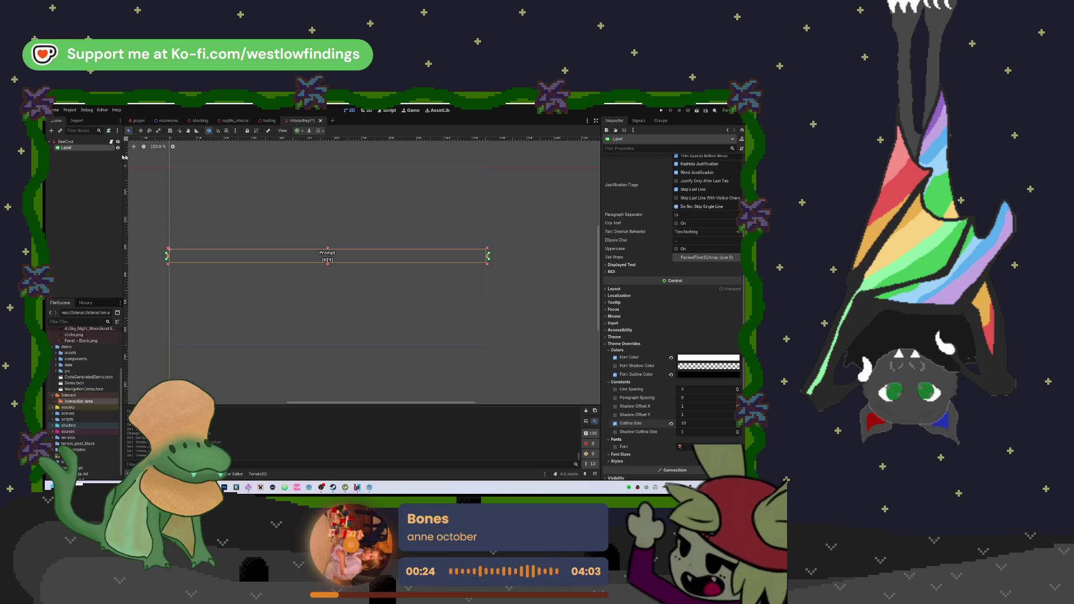
pyautogui.click(110, 143)
# Add prompt.text = "" at the start of _physics_process
pyautogui.click(311, 167)
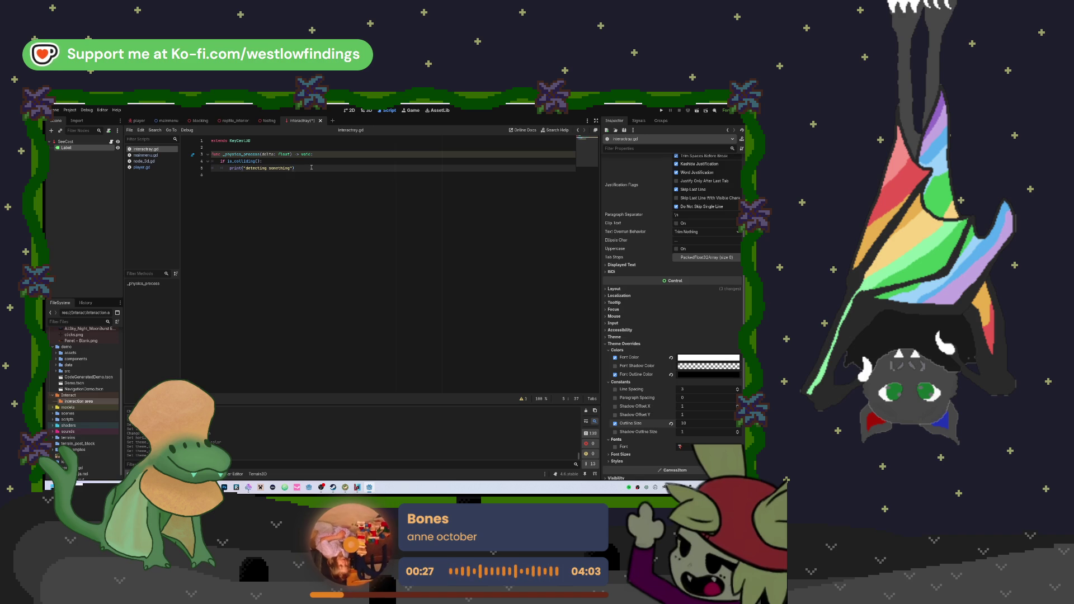
pyautogui.press('Up')
pyautogui.press('Up')
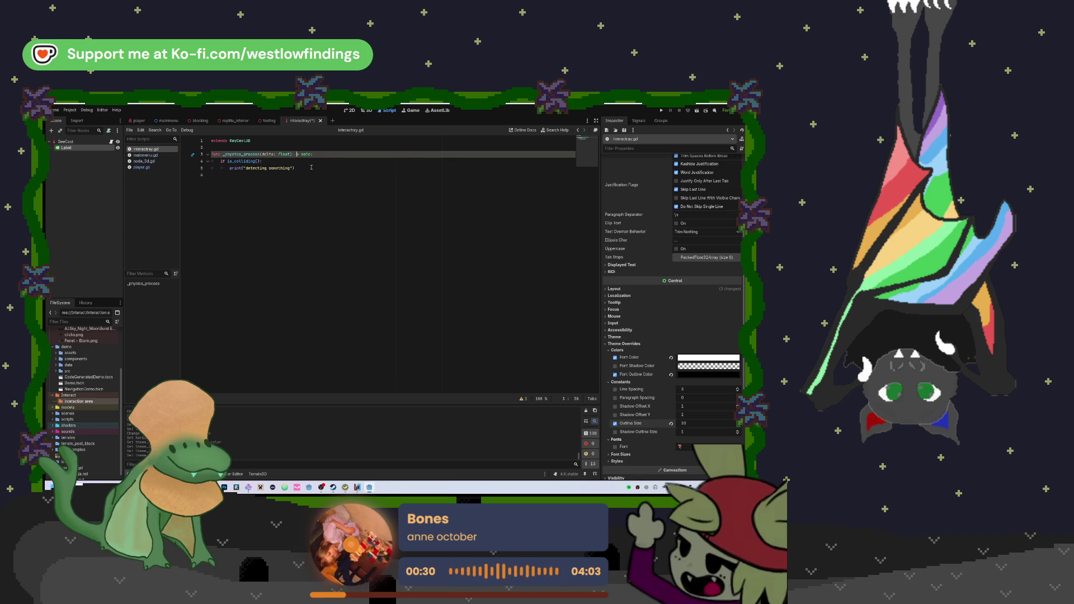
pyautogui.press('End')
pyautogui.press('Return')
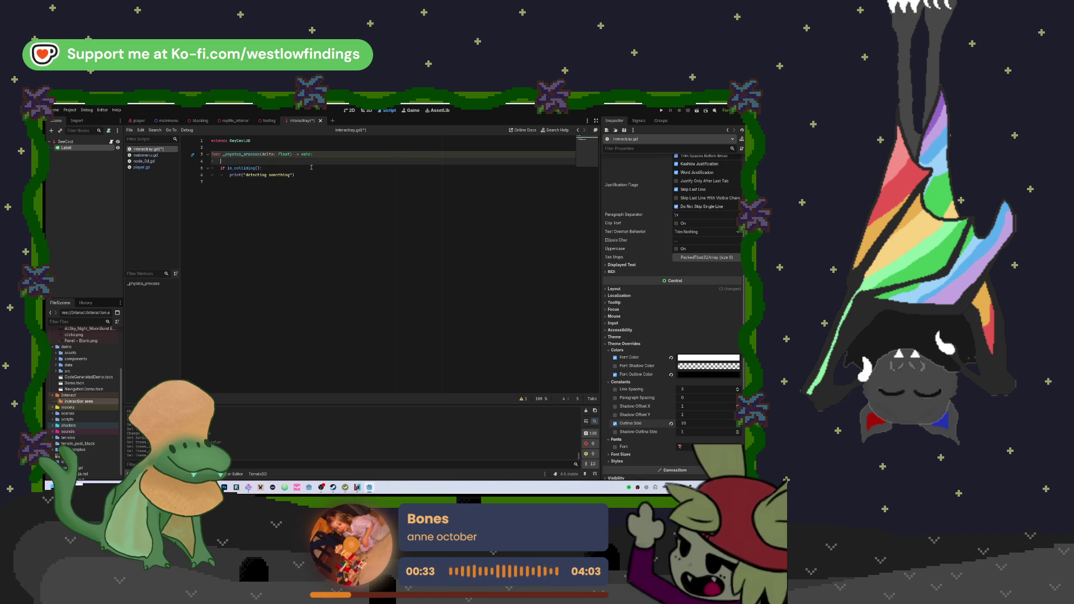
pyautogui.write('prompt')
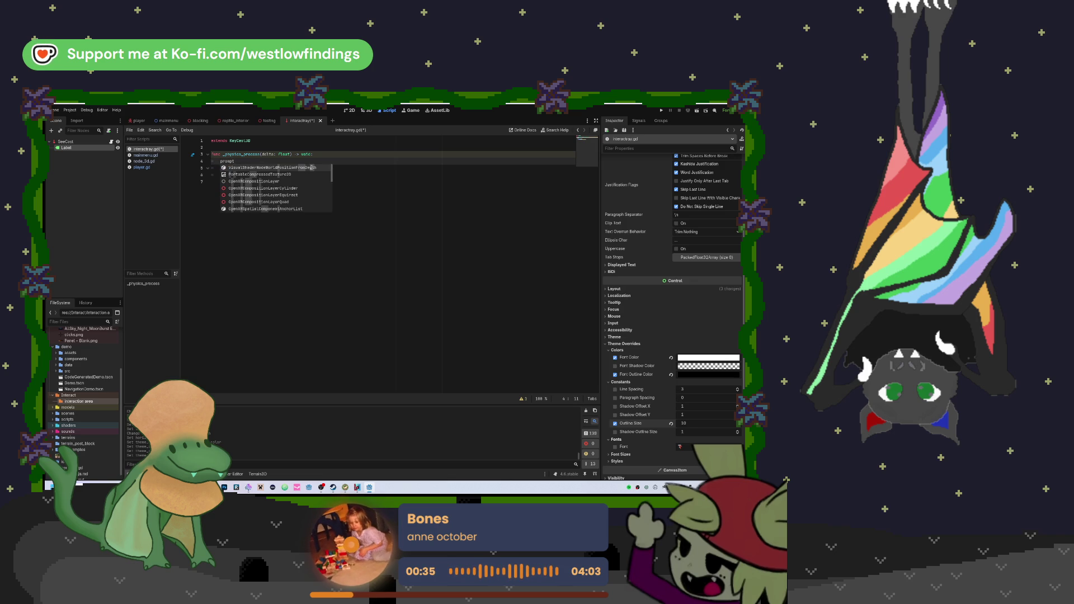
pyautogui.write('.text ')
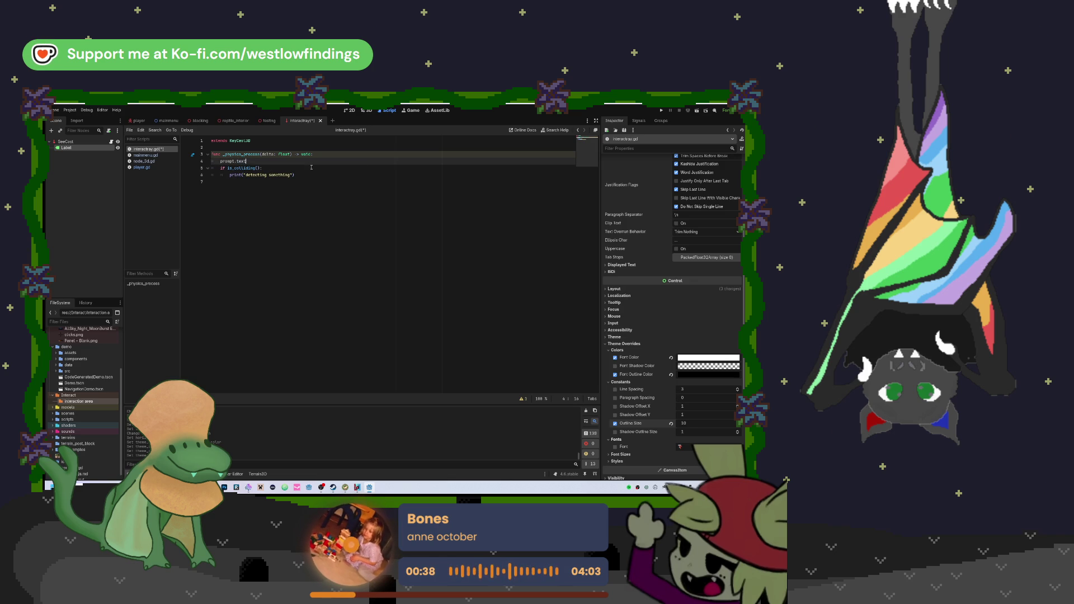
pyautogui.write('= ""')
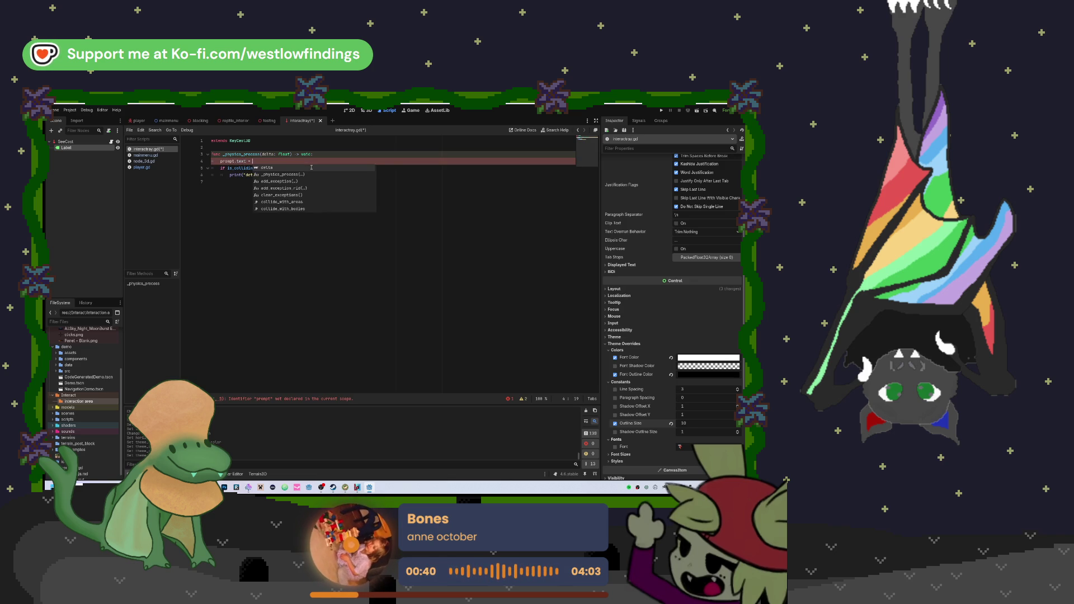
pyautogui.press('Return')
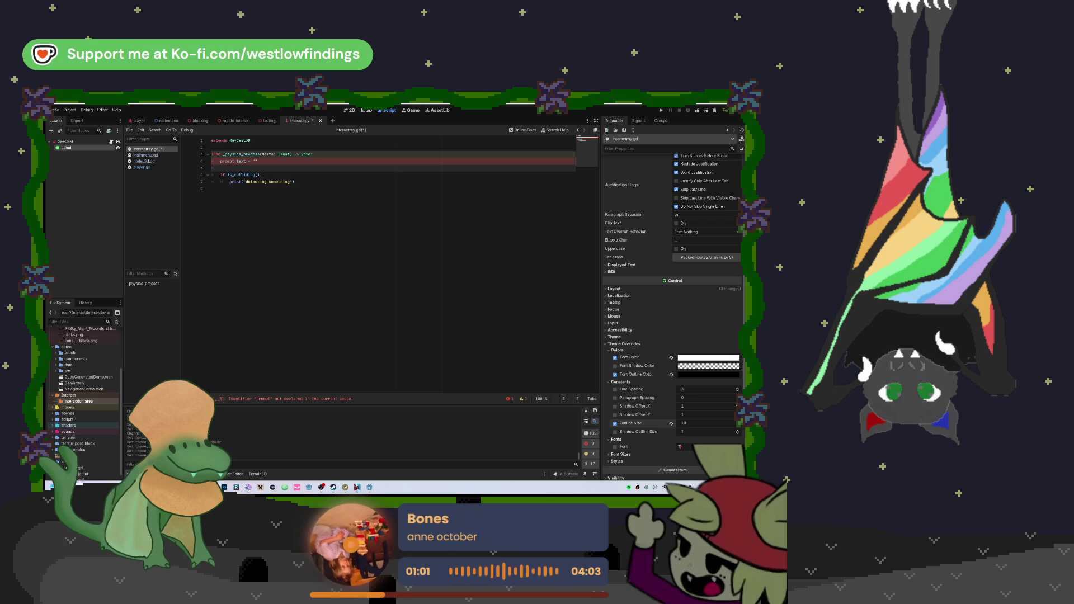
pyautogui.click(238, 149)
pyautogui.press('Return')
pyautogui.press('Return')
pyautogui.press('Up')
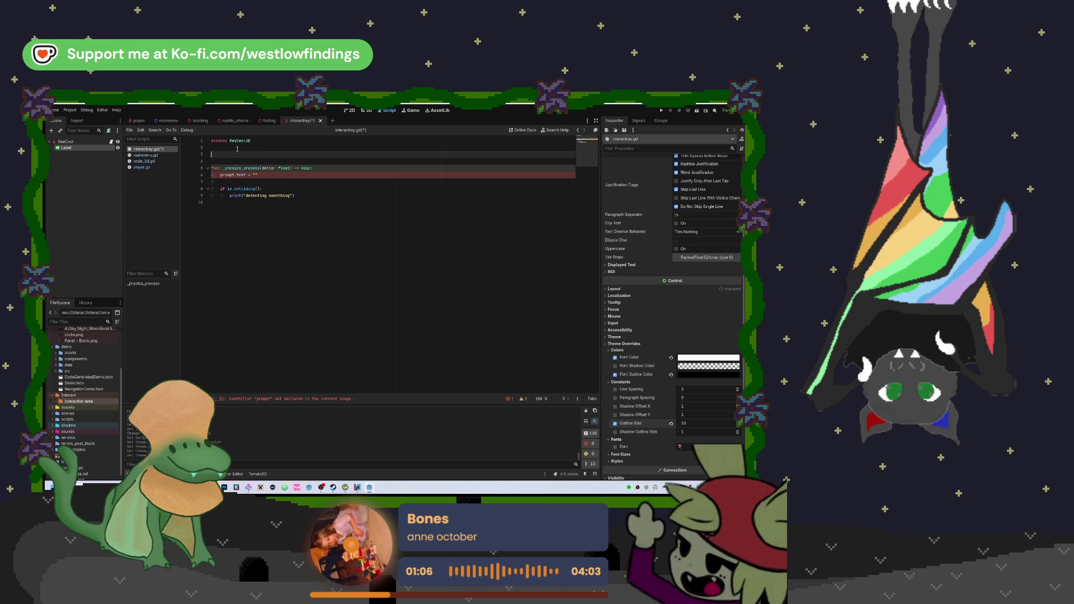
pyautogui.write('@on')
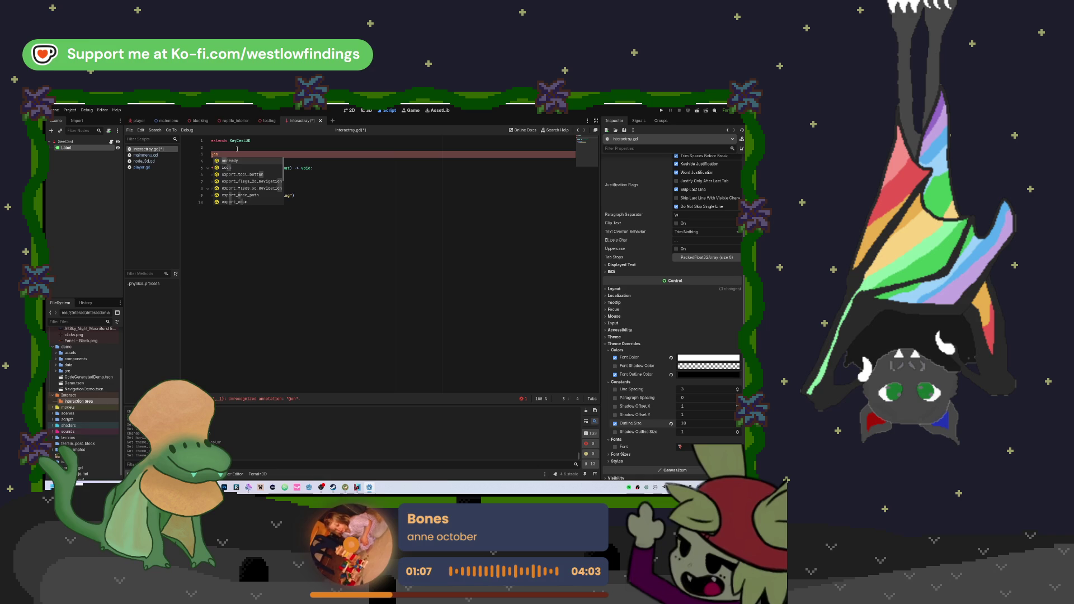
pyautogui.press('Return')
pyautogui.write('ar prompt = ')
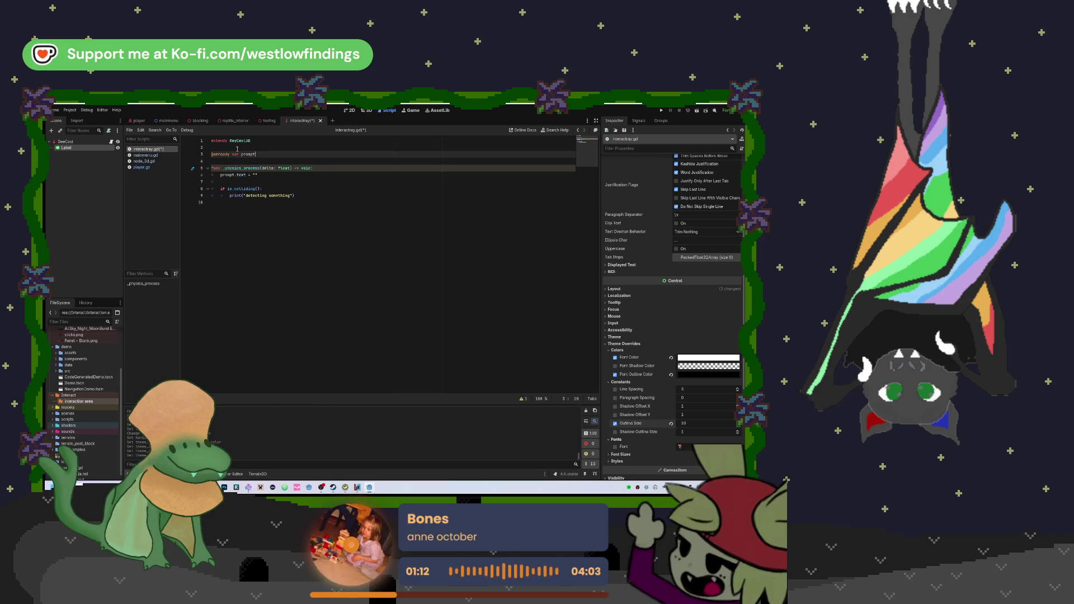
pyautogui.write('$Prompt')
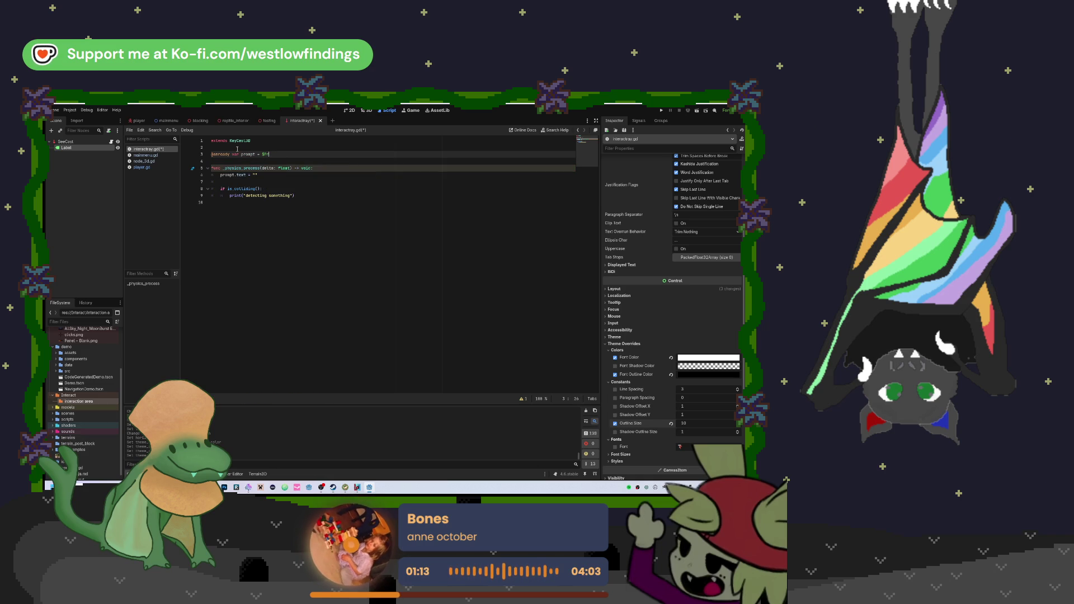
pyautogui.click(512, 200)
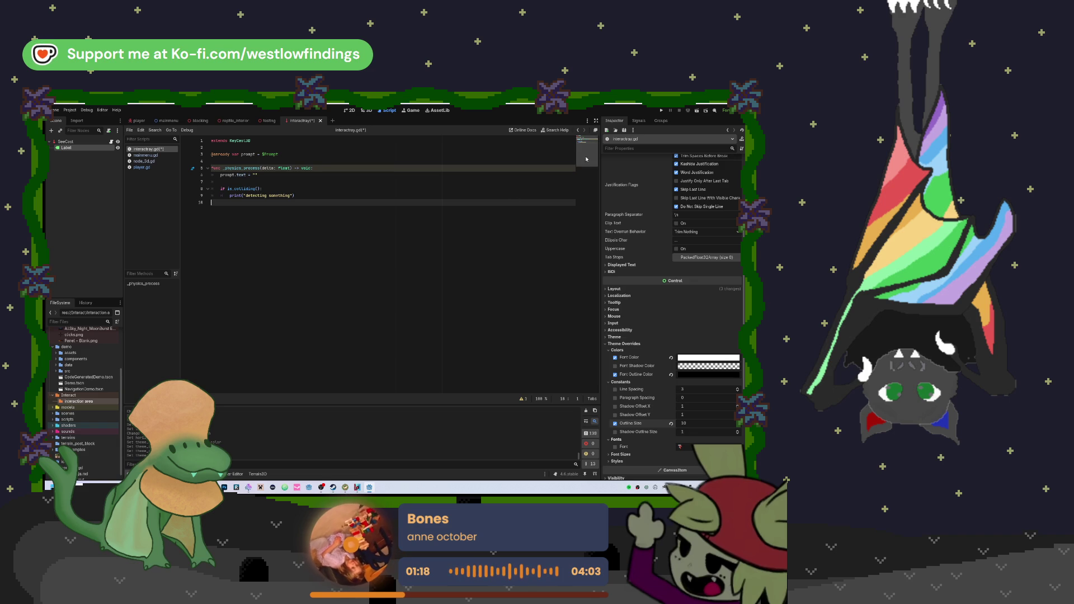
pyautogui.click(661, 111)
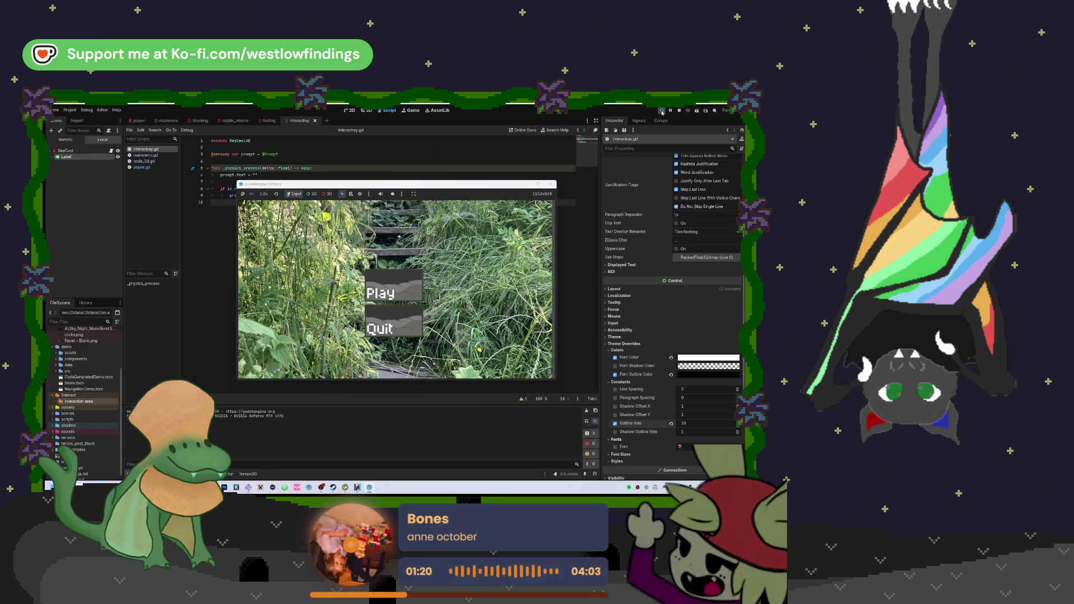
pyautogui.click(390, 295)
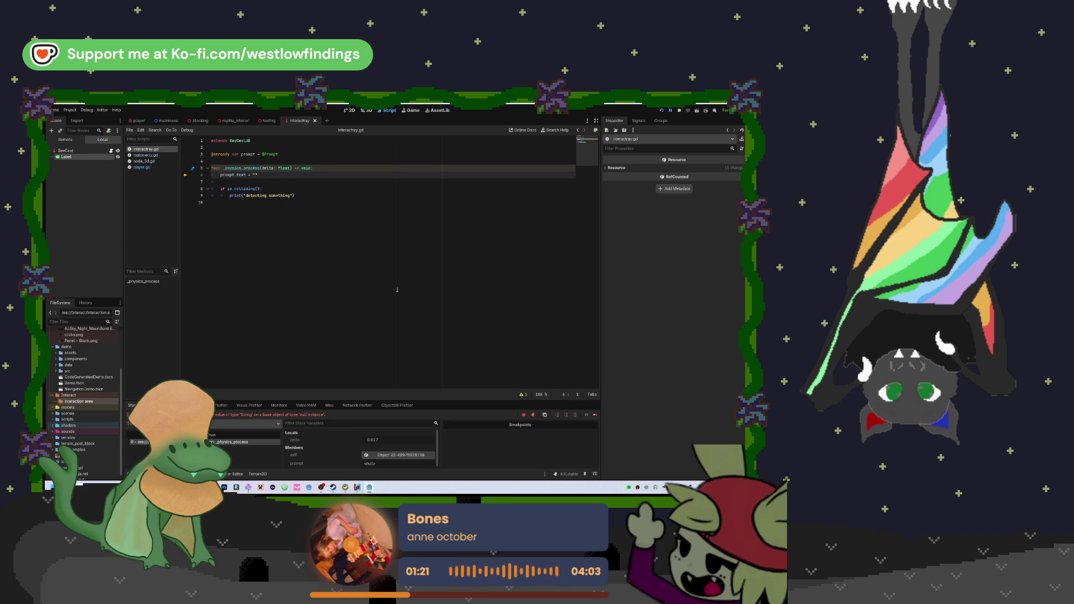
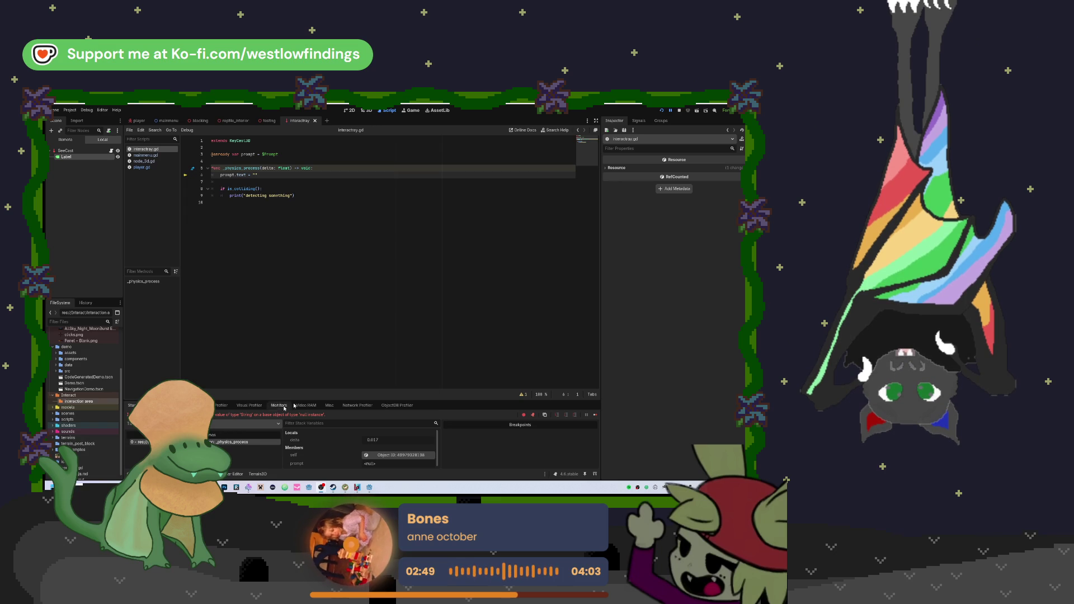
# Open the Blocking scene in the 3D view and orbit around its hilly terrain and boundary box
pyautogui.click(368, 111)
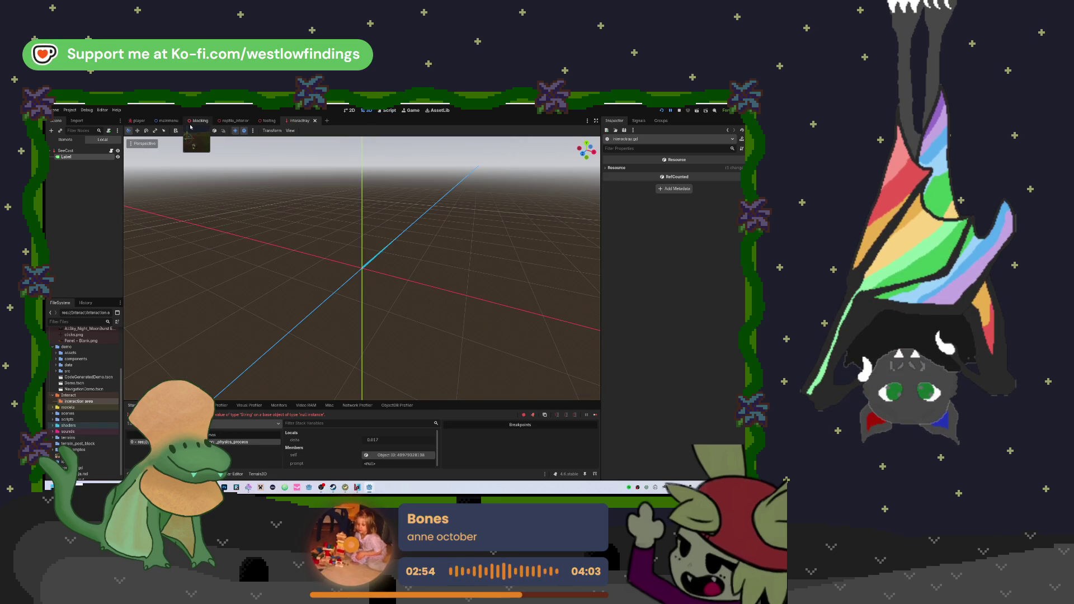
pyautogui.click(193, 121)
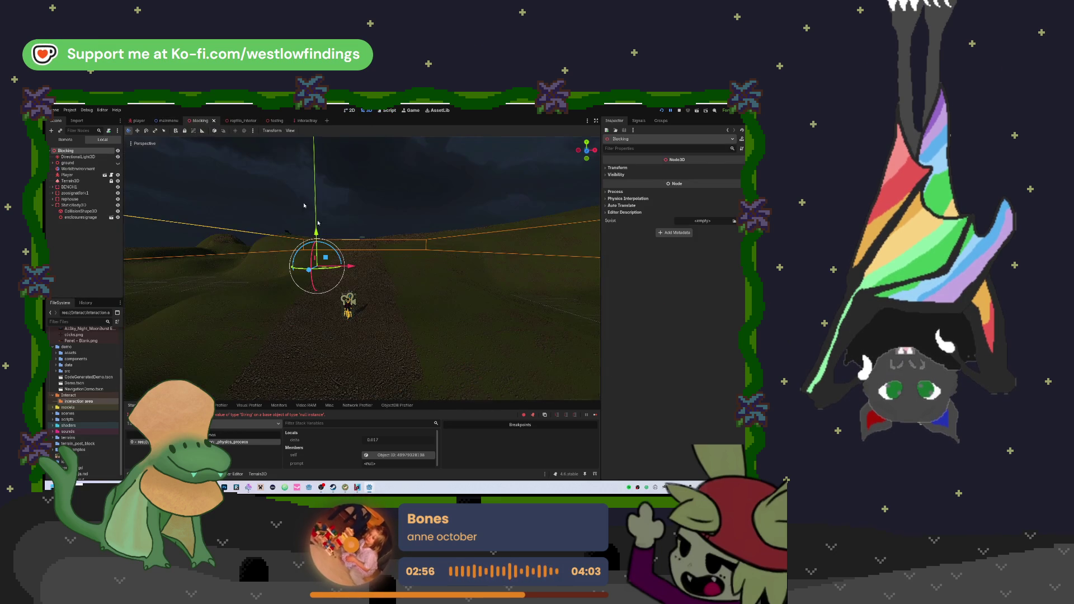
pyautogui.moveTo(283, 182)
pyautogui.mouseDown()
pyautogui.moveTo(414, 247)
pyautogui.moveTo(297, 305)
pyautogui.moveTo(231, 246)
pyautogui.mouseUp()
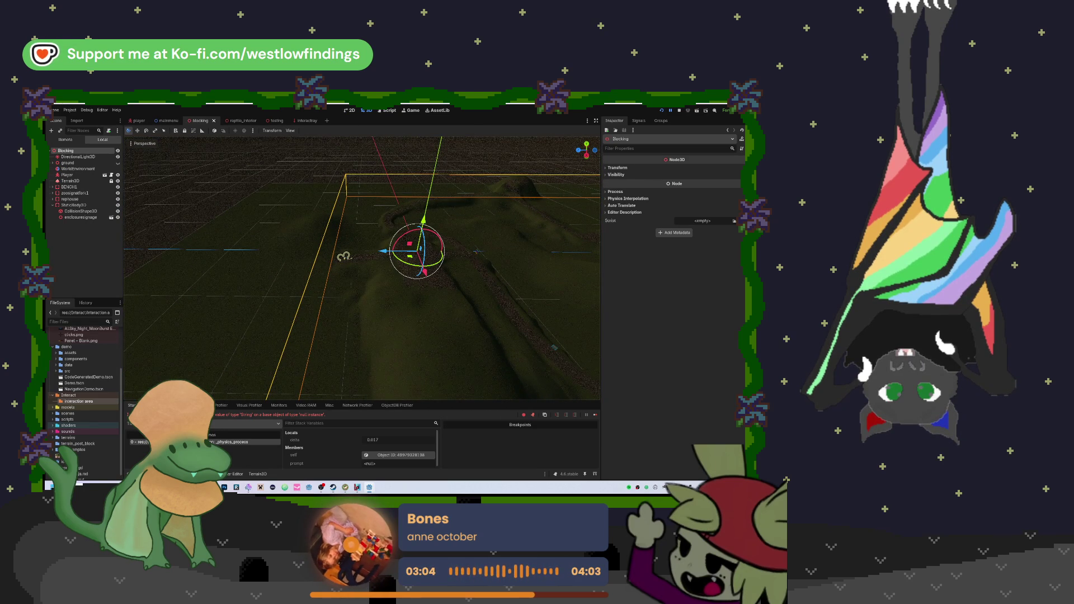
pyautogui.moveTo(343, 256); pyautogui.dragTo(325, 247)
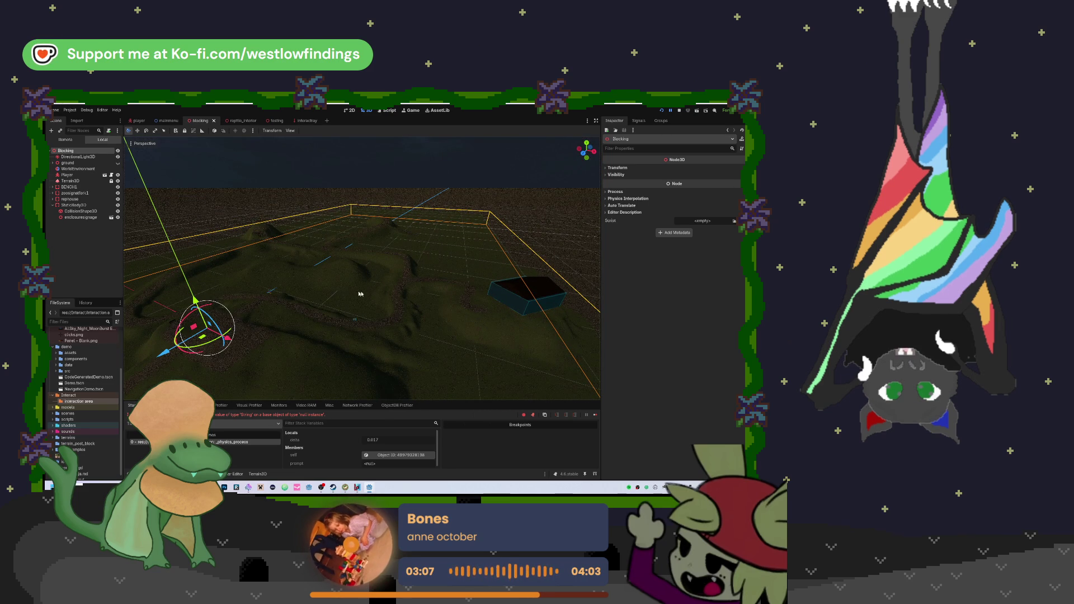
pyautogui.moveTo(338, 302); pyautogui.dragTo(325, 299)
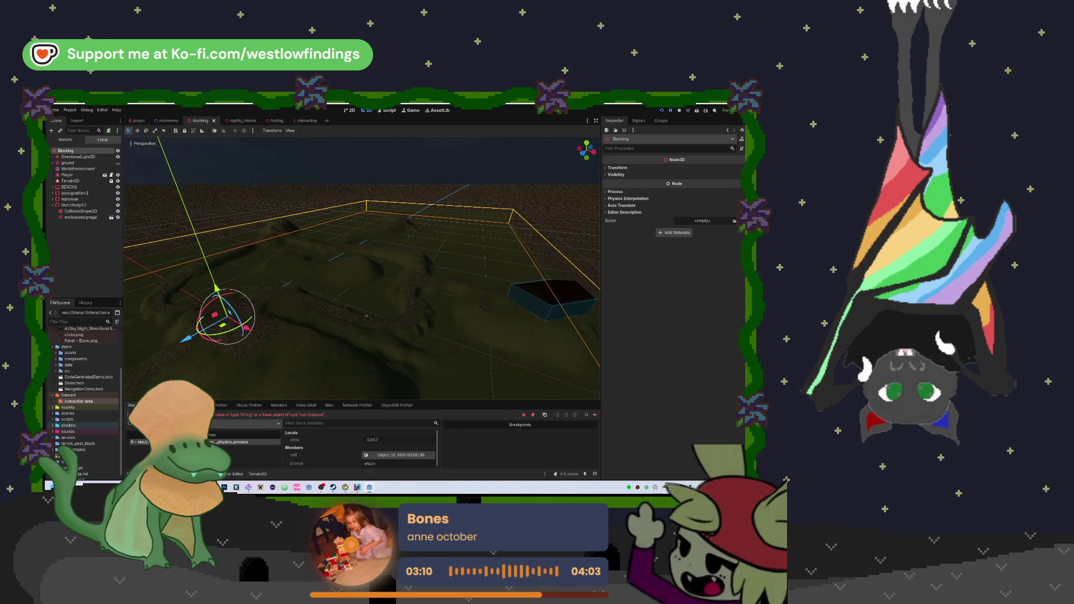
pyautogui.moveTo(185, 336)
pyautogui.mouseDown()
pyautogui.moveTo(159, 342)
pyautogui.moveTo(197, 309)
pyautogui.moveTo(226, 332)
pyautogui.mouseUp()
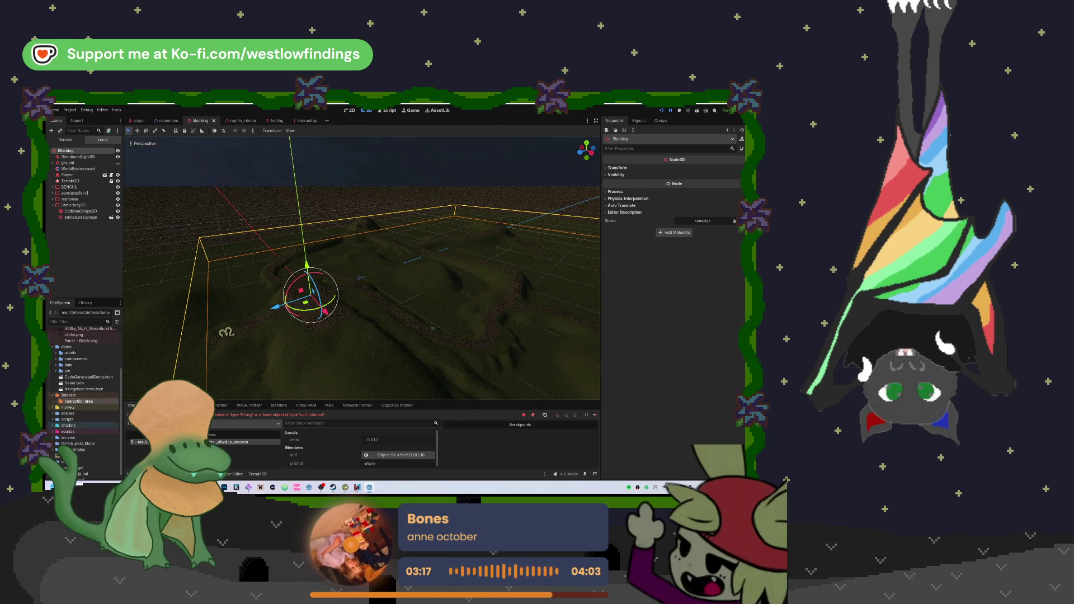
pyautogui.moveTo(226, 333)
pyautogui.mouseDown()
pyautogui.moveTo(208, 335)
pyautogui.moveTo(213, 358)
pyautogui.moveTo(208, 330)
pyautogui.moveTo(212, 343)
pyautogui.mouseUp()
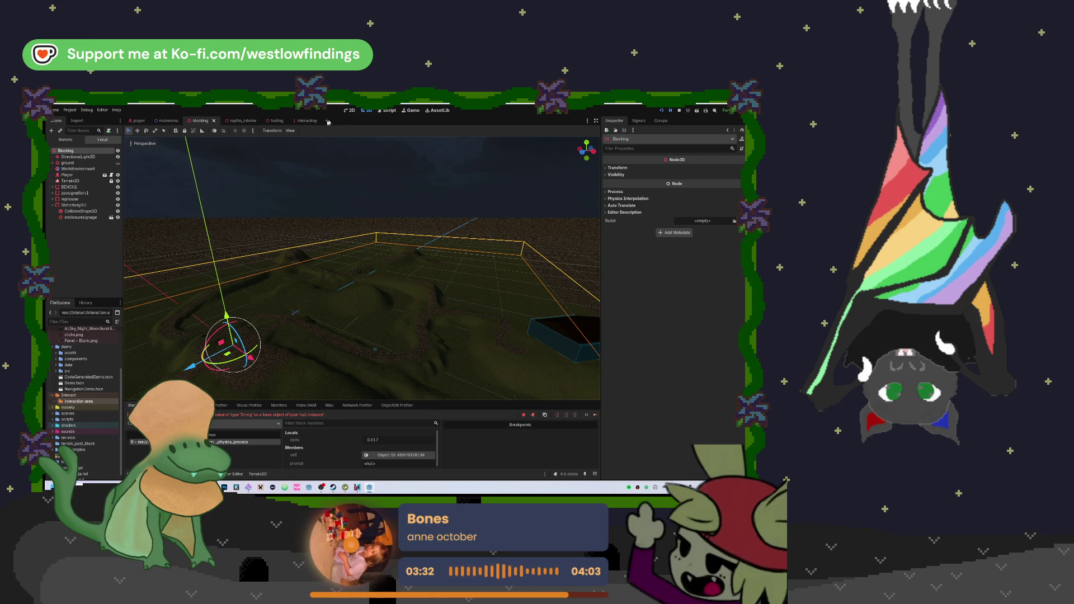
# Open interactray.gd, check the Errors list, and point line 3's prompt at $Label instead of $Prompt
pyautogui.click(306, 120)
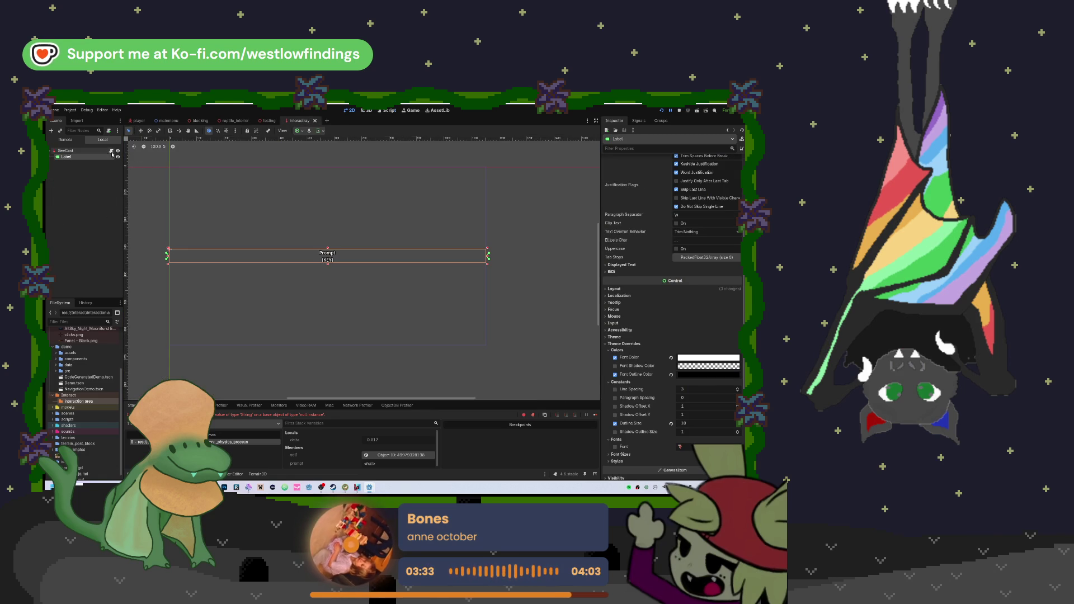
pyautogui.click(117, 157)
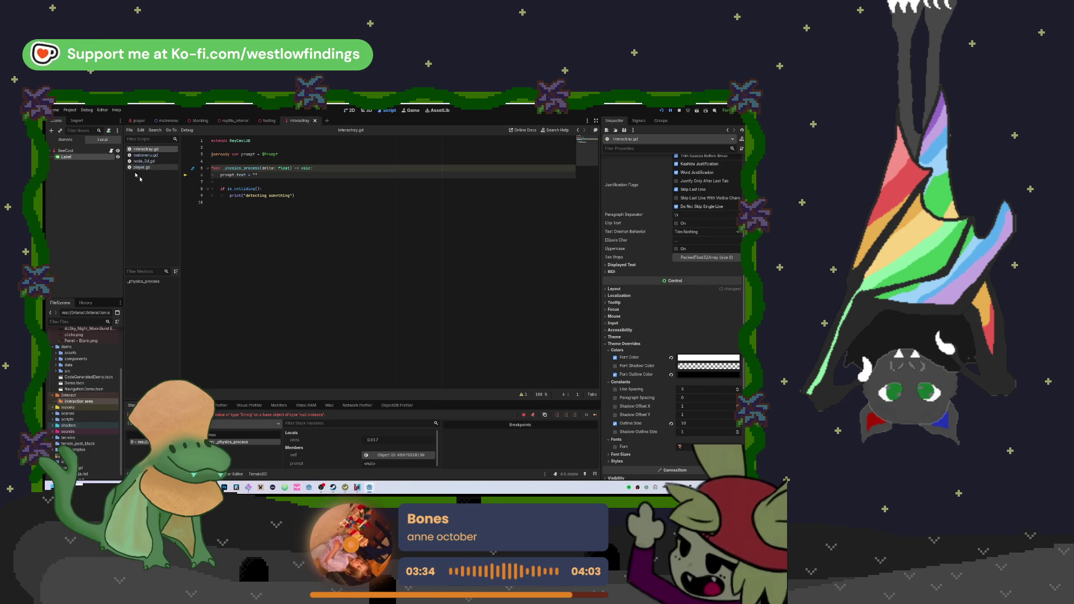
pyautogui.click(147, 405)
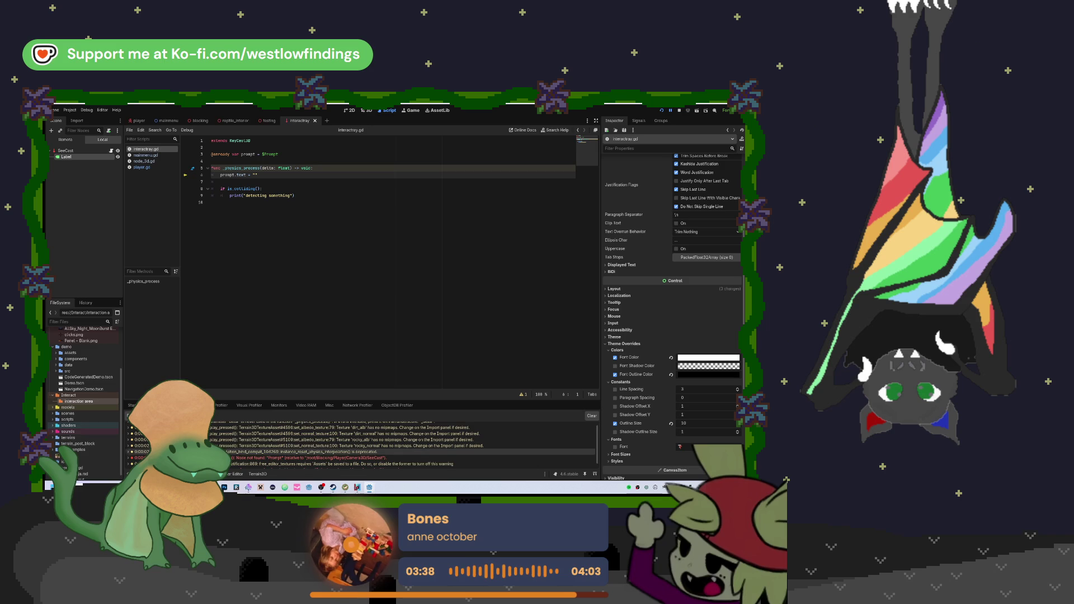
pyautogui.click(267, 451)
pyautogui.write('Label')
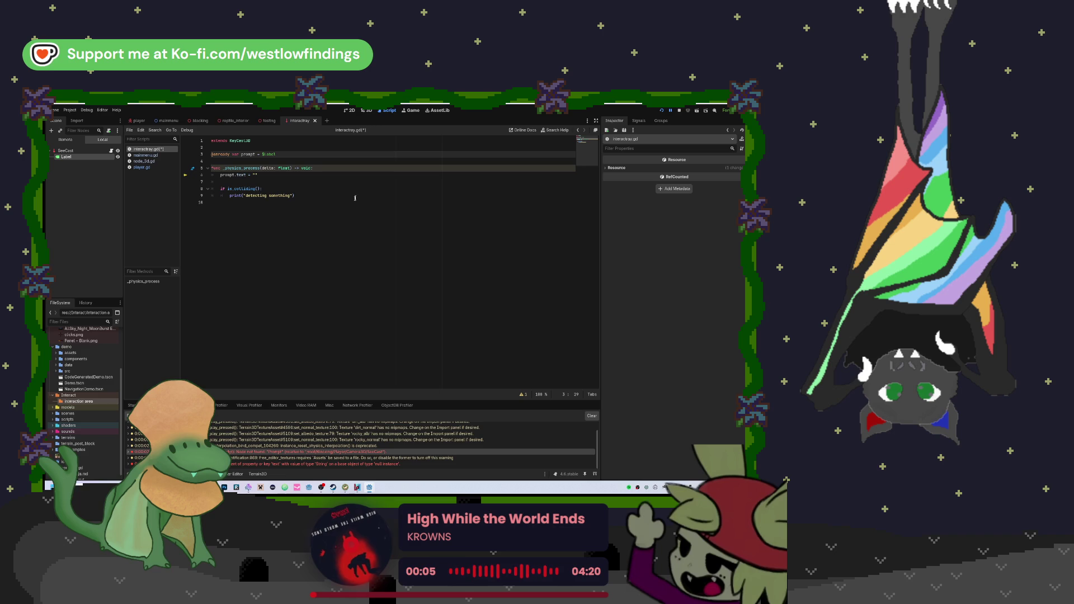
# Save and run the game, look at the ground to check detection messages, then stop it
pyautogui.click(662, 111)
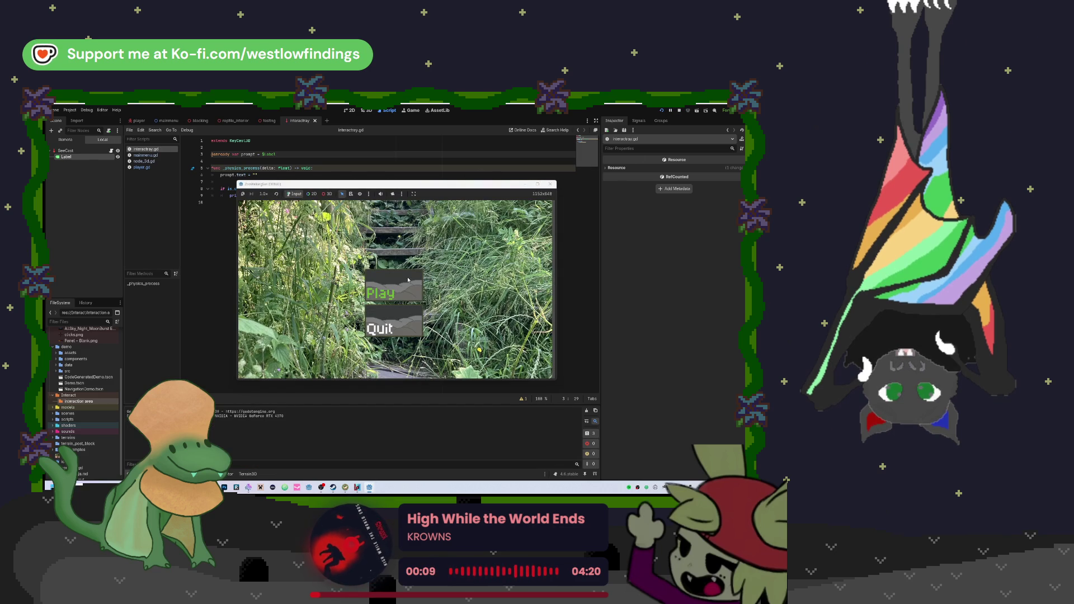
pyautogui.click(405, 277)
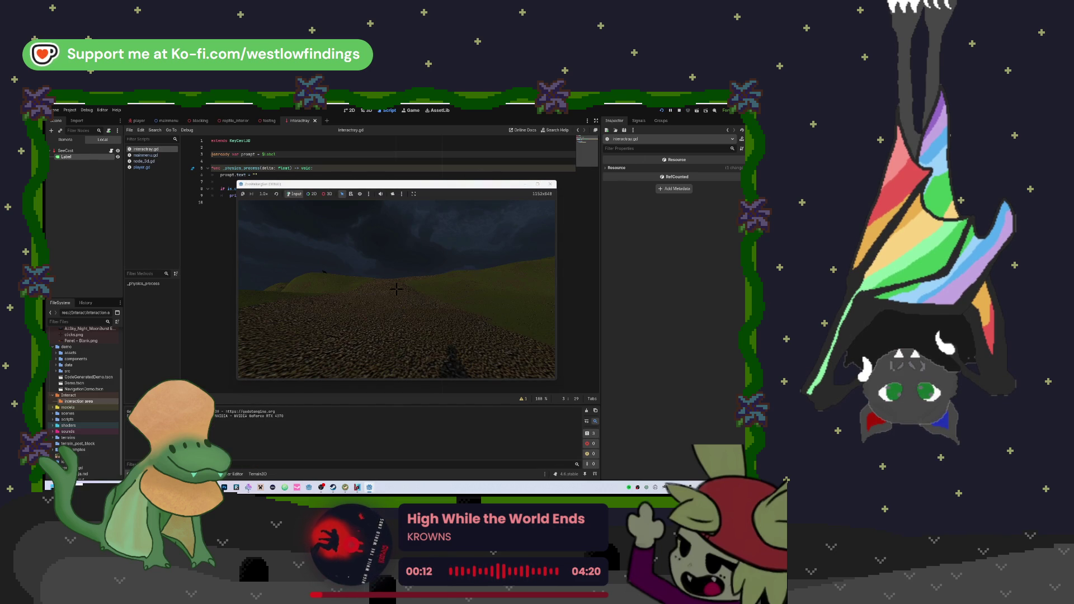
pyautogui.moveTo(396, 288)
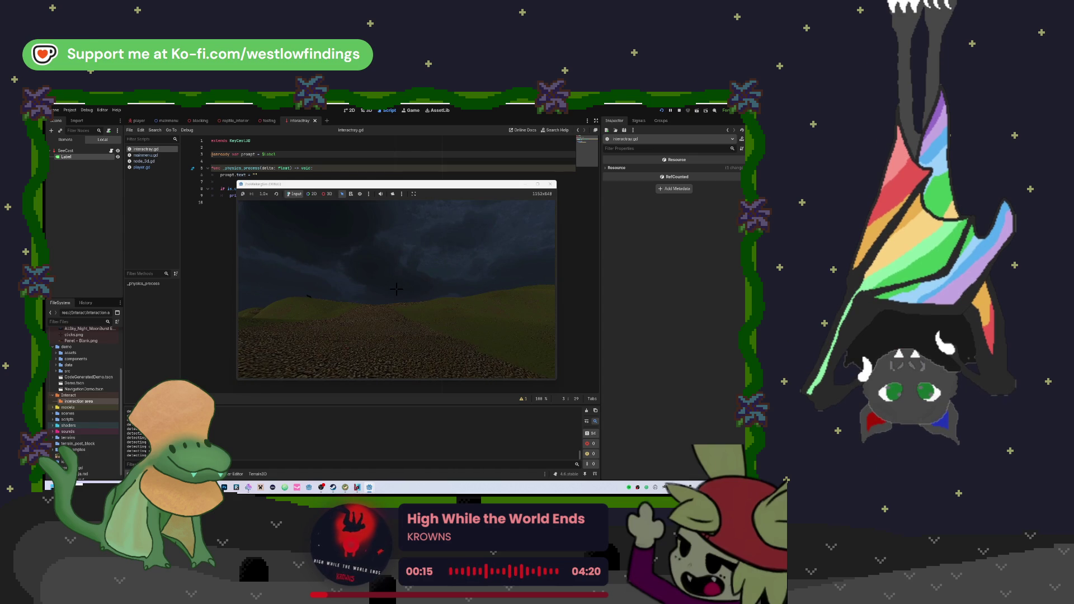
pyautogui.press('F8')
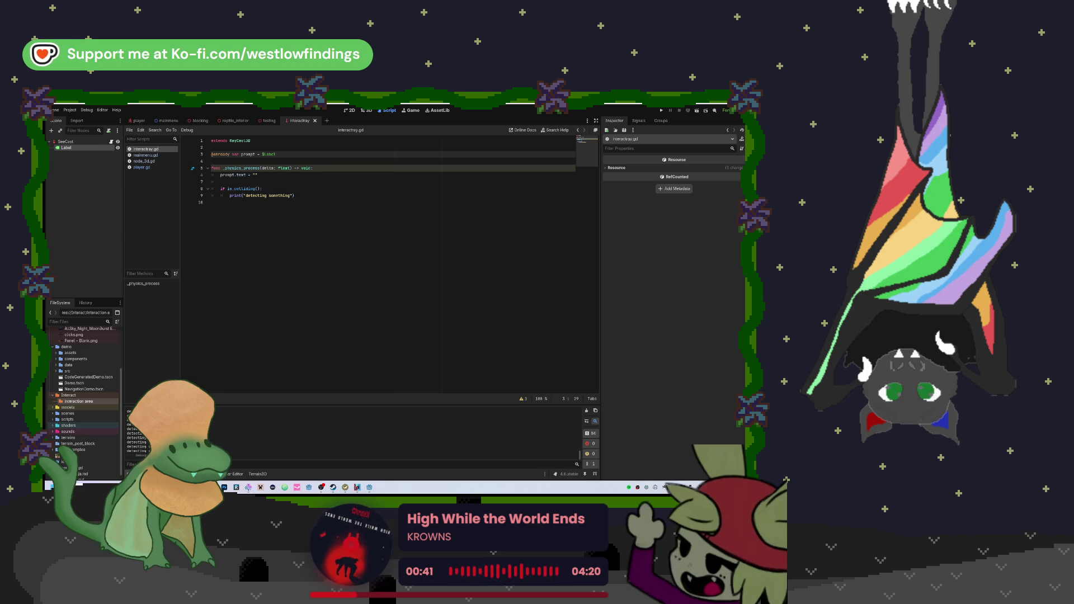
pyautogui.click(229, 195)
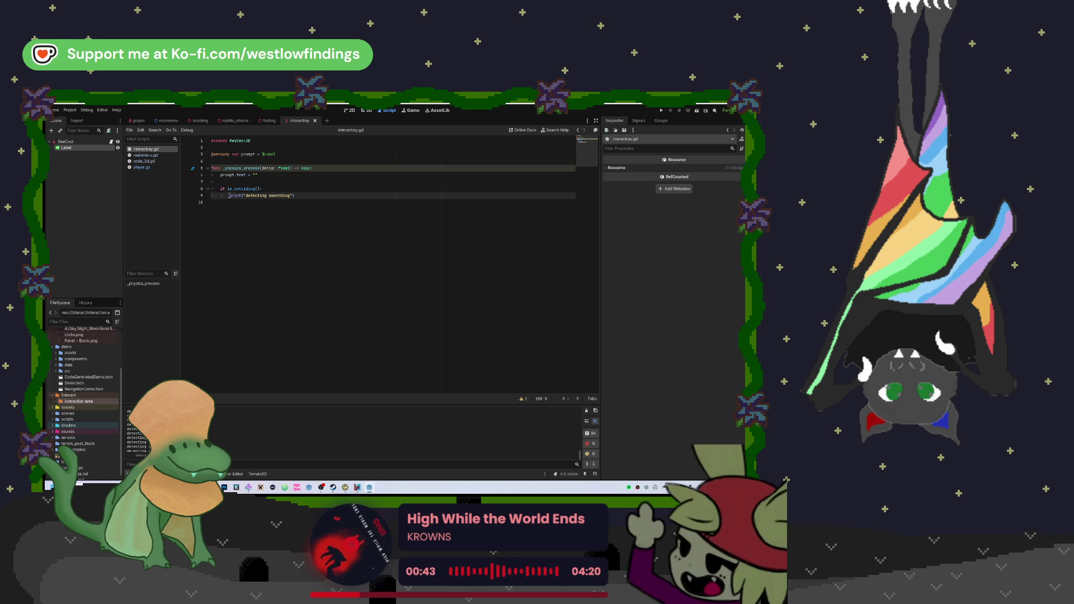
# Replace line 9's print("detecting something") with prompt.text = "detecting something" and rerun the game
pyautogui.press('Right')
pyautogui.press('Right')
pyautogui.press('Right')
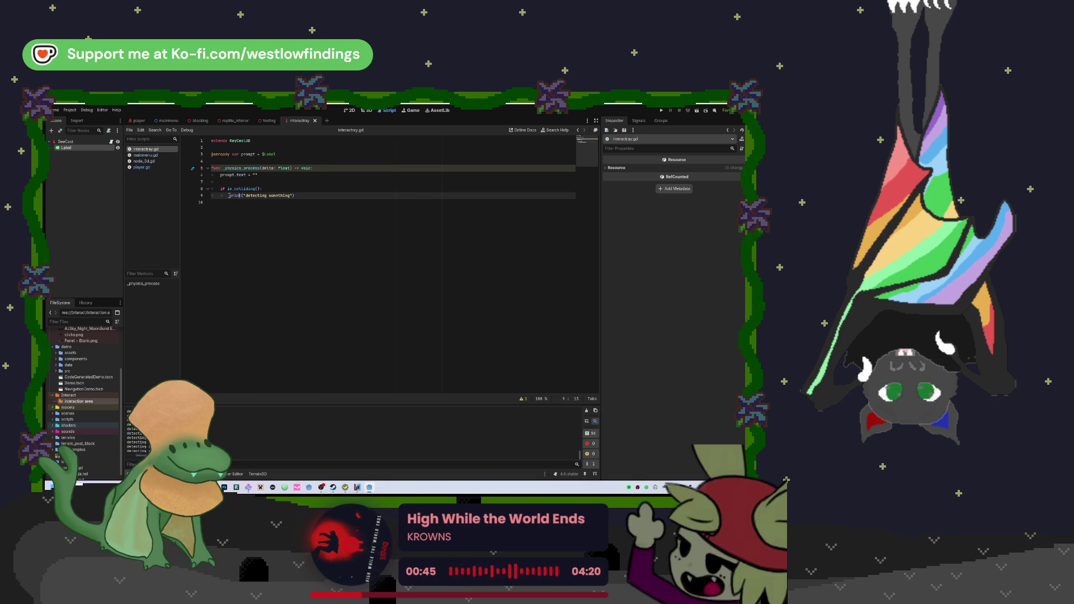
pyautogui.press('Delete')
pyautogui.press('Delete')
pyautogui.press('BackSpace')
pyautogui.press('BackSpace')
pyautogui.press('BackSpace')
pyautogui.write('prompt.text')
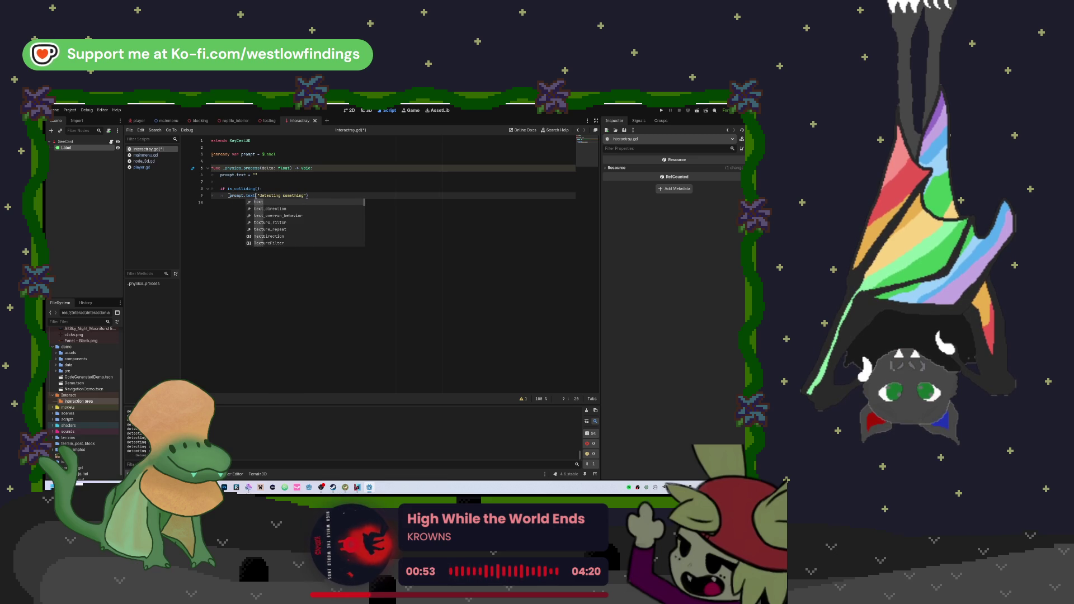
pyautogui.press('Delete')
pyautogui.write('=')
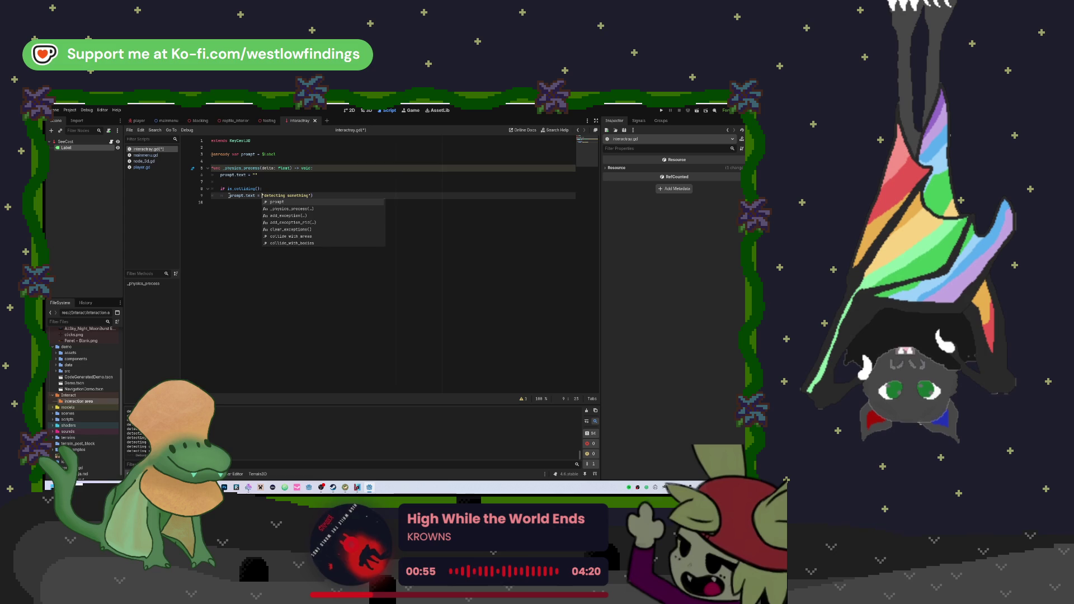
pyautogui.click(287, 196)
pyautogui.press('End')
pyautogui.press('BackSpace')
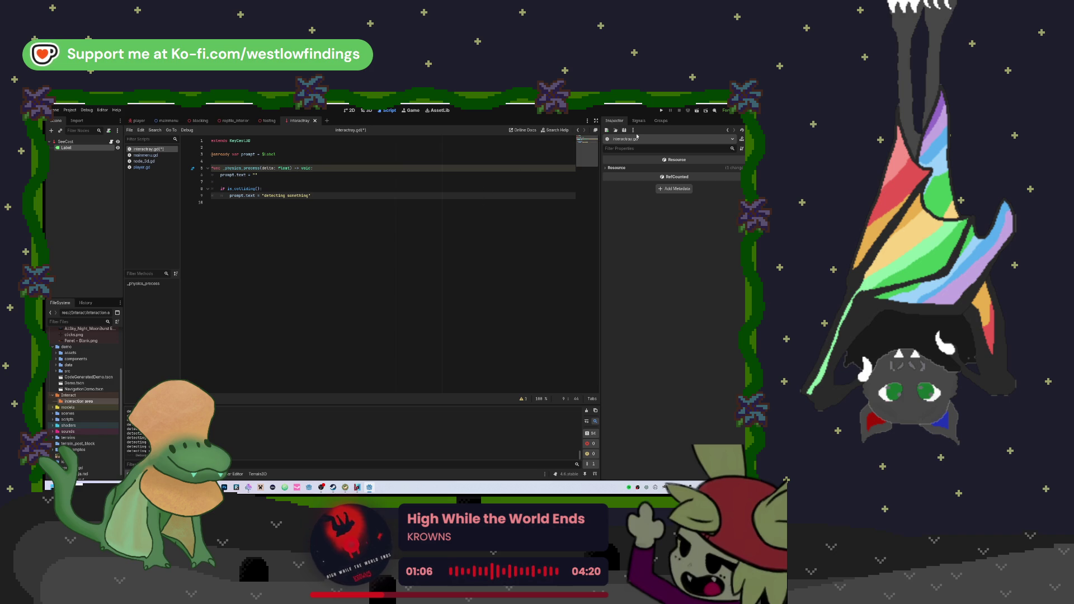
pyautogui.click(662, 111)
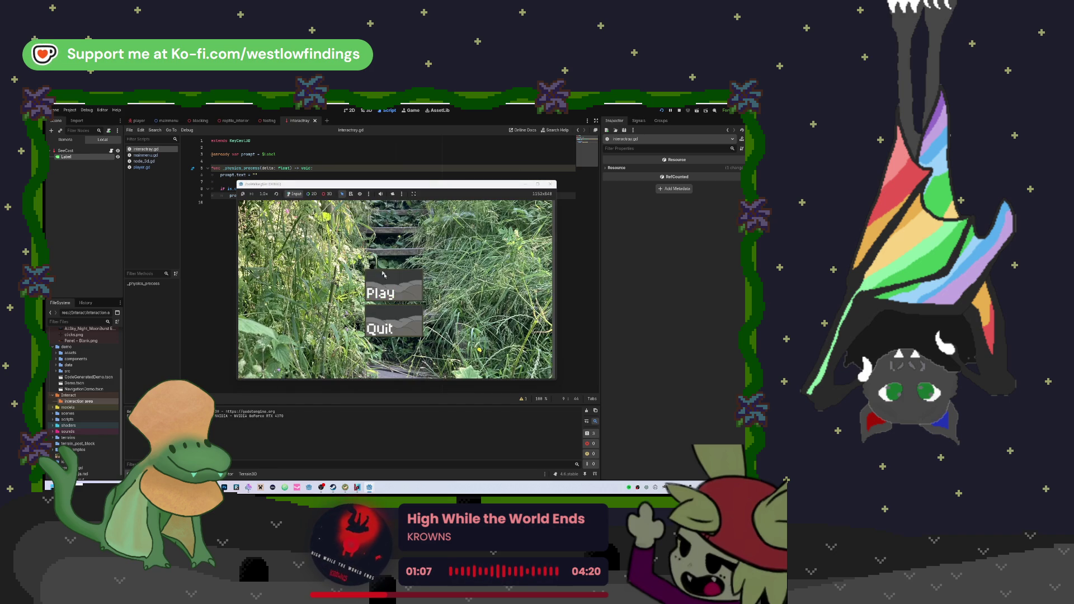
# Play the game to confirm "detecting something" shows on screen, then quit and switch to Discord
pyautogui.click(386, 292)
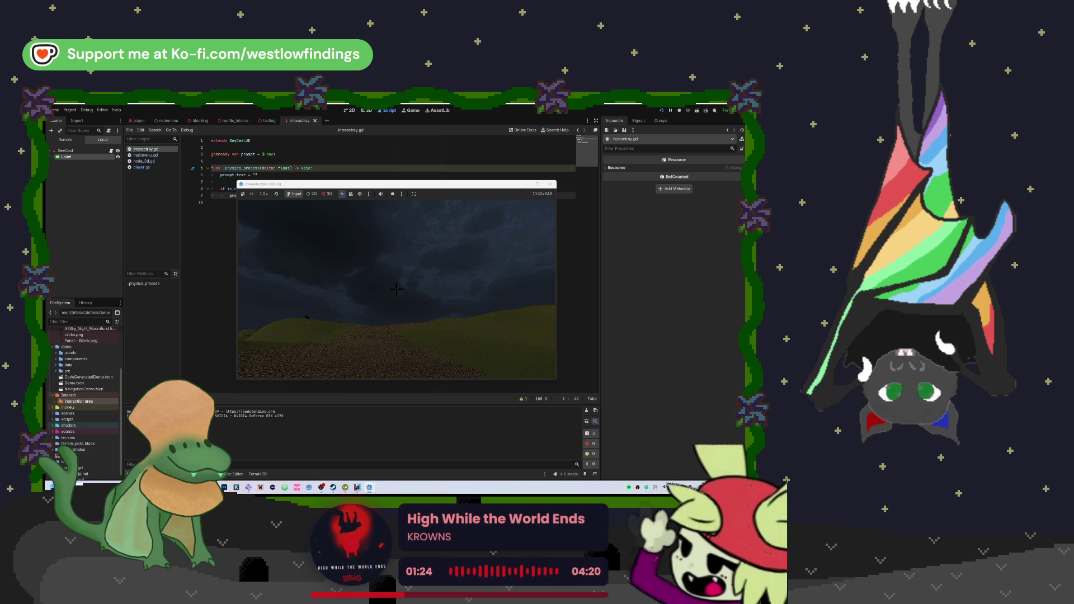
pyautogui.moveTo(396, 289)
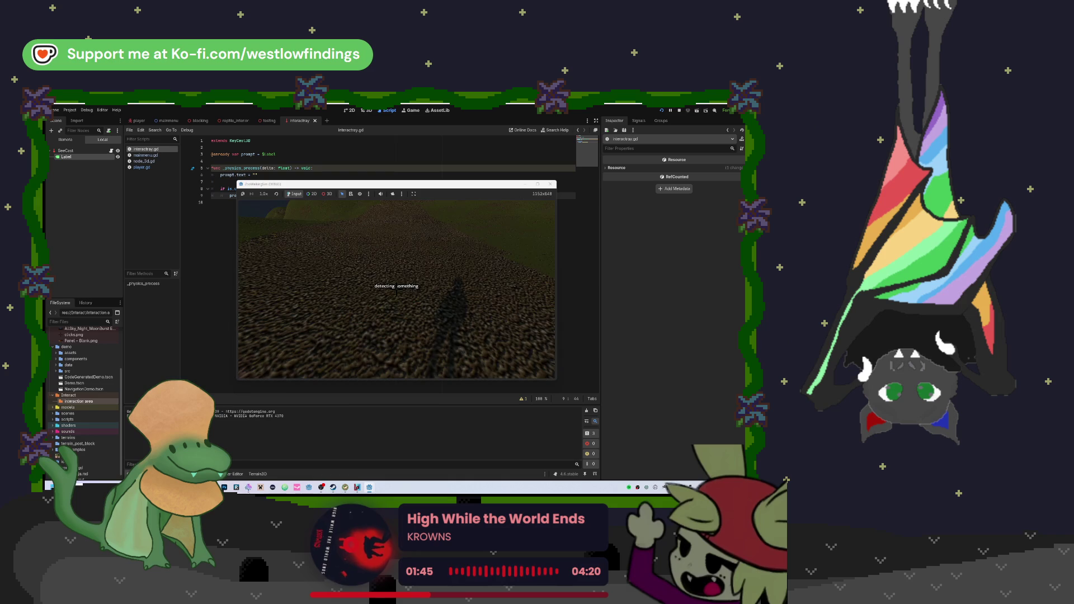
pyautogui.press('Escape')
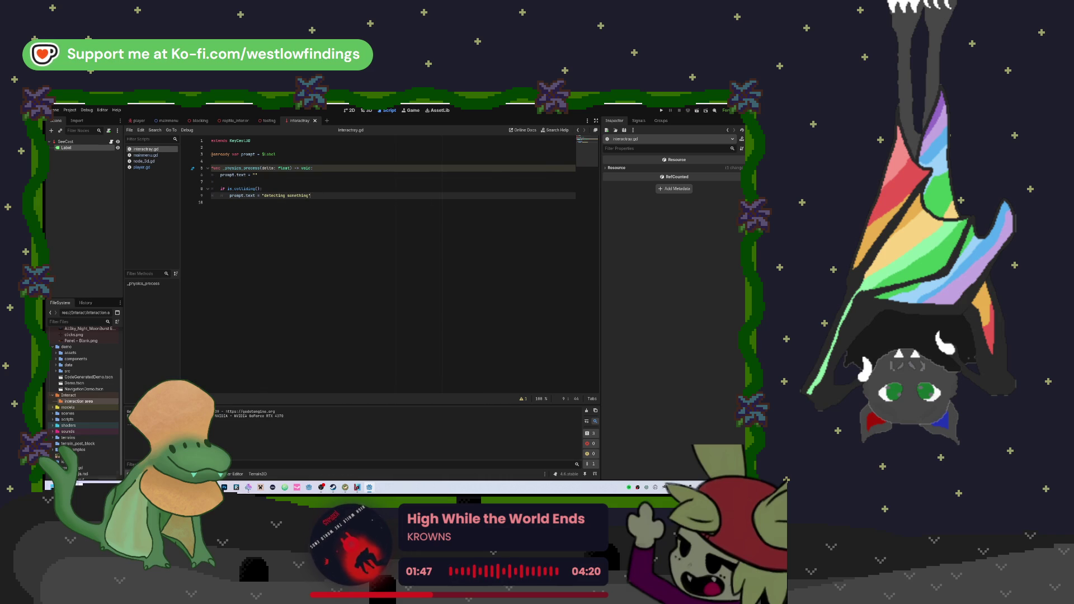
pyautogui.hotkey('alt', 'Tab')
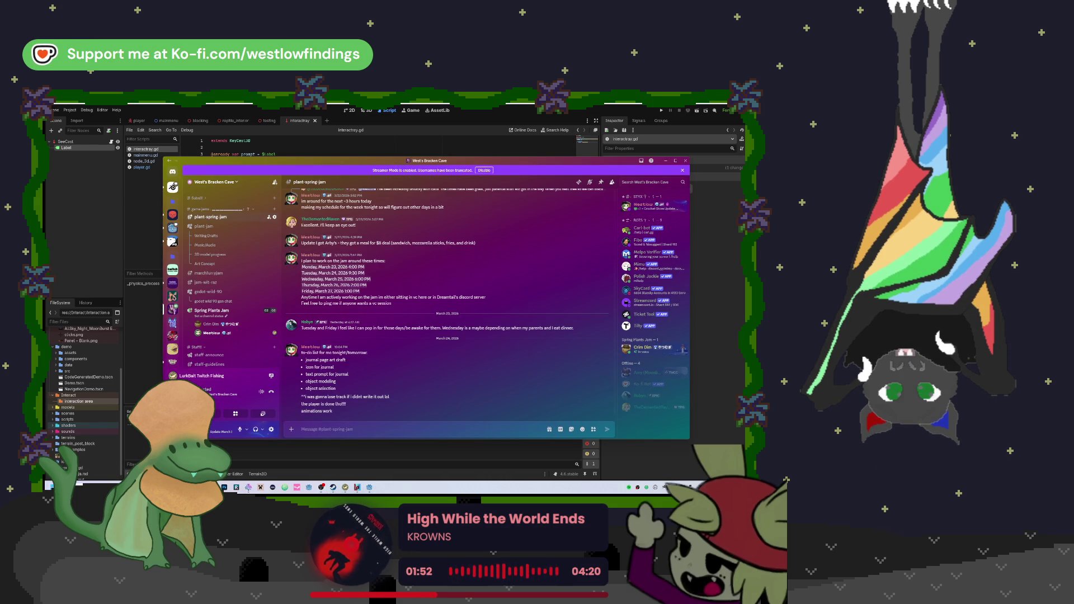
# Close the Twitch window and edit the plant-spring-jam to-do message into a bulleted list
pyautogui.hotkey('alt', 'Tab')
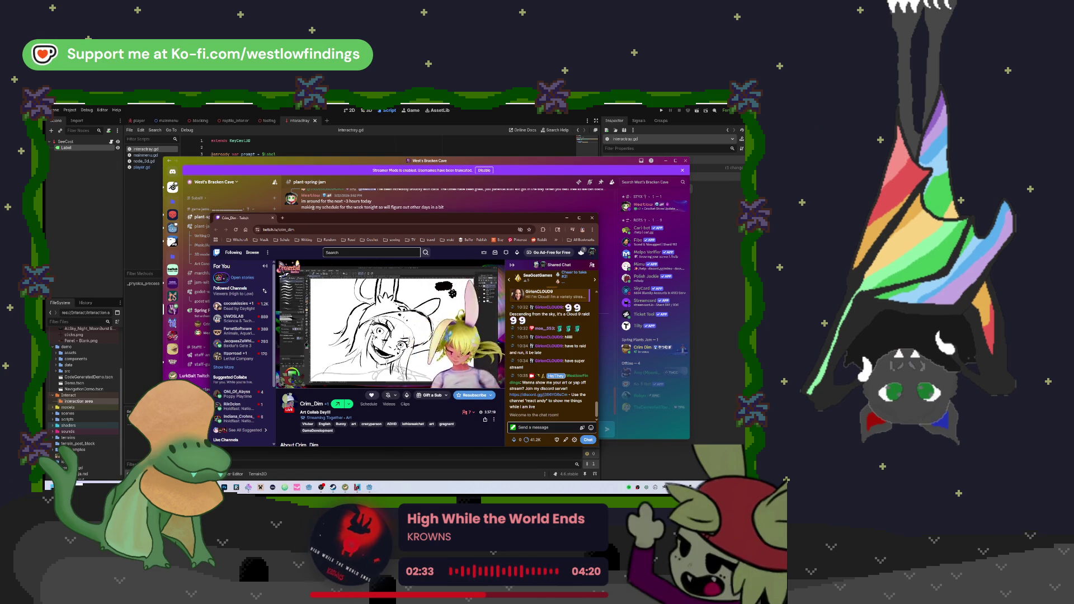
pyautogui.click(273, 218)
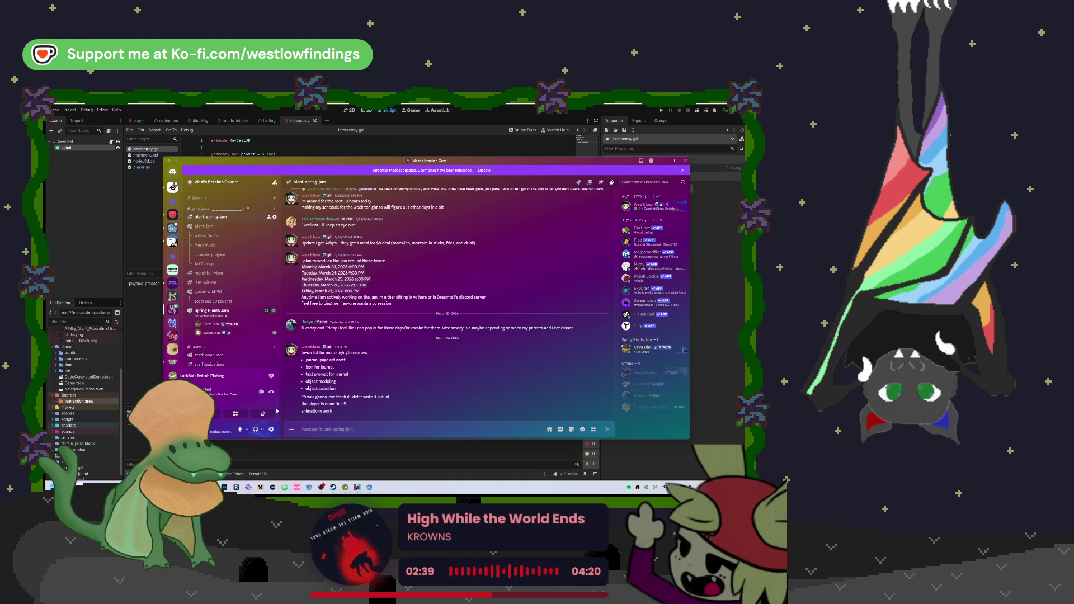
pyautogui.rightClick(347, 389)
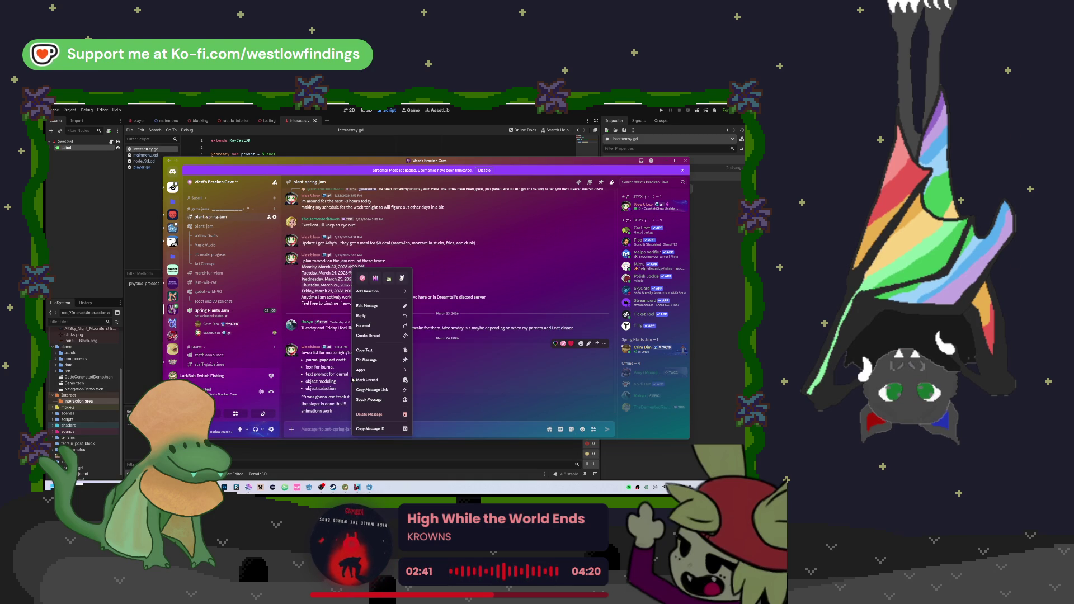
pyautogui.click(371, 308)
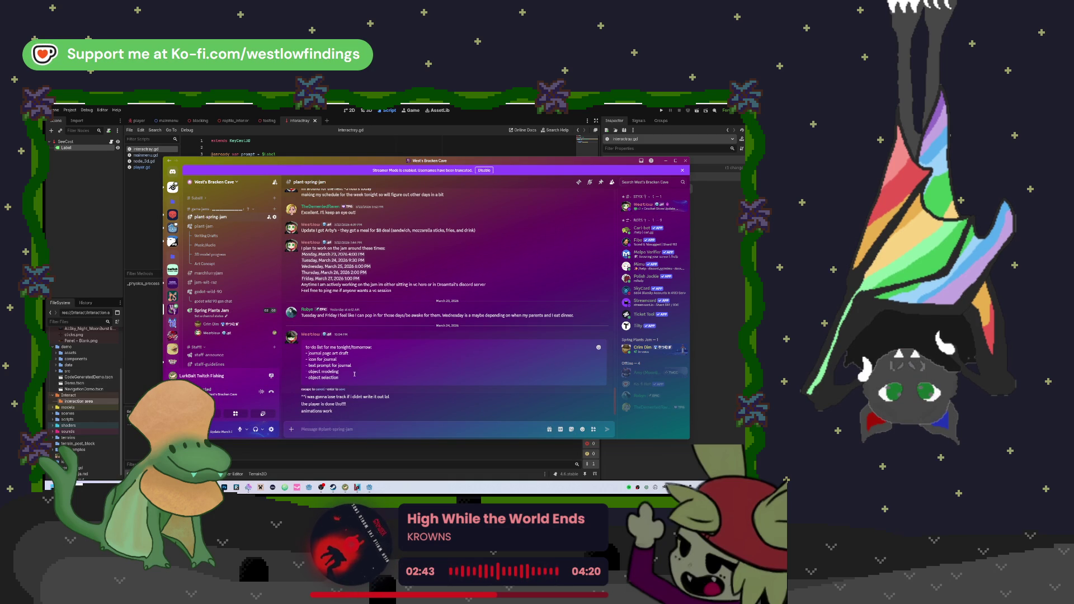
pyautogui.press('Return')
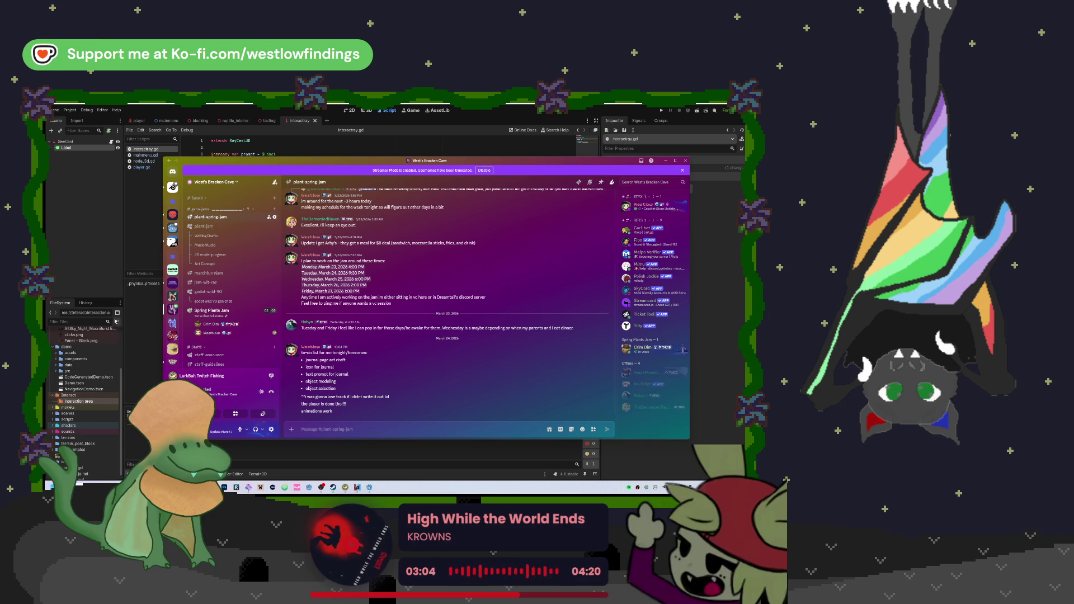
pyautogui.hotkey('alt', 'Tab')
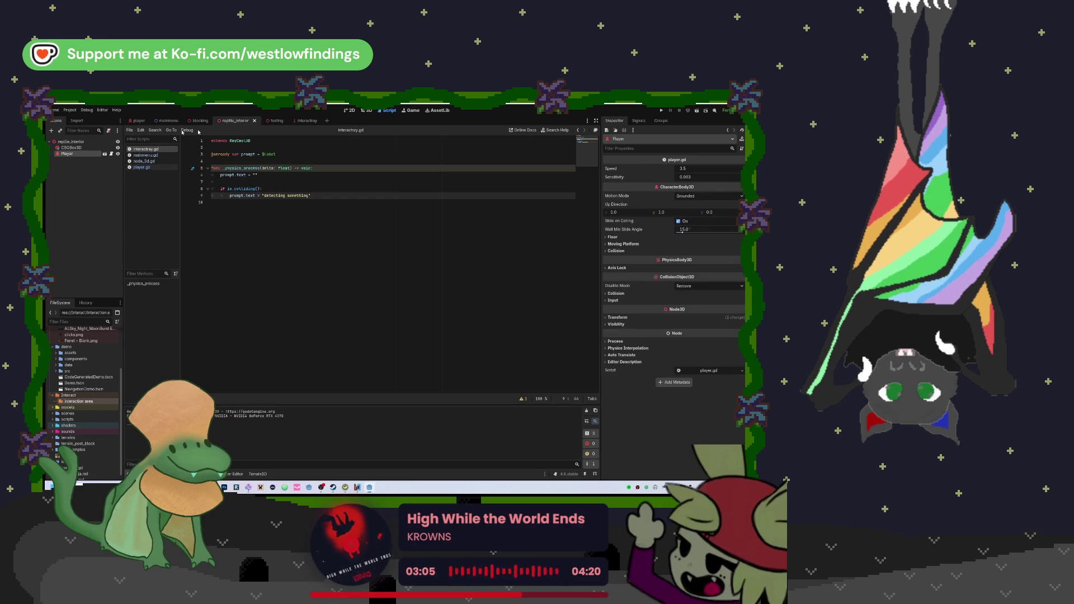
# Delete the old SeeCast if/else collision-check block from player.gd's physics process
pyautogui.click(158, 166)
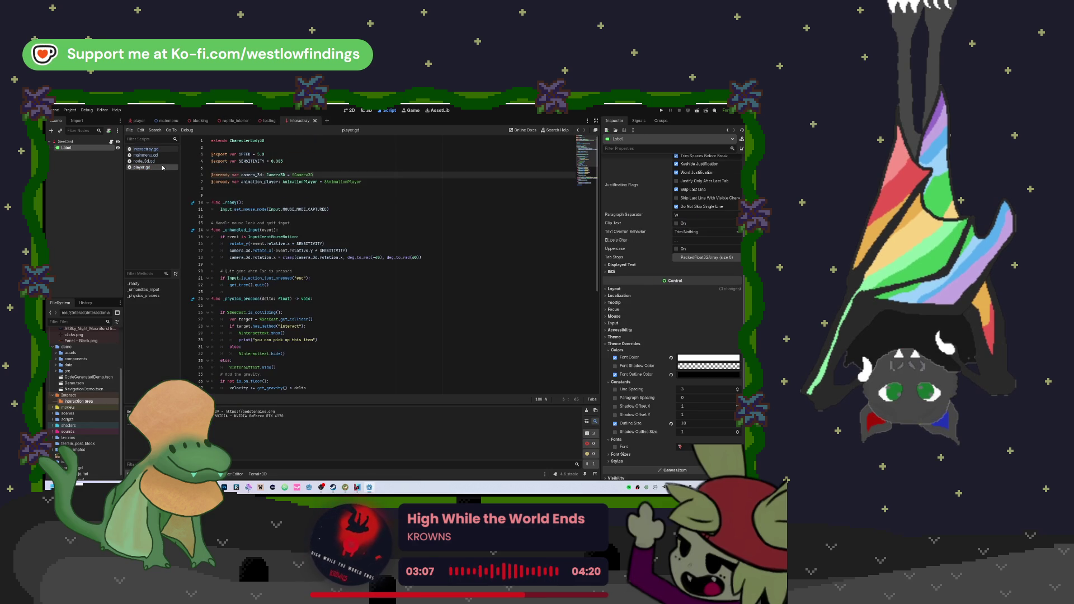
pyautogui.scroll(-3, 319, 290)
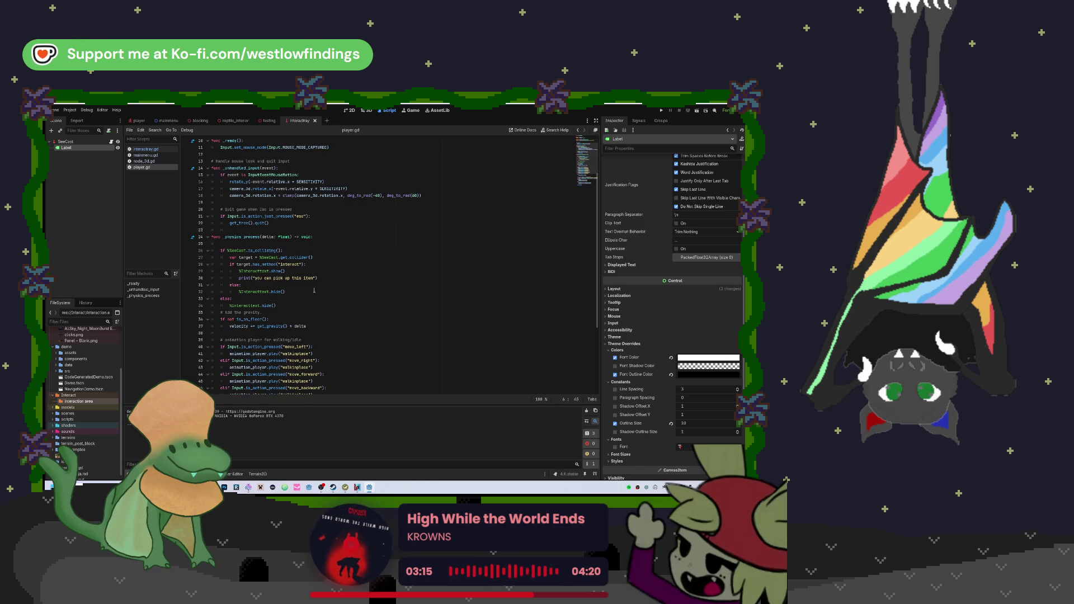
pyautogui.moveTo(306, 327)
pyautogui.mouseDown()
pyautogui.moveTo(266, 319)
pyautogui.moveTo(260, 292)
pyautogui.moveTo(261, 313)
pyautogui.moveTo(274, 303)
pyautogui.moveTo(211, 249)
pyautogui.mouseUp()
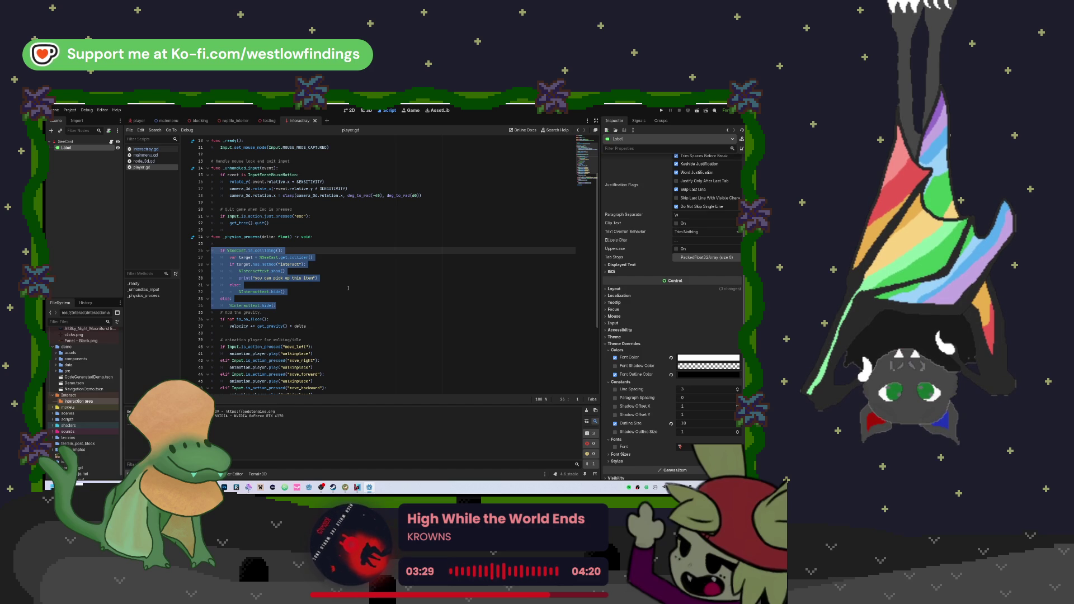
pyautogui.press('Delete')
pyautogui.press('BackSpace')
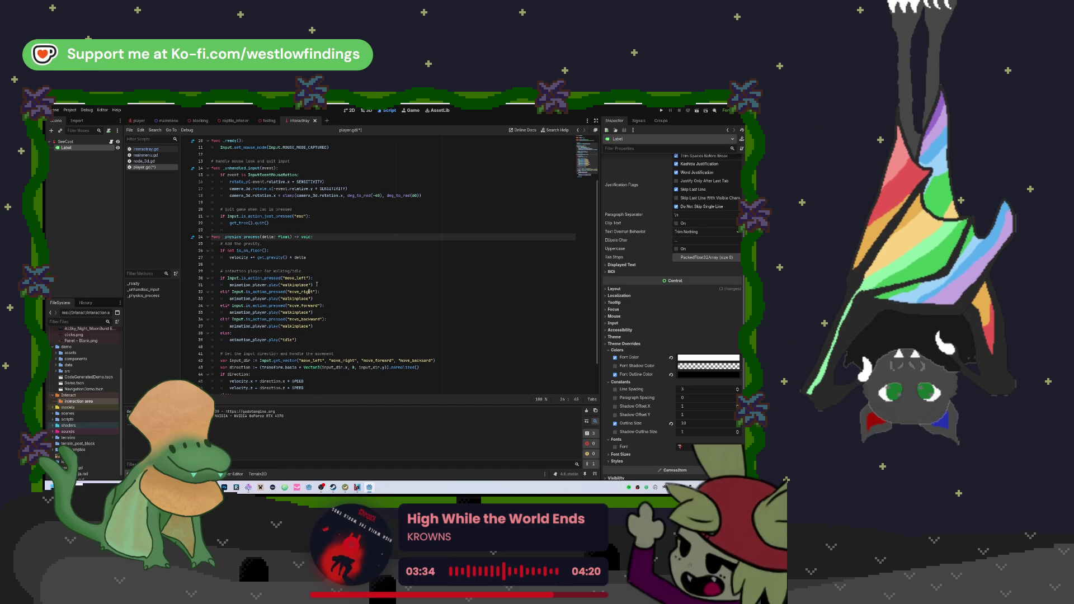
# Test-run the game, clear the Output log, and begin 'var collider = get_col' under is_colliding() in interactray.gd
pyautogui.press('F5')
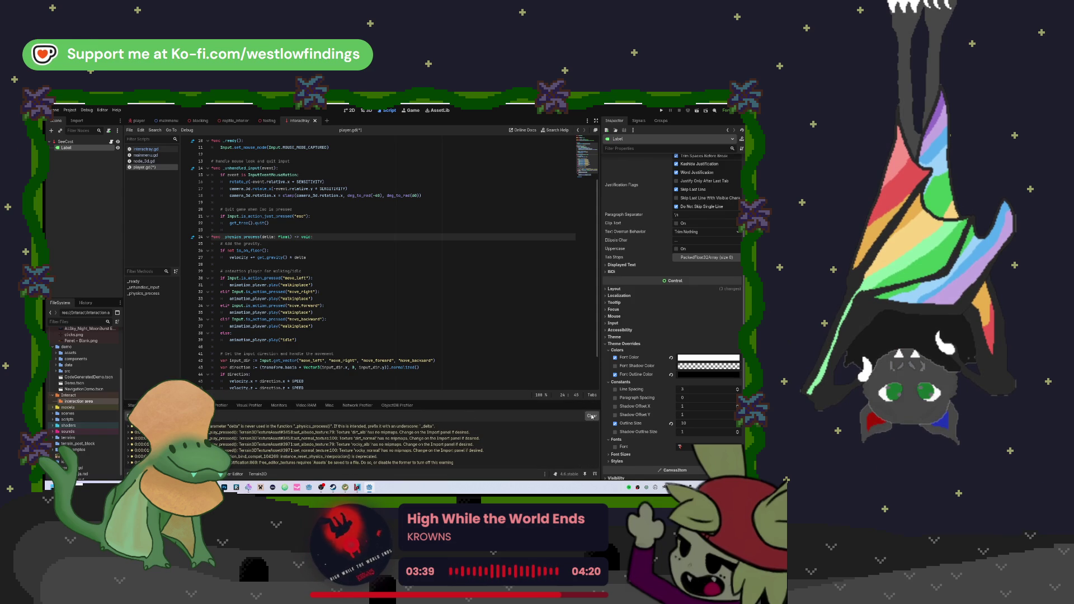
pyautogui.click(591, 416)
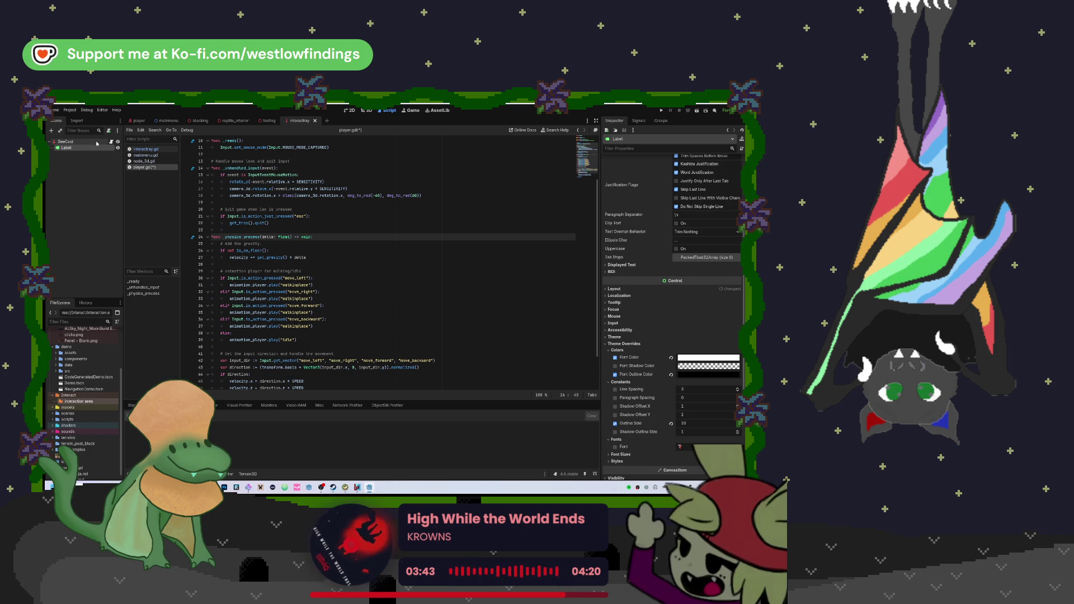
pyautogui.click(144, 149)
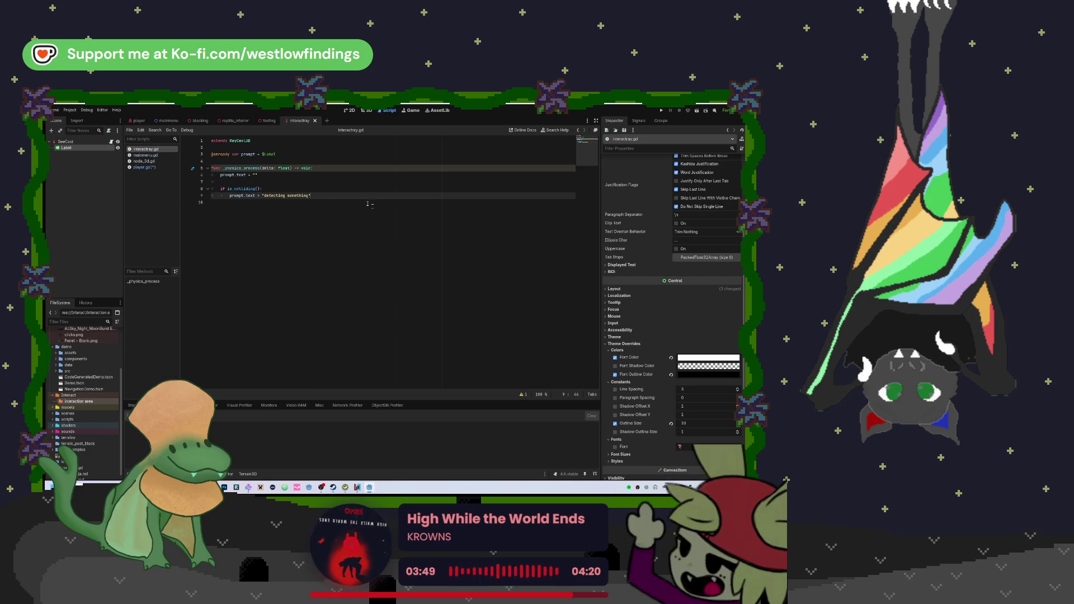
pyautogui.click(264, 188)
pyautogui.press('Return')
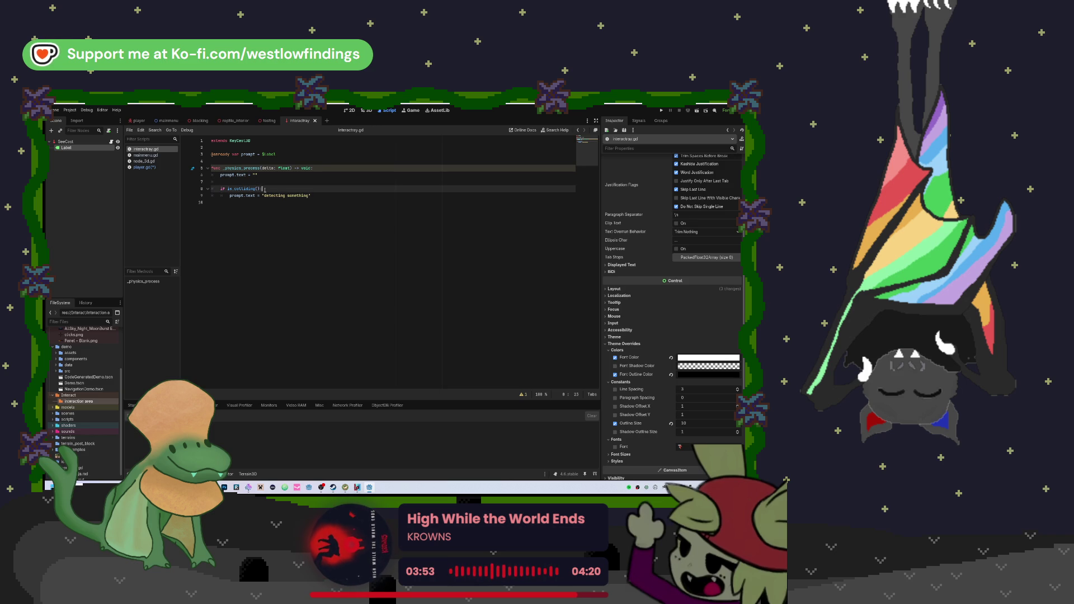
pyautogui.write('var collide')
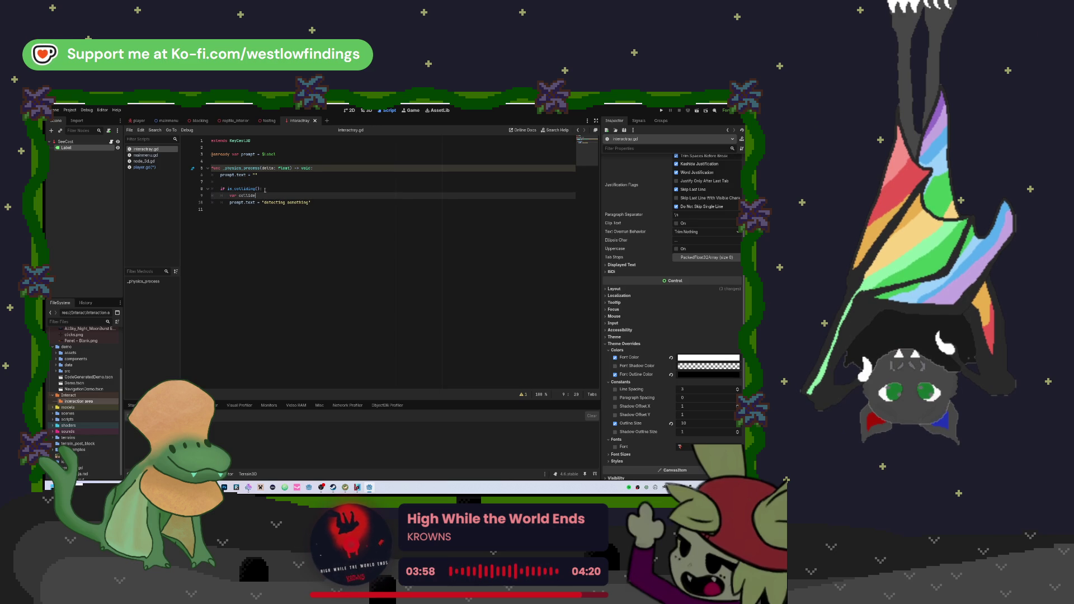
pyautogui.write('r = ')
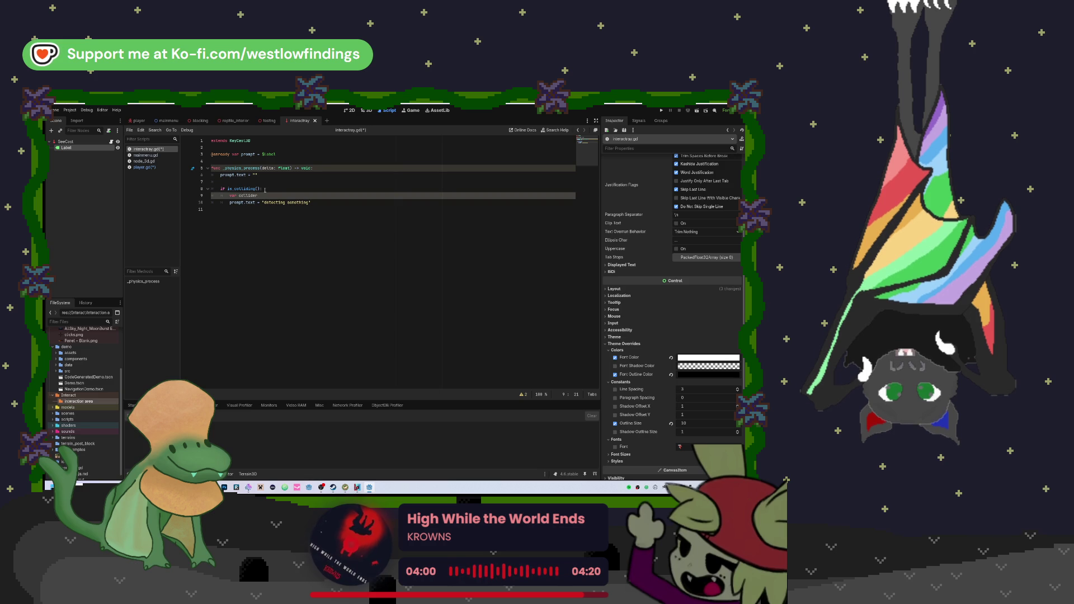
pyautogui.write('get_col')
# Complete 'var collider = get_collider()', change the prompt to "detecting " + collider.name, then save and run
pyautogui.press('Return')
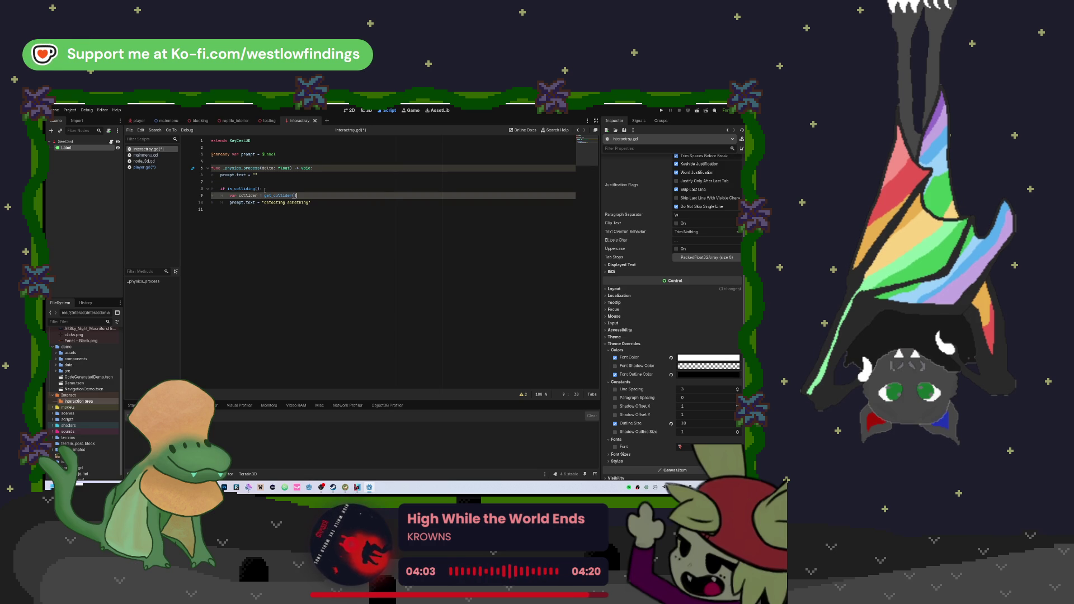
pyautogui.press('Return')
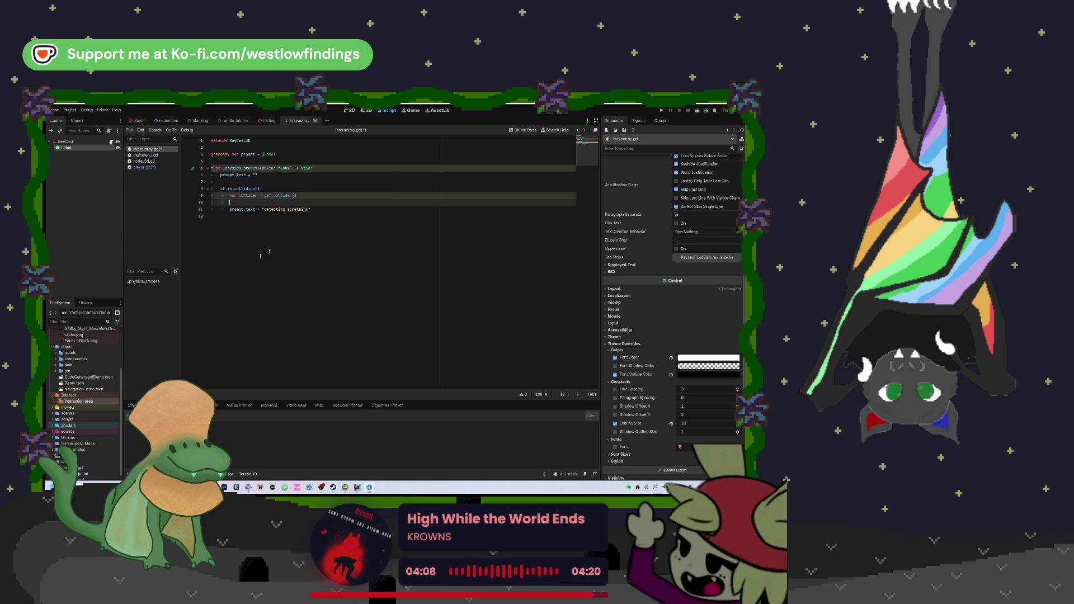
pyautogui.moveTo(307, 210); pyautogui.dragTo(285, 210)
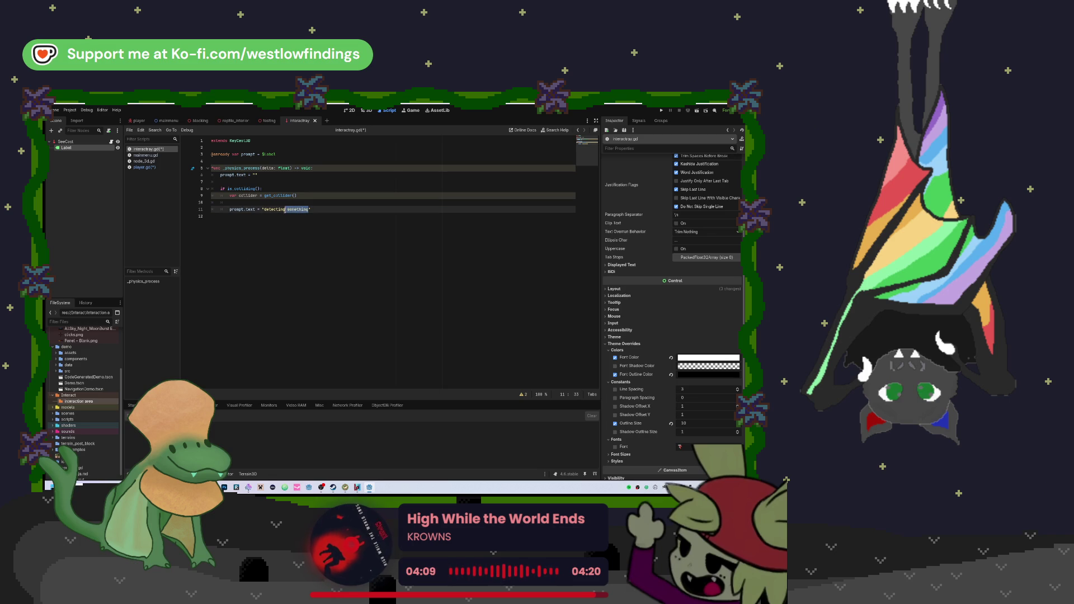
pyautogui.press('BackSpace')
pyautogui.write('" + colli')
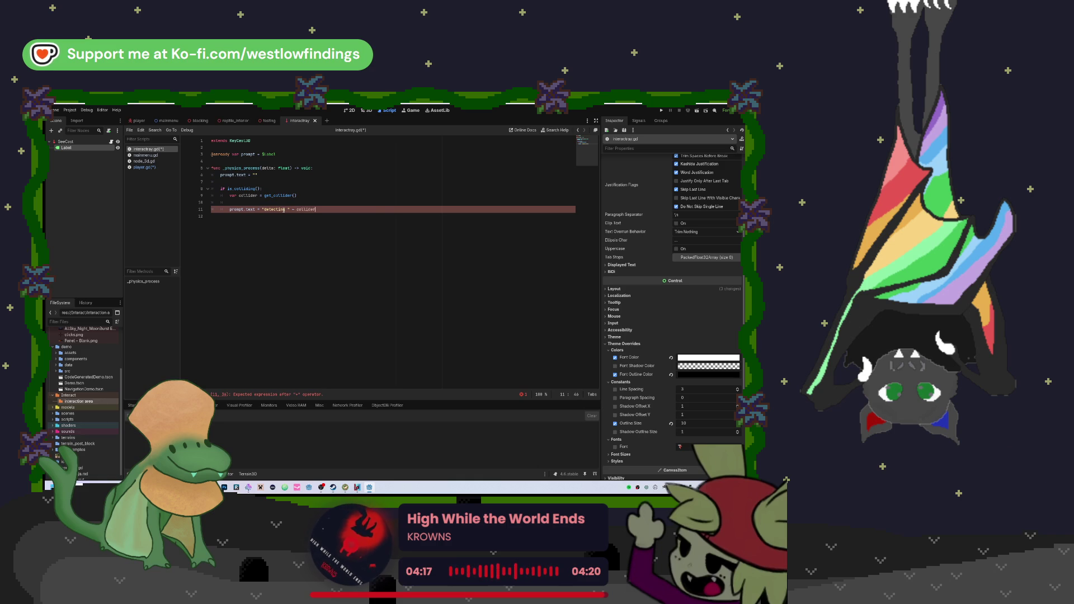
pyautogui.write('der')
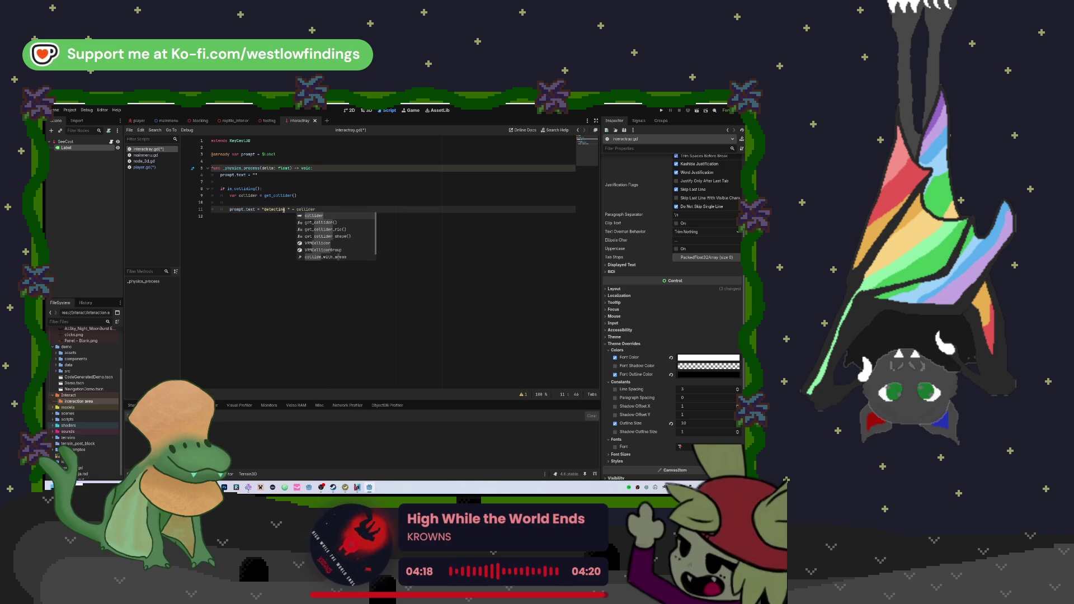
pyautogui.write('.name')
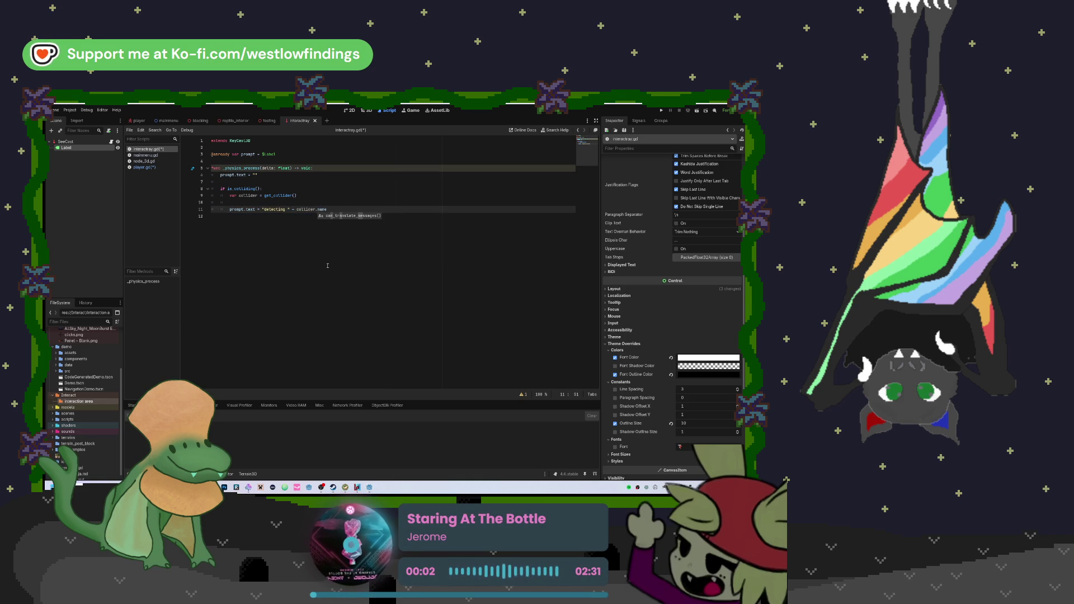
pyautogui.click(343, 209)
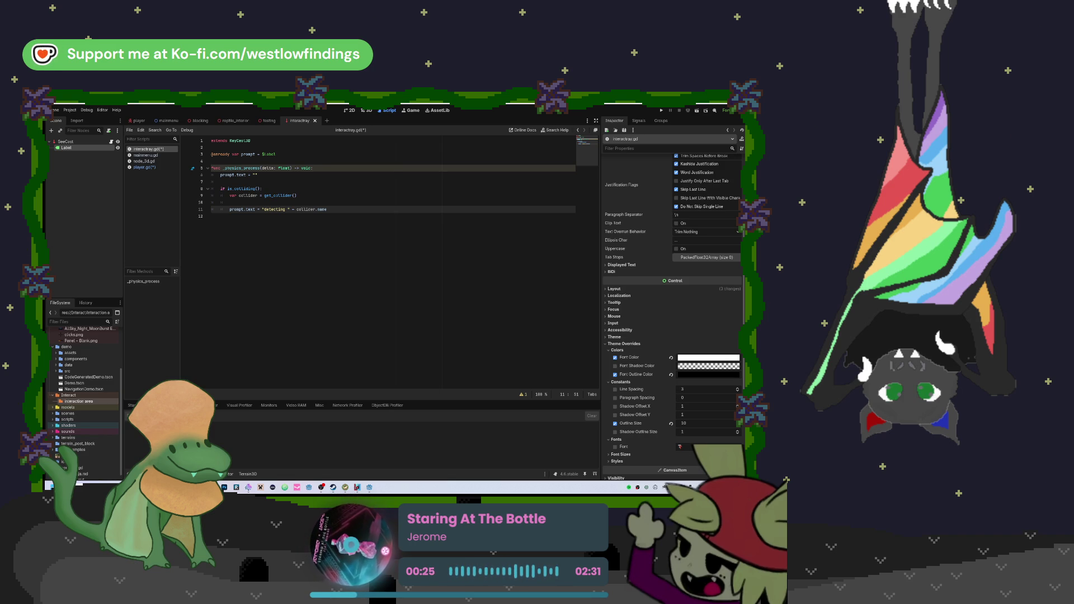
pyautogui.click(662, 110)
# Play-test to see prompts like "detecting BENCH1" and "detecting Terrain3D", snip a screenshot, then stop the game
pyautogui.click(403, 279)
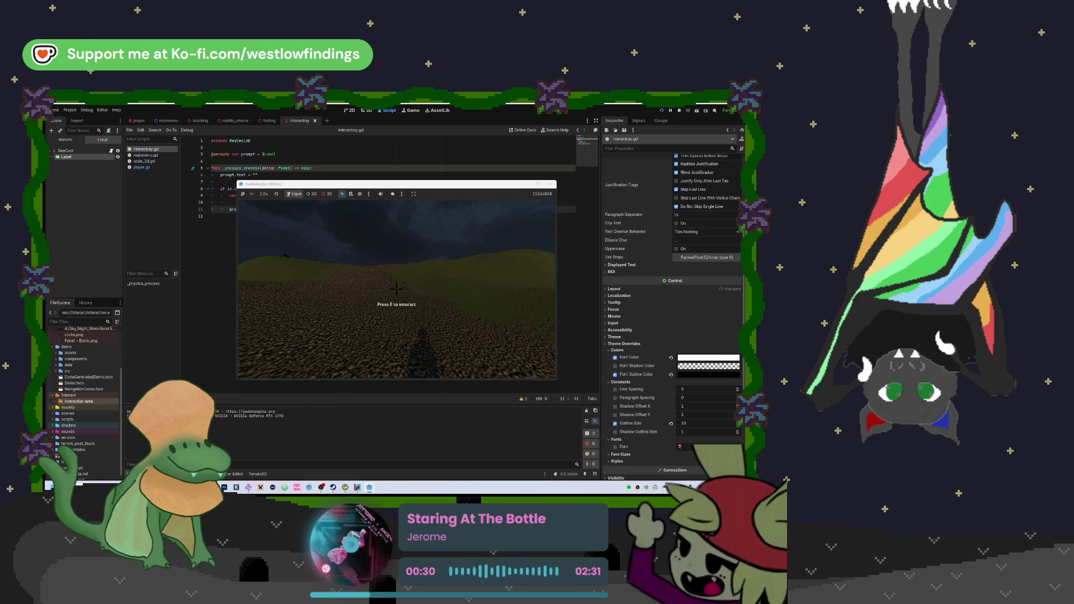
pyautogui.moveTo(396, 288)
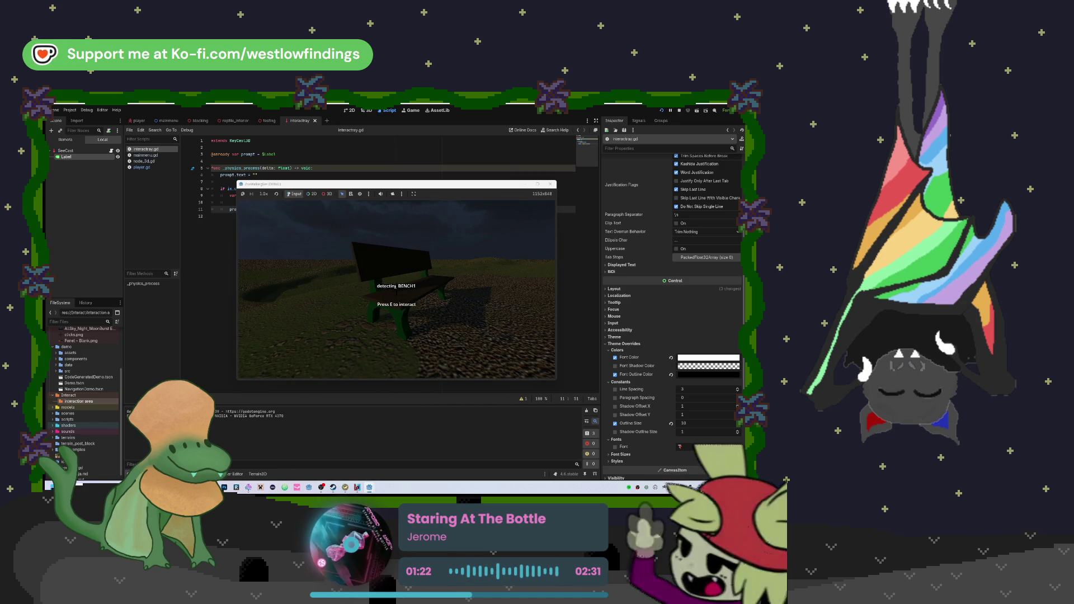
pyautogui.press('super+shift+s')
pyautogui.moveTo(329, 225); pyautogui.dragTo(459, 355)
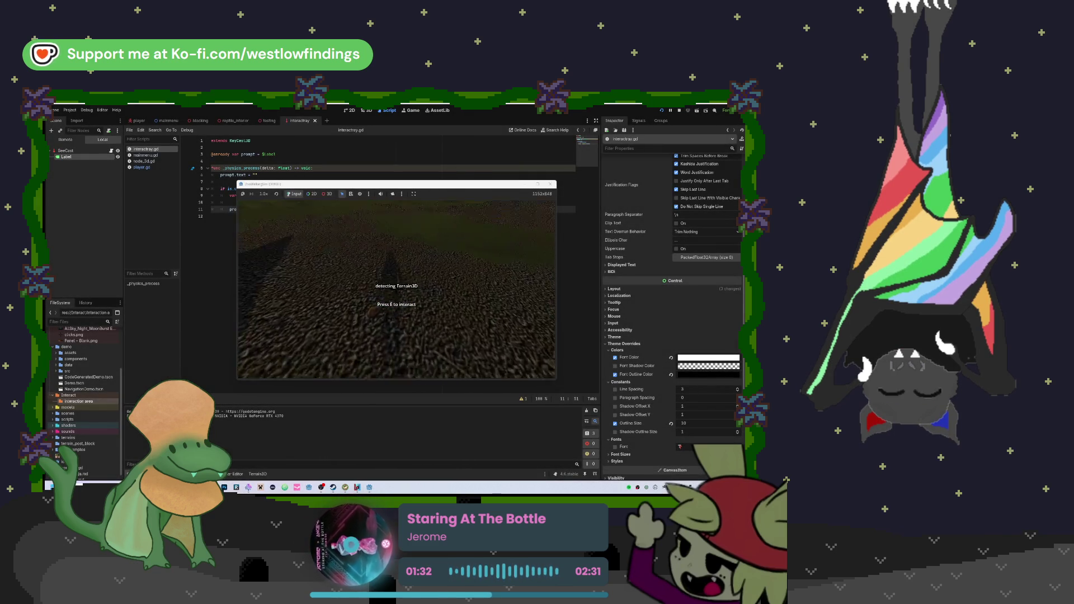
pyautogui.press('F8')
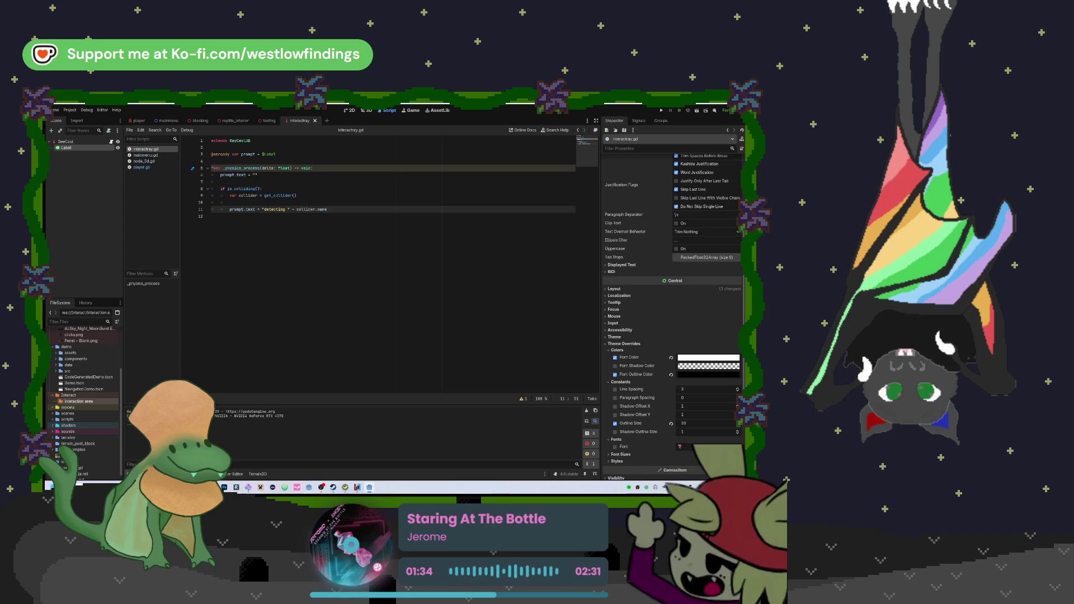
# From the unused delta warning in Errors, rewrite line 5 as func _physics_process(_delta):
pyautogui.click(154, 474)
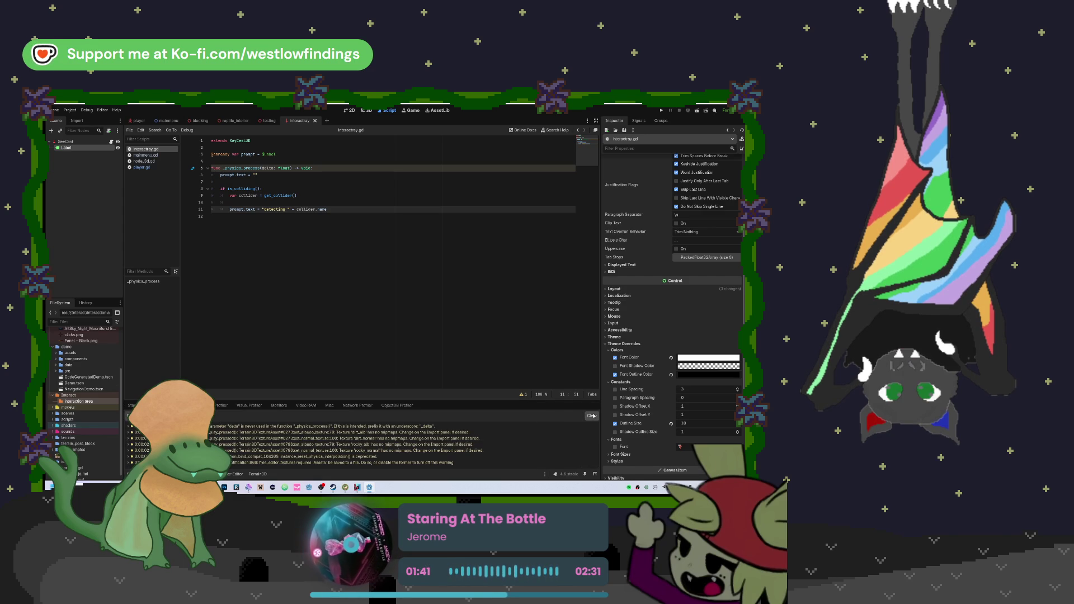
pyautogui.click(335, 426)
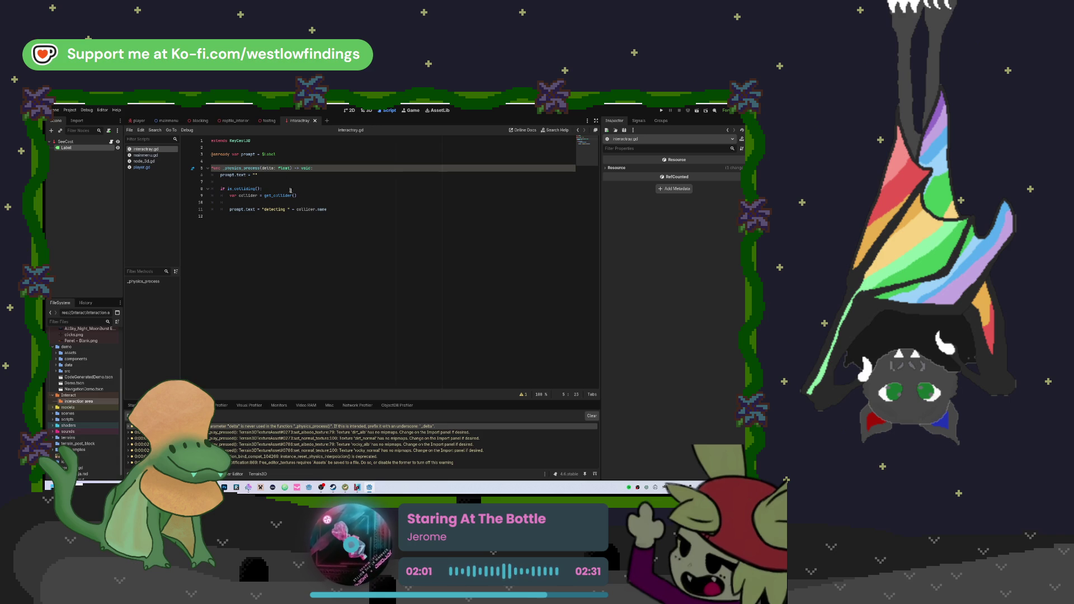
pyautogui.write('_')
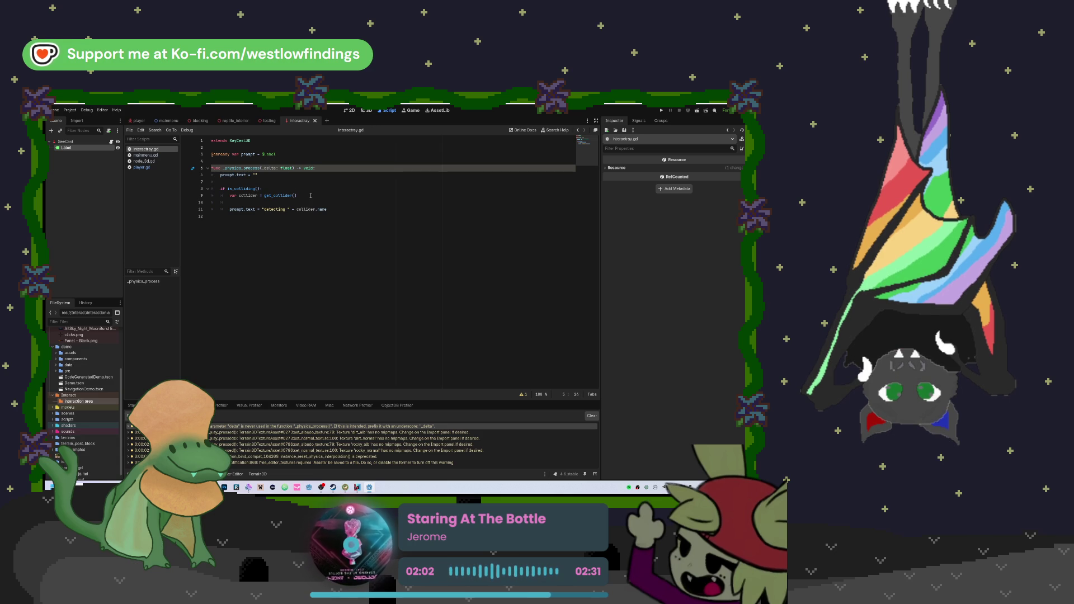
pyautogui.press('BackSpace')
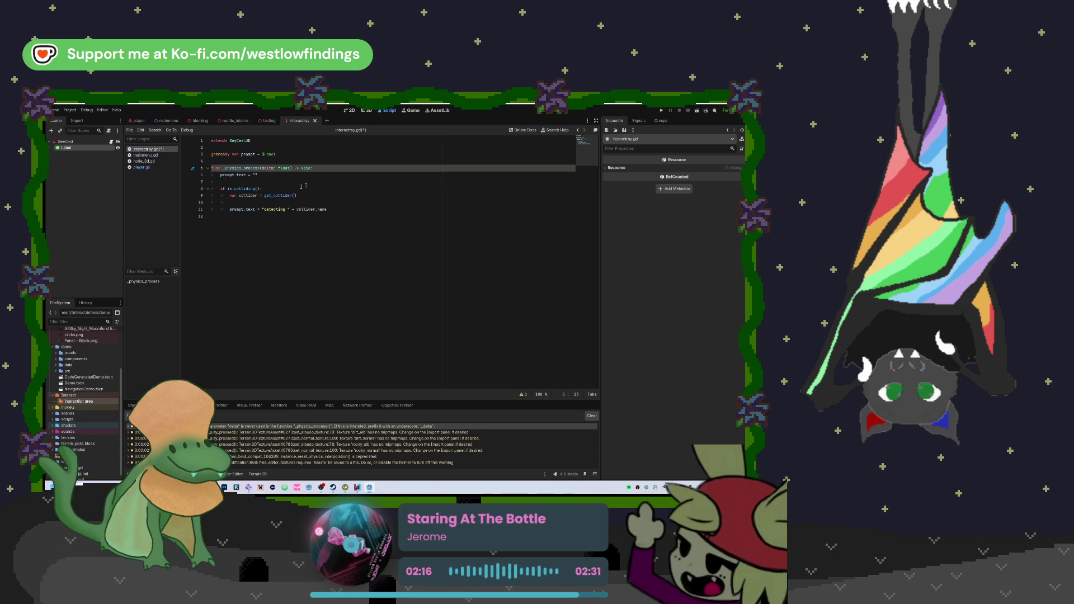
pyautogui.keyDown('shift'); pyautogui.click(307, 167); pyautogui.keyUp('shift')
pyautogui.moveTo(312, 168); pyautogui.dragTo(266, 167)
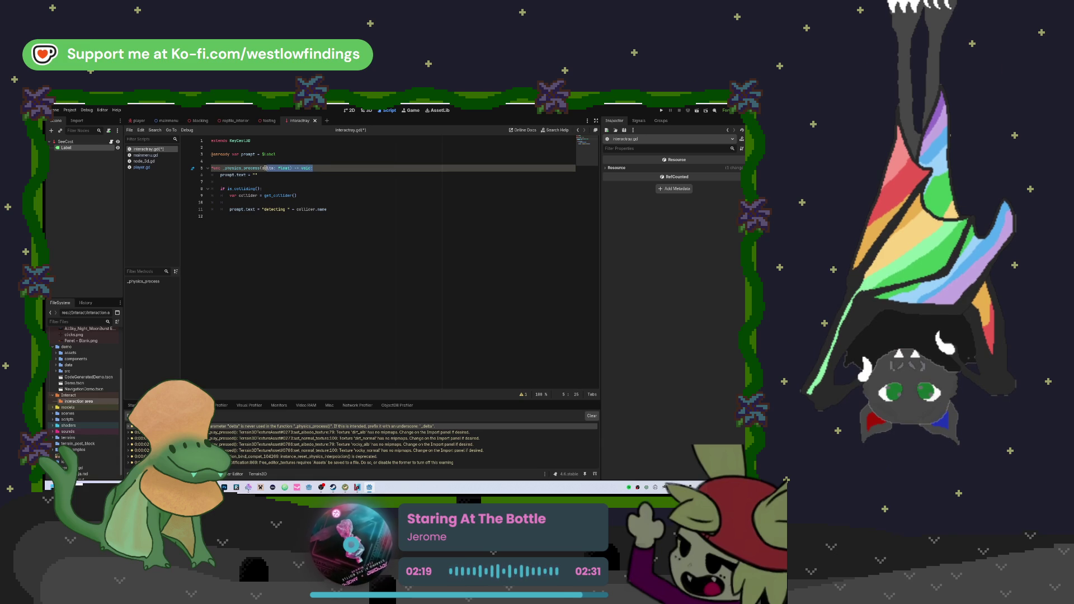
pyautogui.write('_delta')
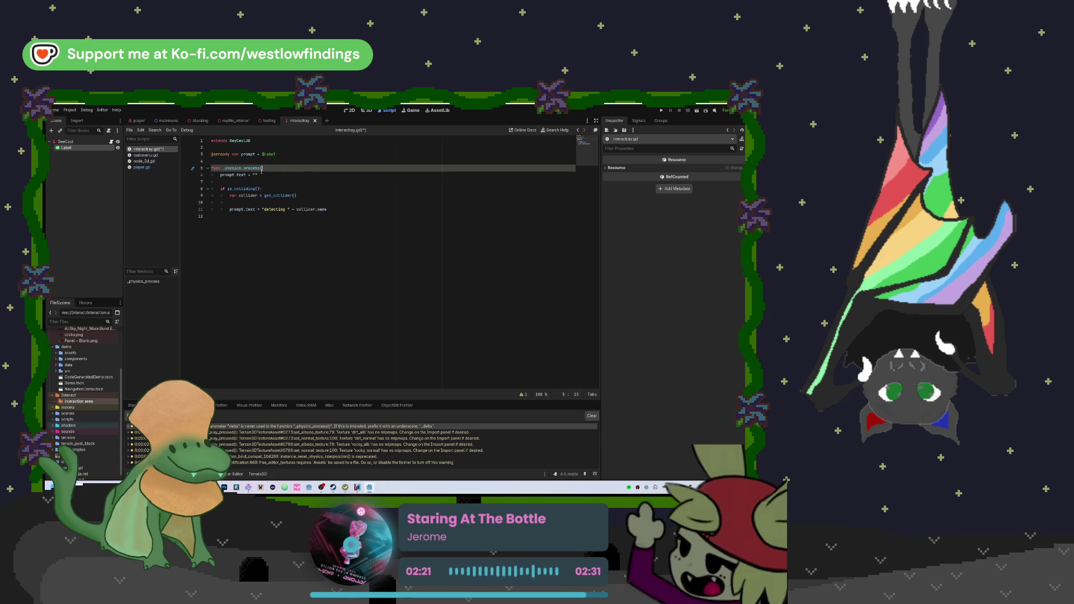
pyautogui.write('):')
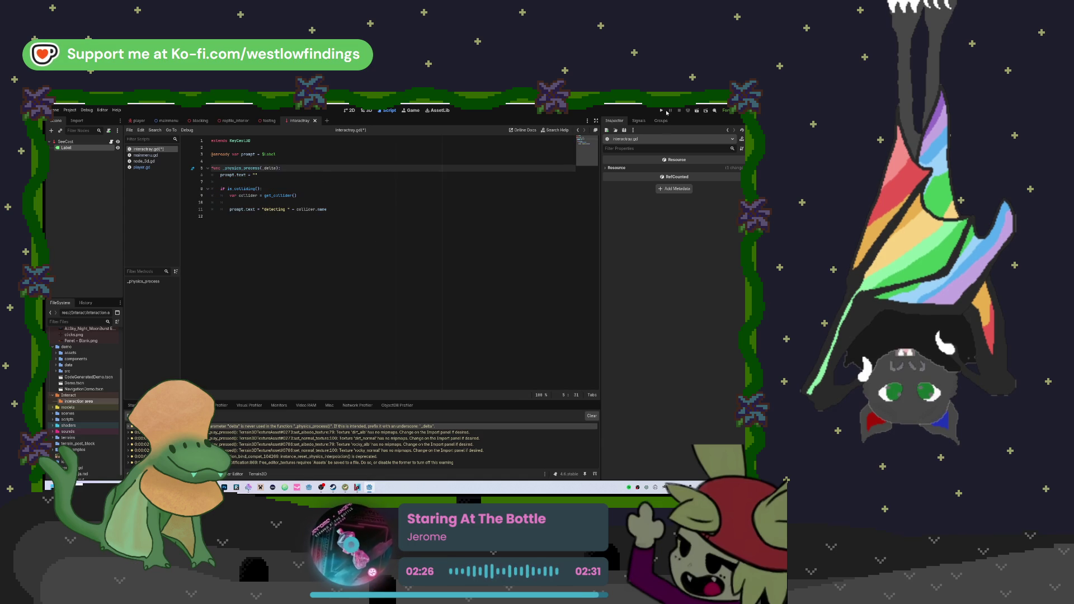
# Save interactray.gd, run the game to test the detecting prompt, then stop it
pyautogui.click(661, 110)
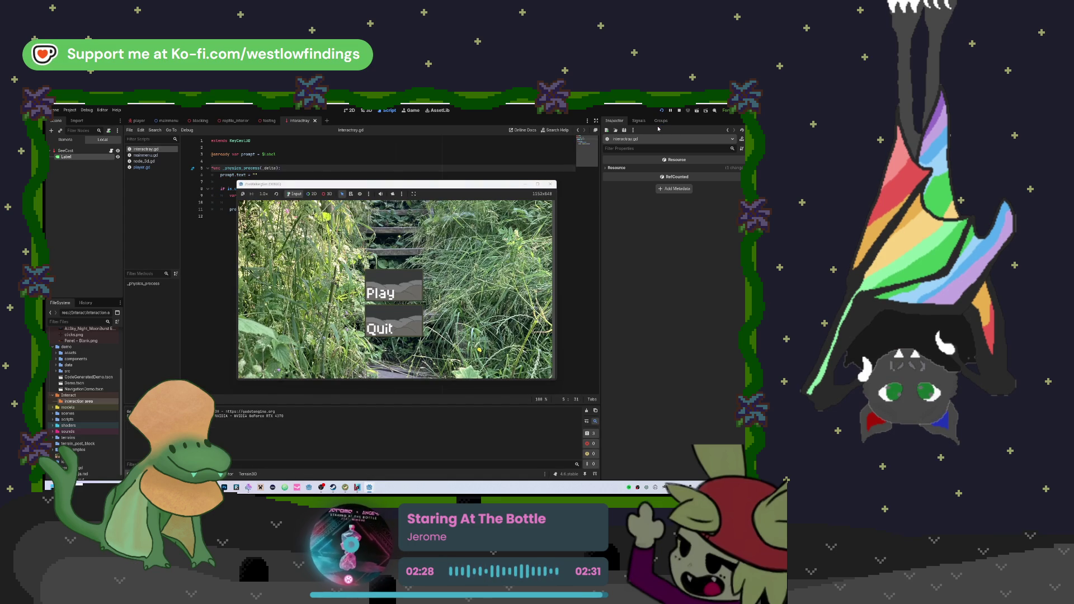
pyautogui.click(393, 291)
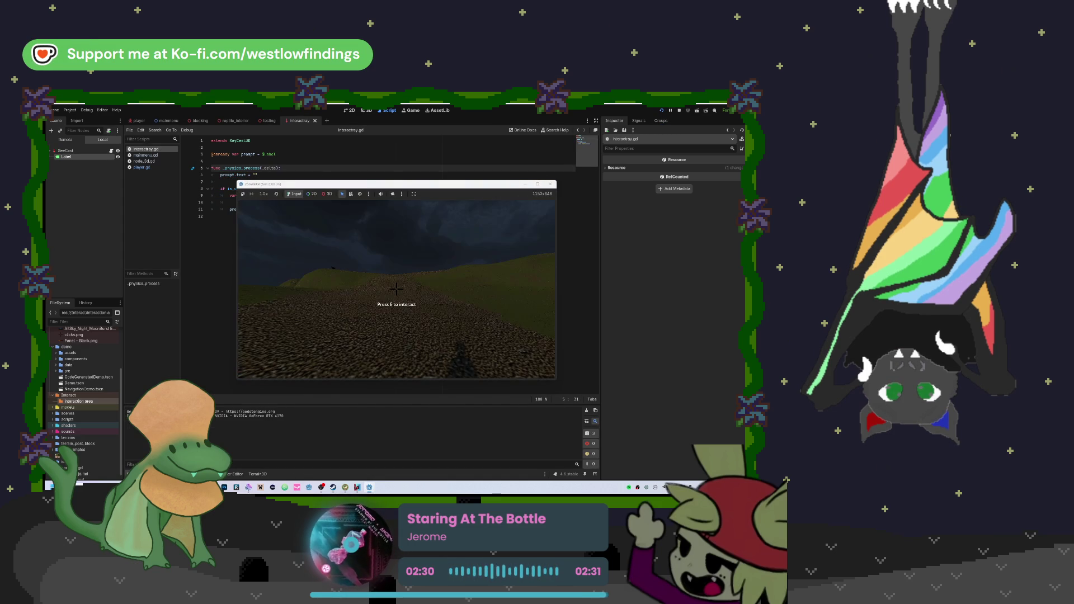
pyautogui.press('F8')
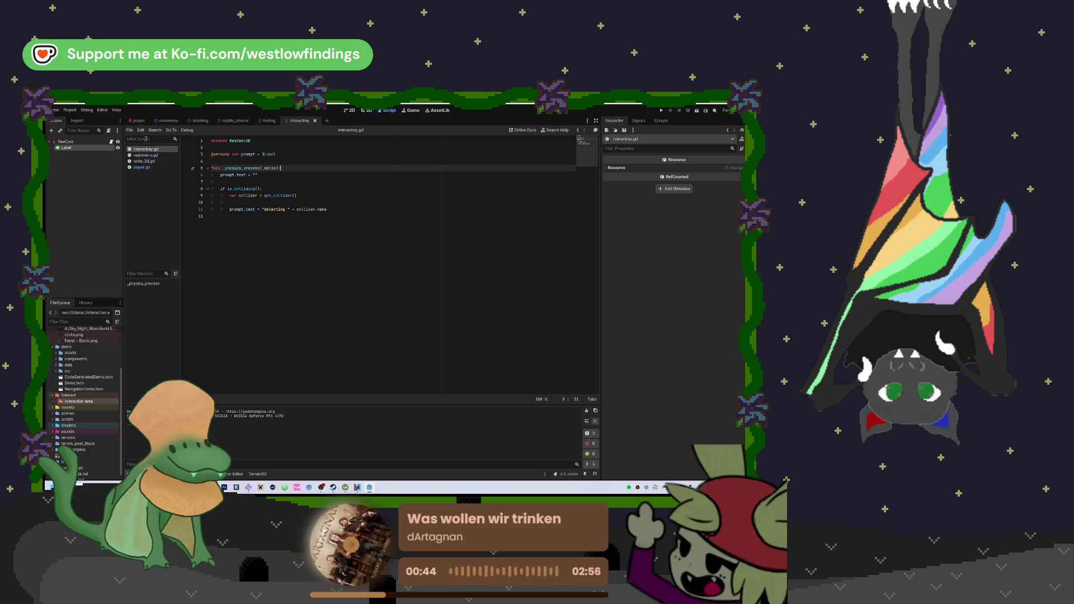
pyautogui.click(131, 133)
# Begin a new script with the Object: Empty template, then cancel it
pyautogui.click(147, 139)
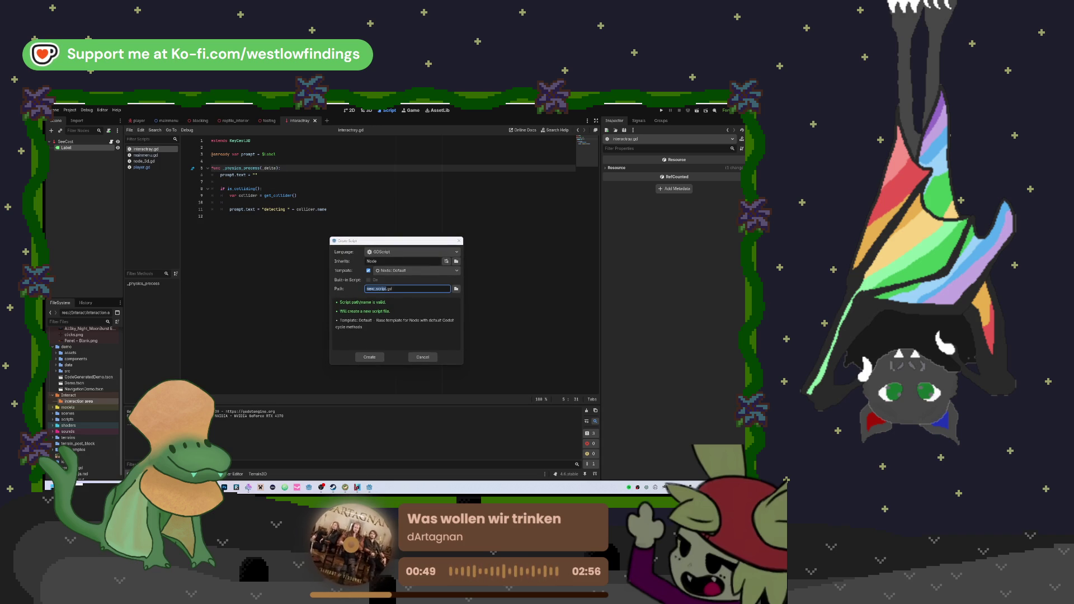
pyautogui.click(452, 271)
pyautogui.click(422, 292)
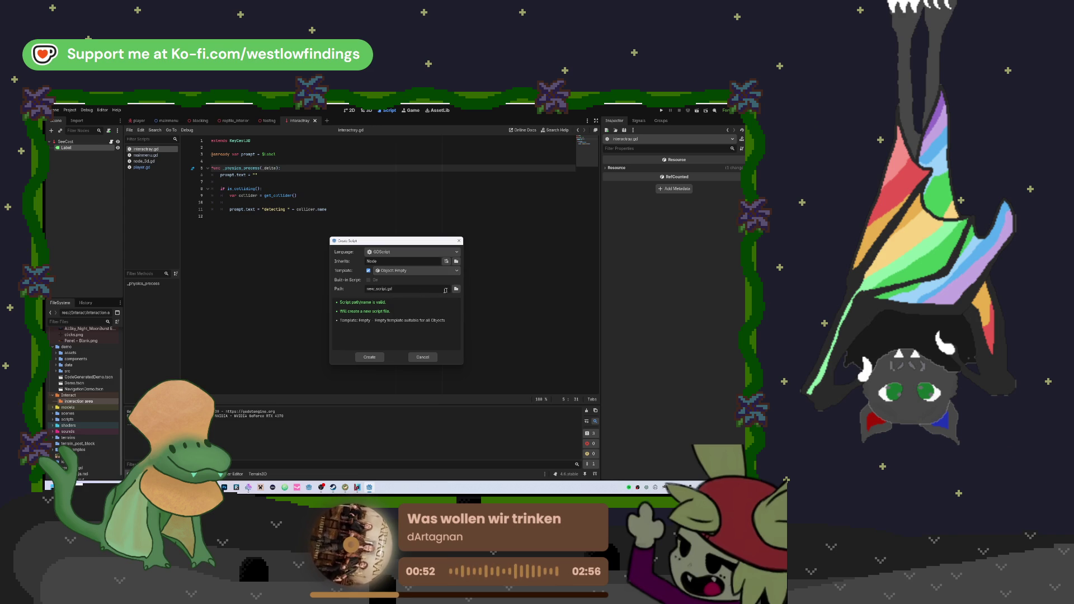
pyautogui.moveTo(388, 289); pyautogui.dragTo(317, 295)
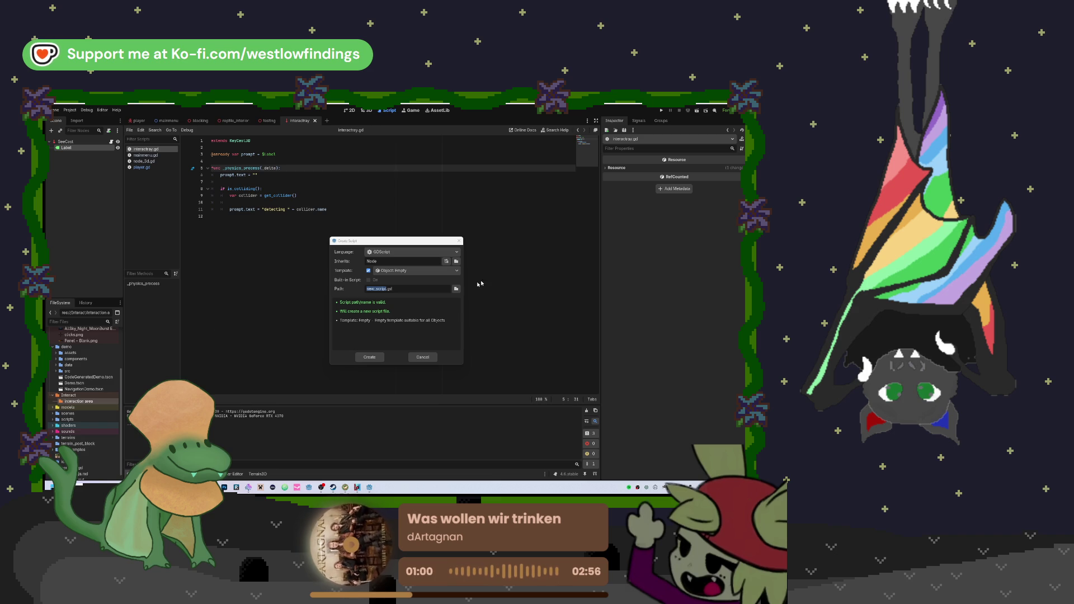
pyautogui.click(422, 357)
# Expand res://scripts/ in the FileSystem and select it as the script location
pyautogui.scroll(-1, 86, 402)
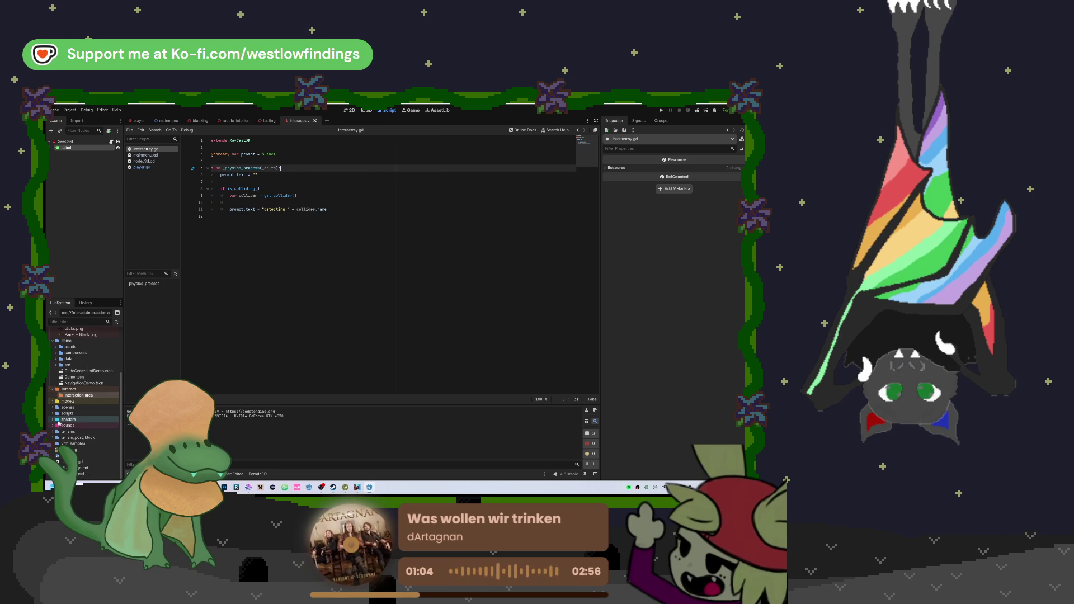
pyautogui.click(51, 414)
pyautogui.click(78, 420)
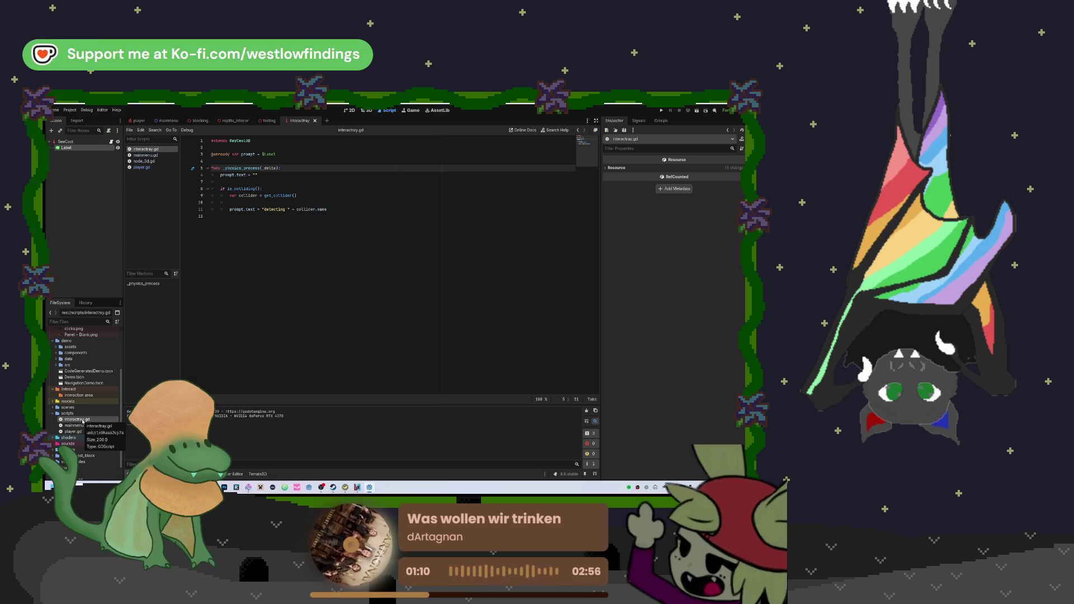
pyautogui.click(84, 413)
# Start a new Object: Empty script in scripts and name it interactable.gd
pyautogui.click(140, 132)
pyautogui.click(151, 140)
pyautogui.click(417, 262)
pyautogui.click(400, 284)
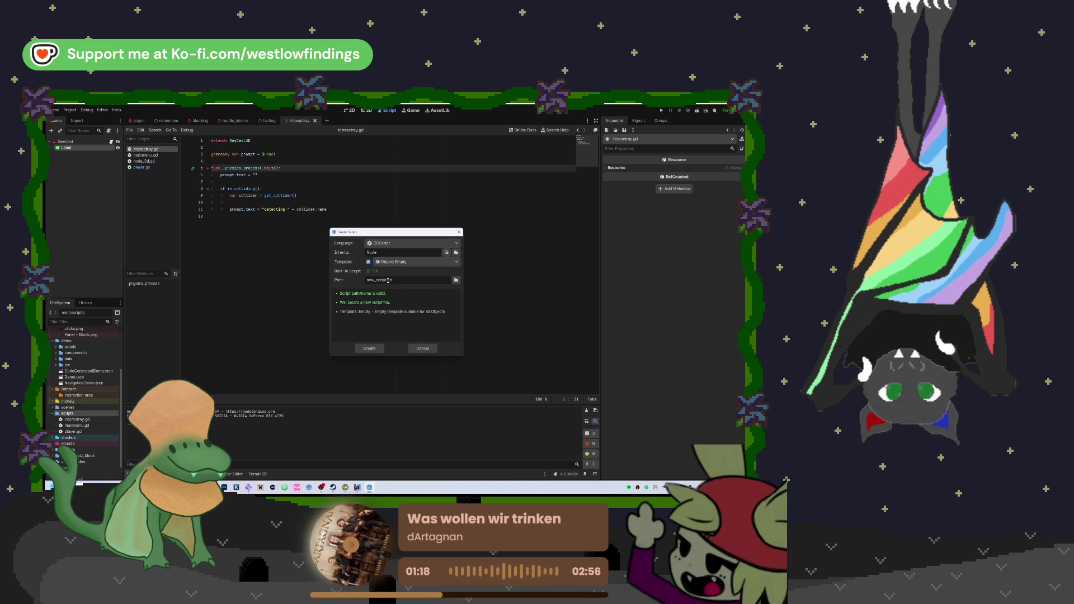
pyautogui.moveTo(386, 281); pyautogui.dragTo(339, 280)
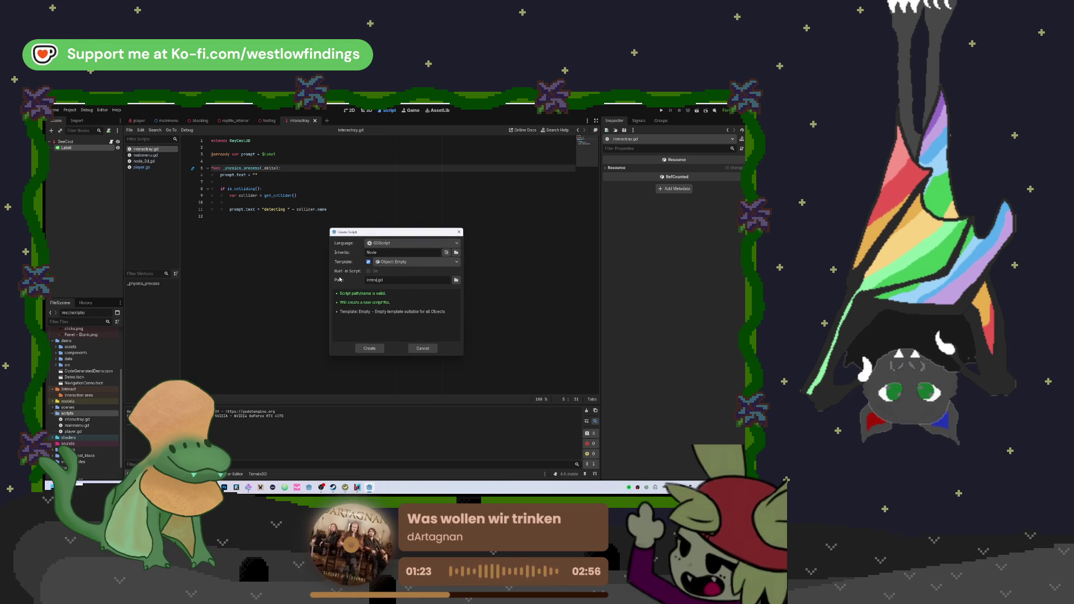
pyautogui.write('le')
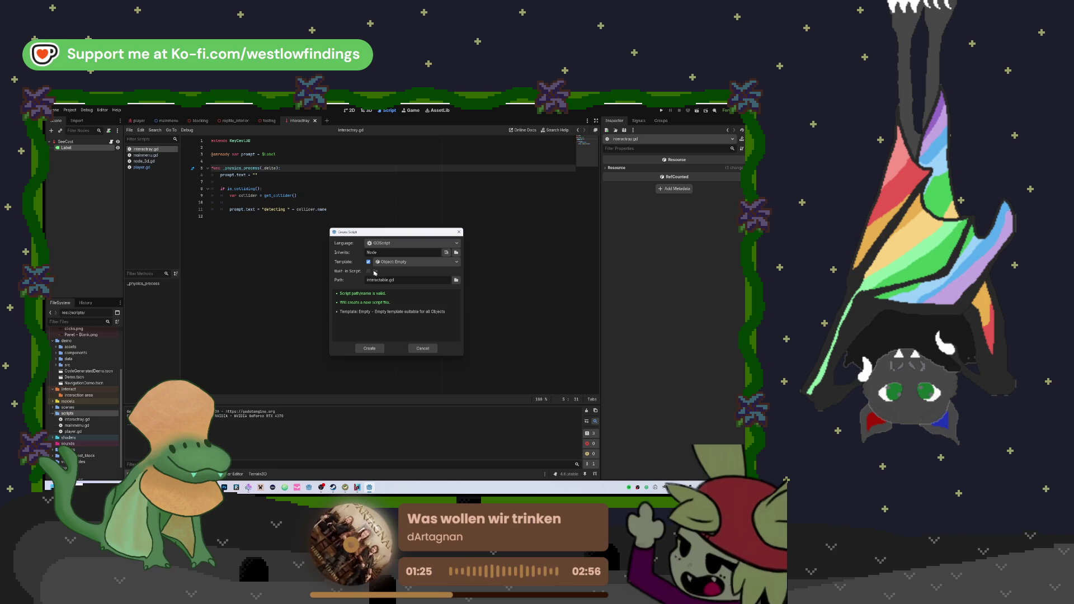
pyautogui.click(455, 279)
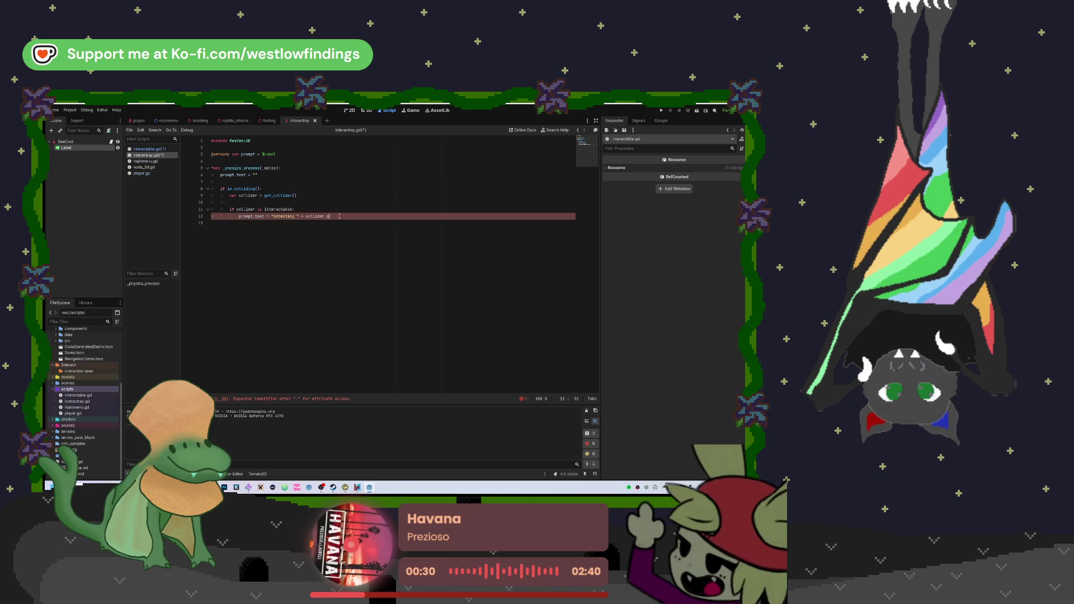
# Complete the prompt as collider.prompt_message, save, and review interactable.gd and interactray.gd
pyautogui.write('_messag')
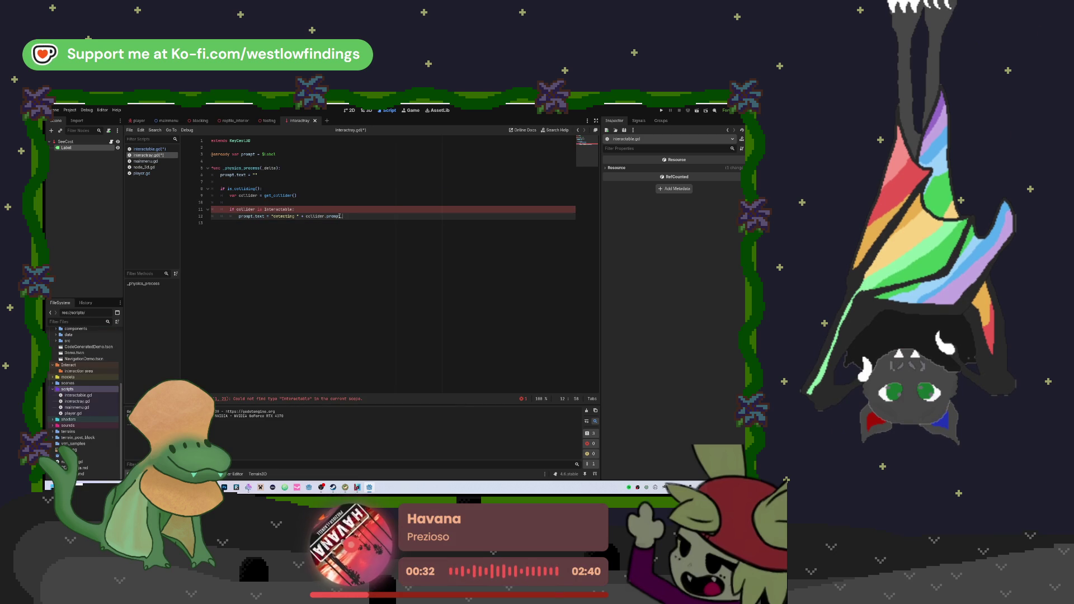
pyautogui.write('e')
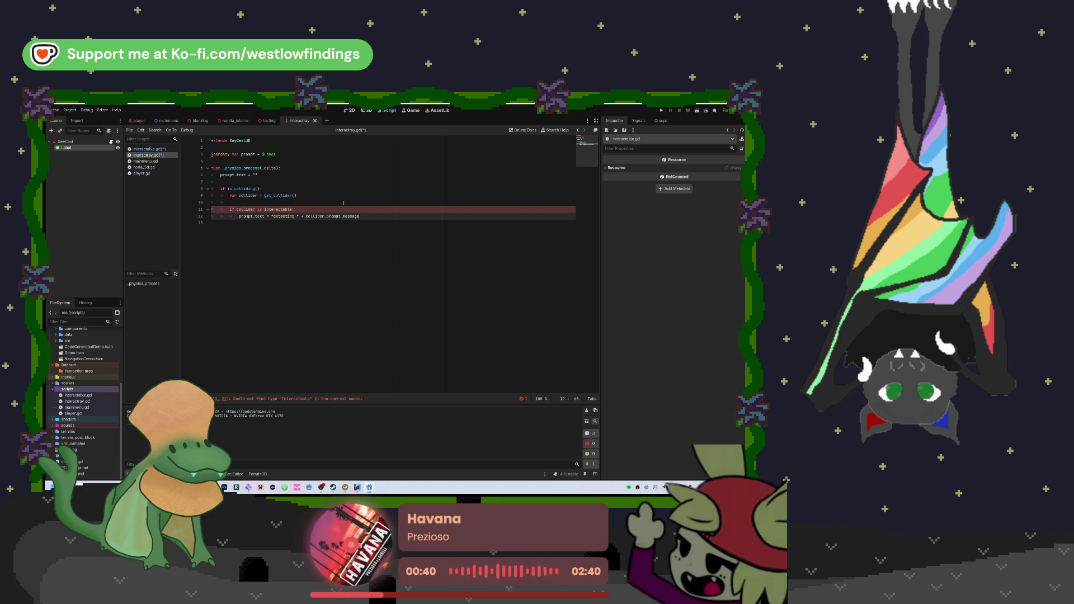
pyautogui.hotkey('ctrl', 's')
pyautogui.click(175, 149)
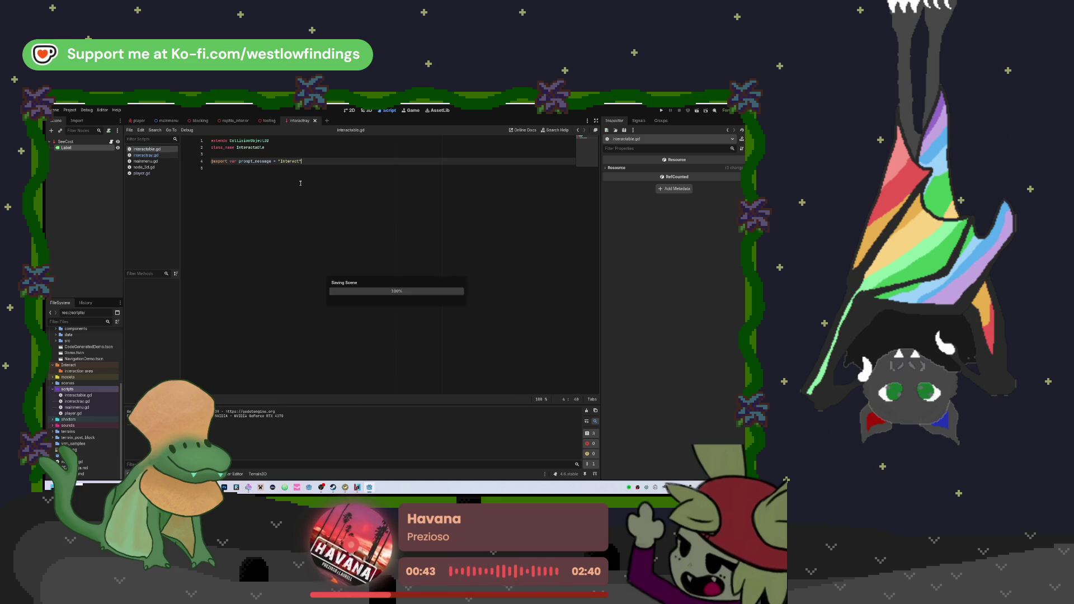
pyautogui.click(230, 168)
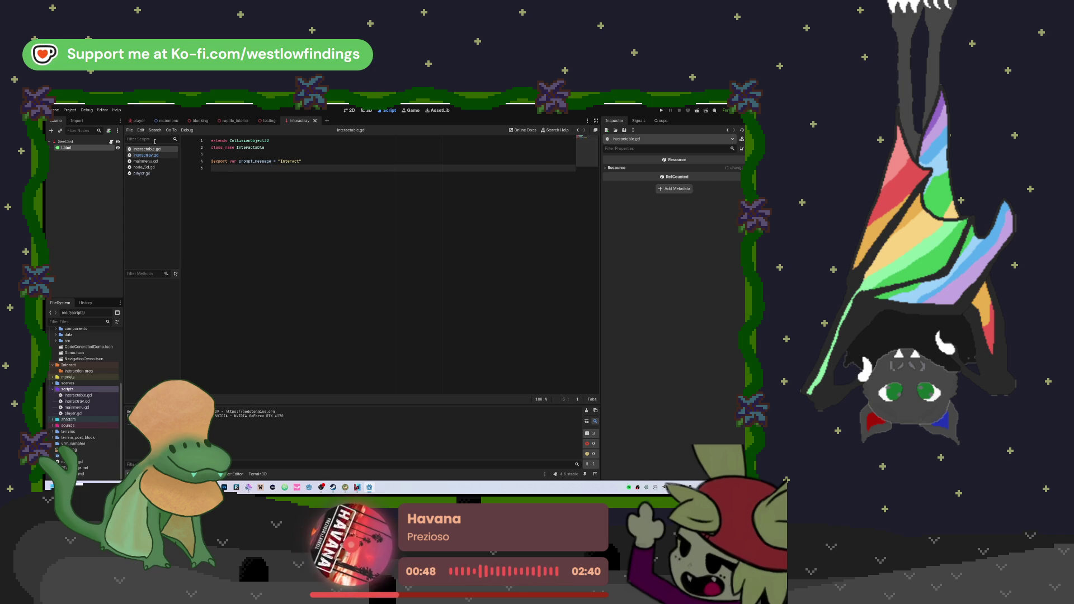
pyautogui.click(146, 155)
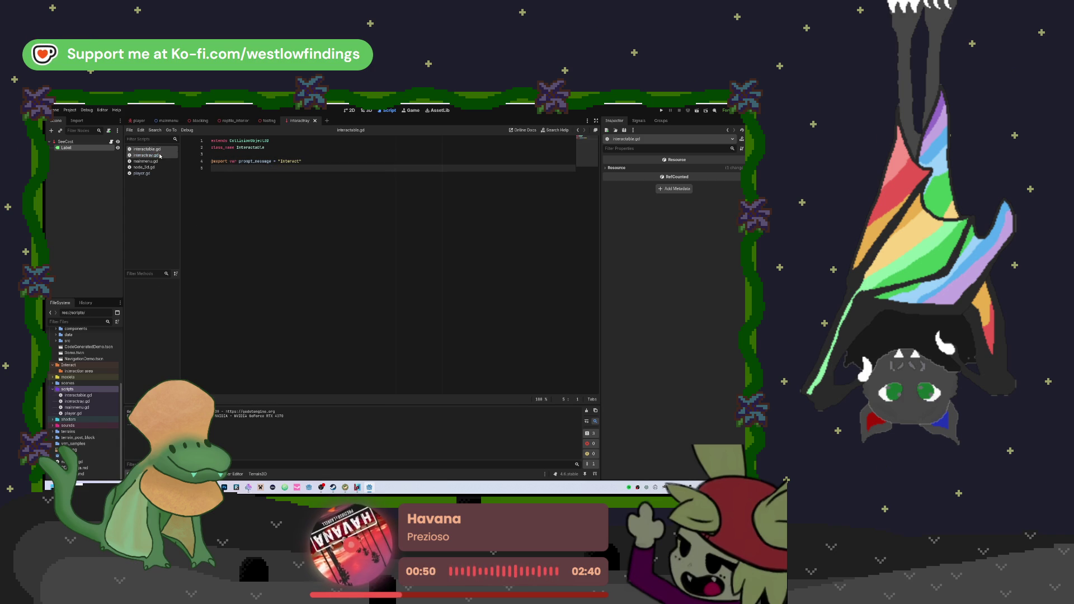
pyautogui.click(373, 224)
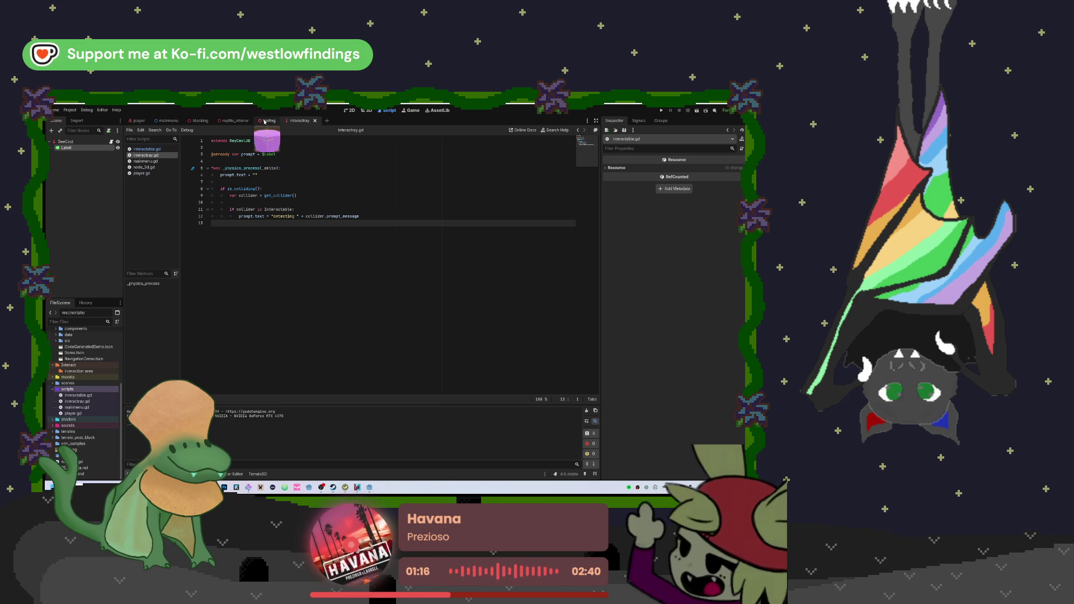
# Show the testing scene in 3D and delete the purple CSGCylinder3D
pyautogui.click(267, 120)
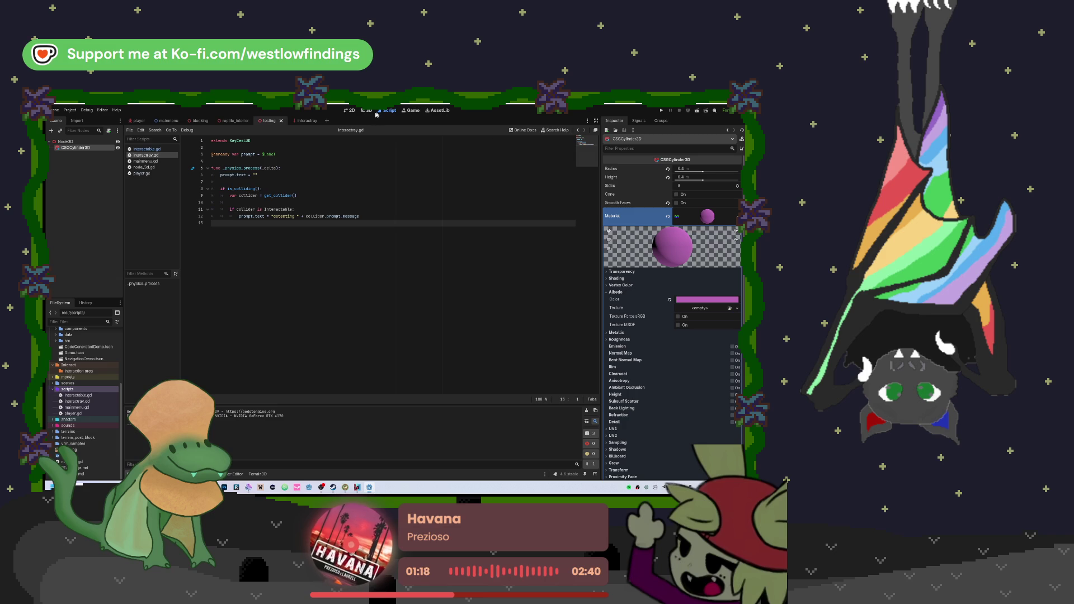
pyautogui.click(366, 111)
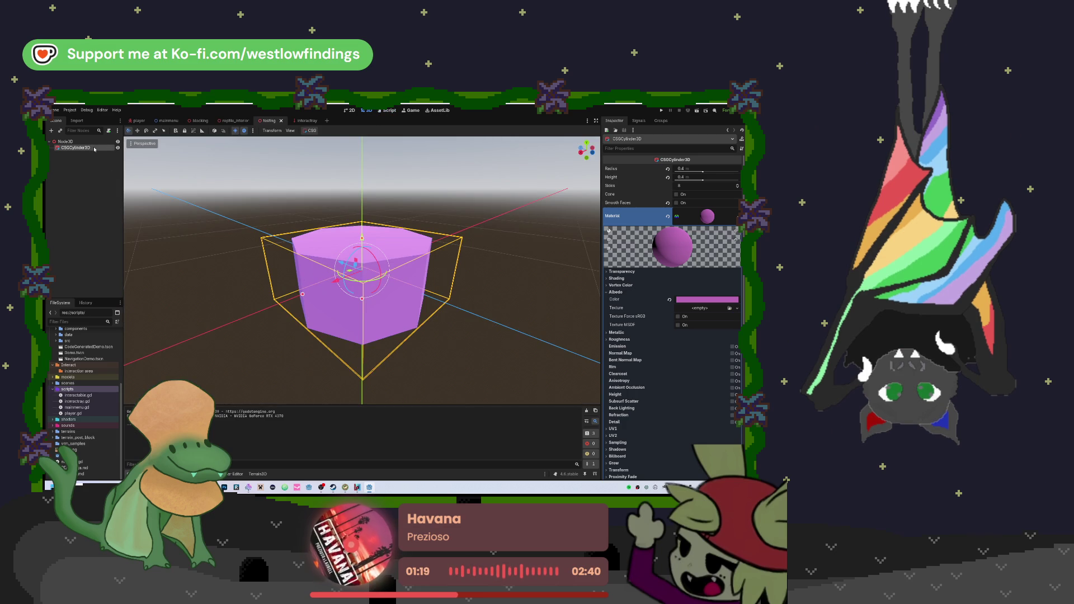
pyautogui.rightClick(365, 274)
pyautogui.click(387, 298)
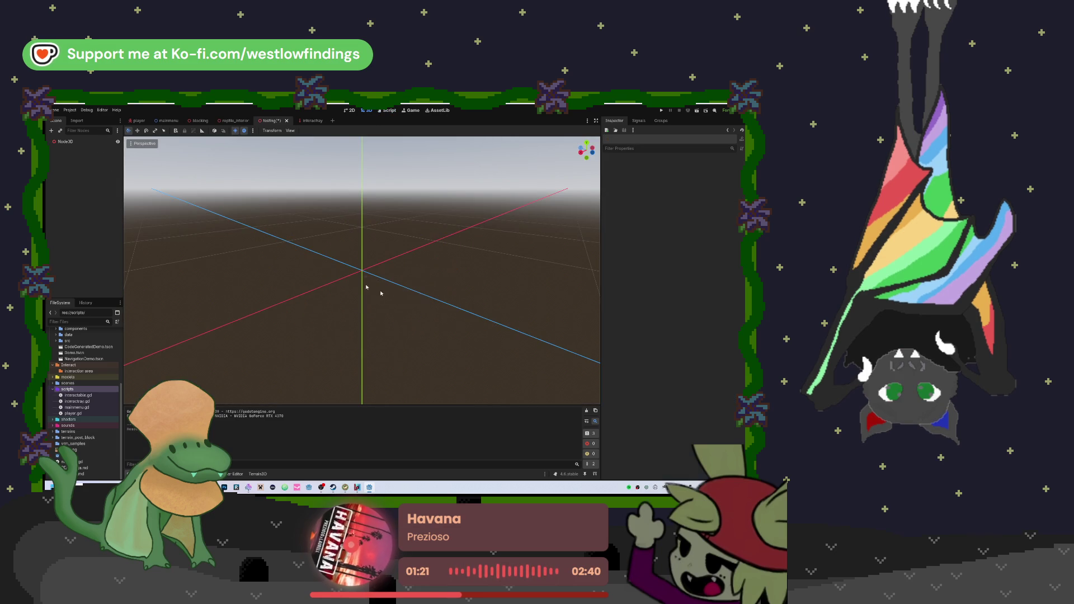
# Open Change Type for the root Node3D and browse the Node3D type branch
pyautogui.rightClick(78, 142)
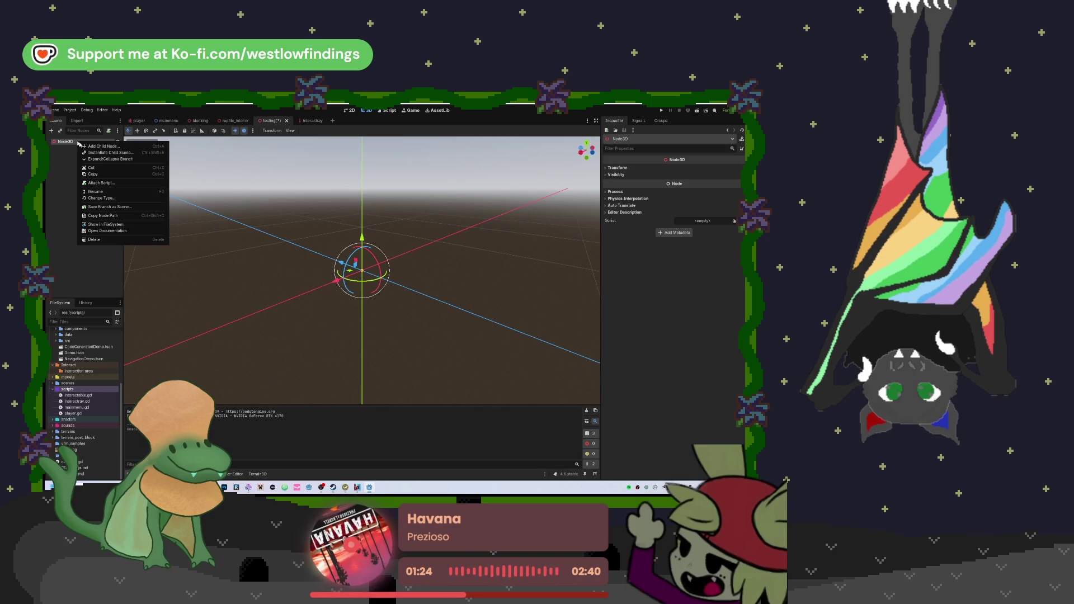
pyautogui.click(120, 198)
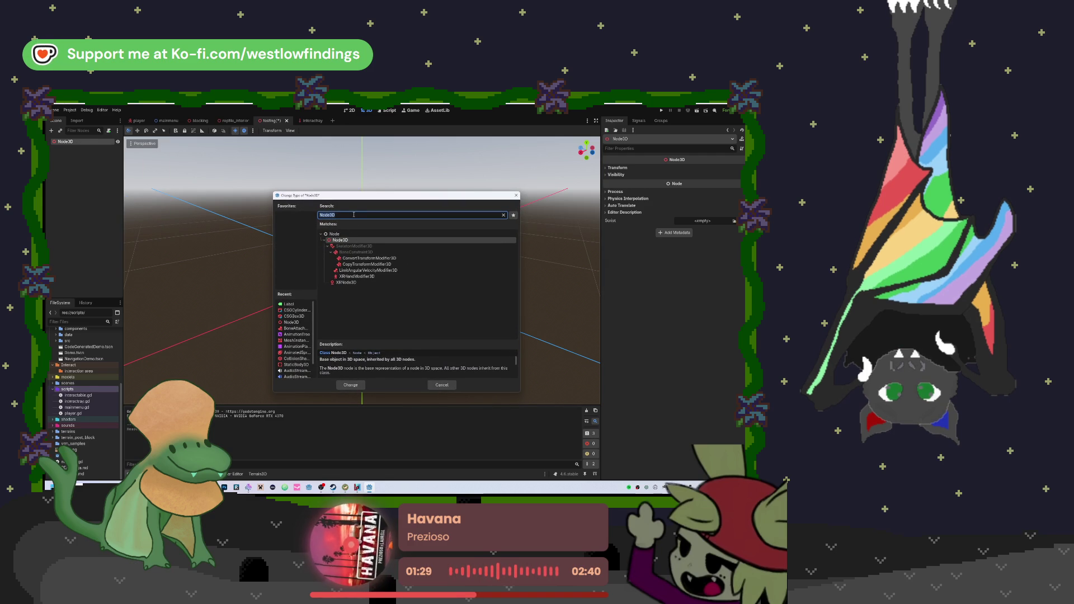
pyautogui.press('BackSpace')
pyautogui.click(324, 259)
pyautogui.scroll(-5, 369, 261)
pyautogui.scroll(-2, 368, 261)
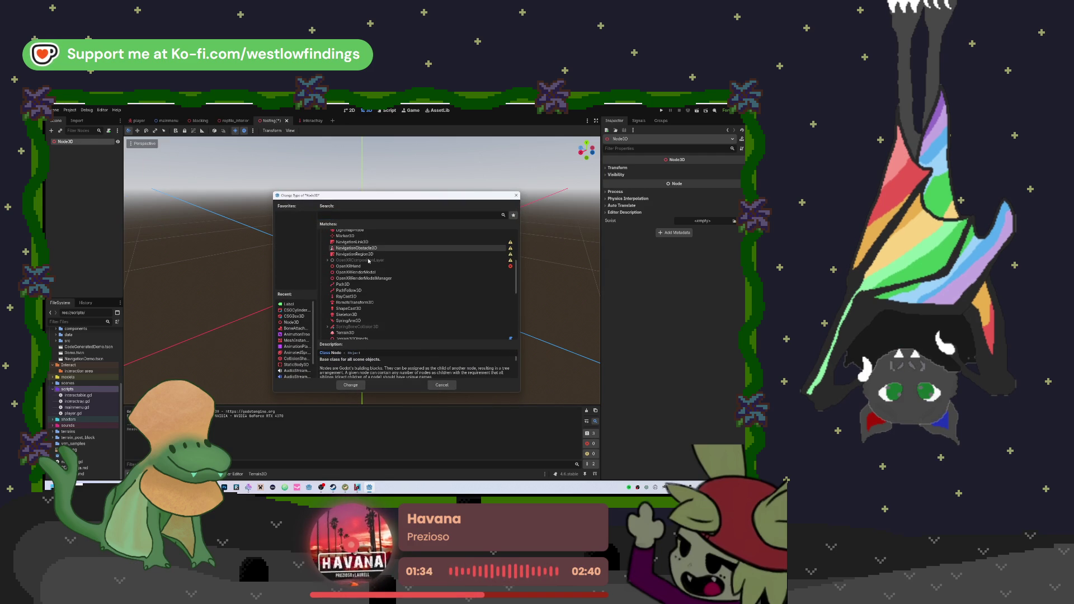
pyautogui.scroll(-1, 370, 262)
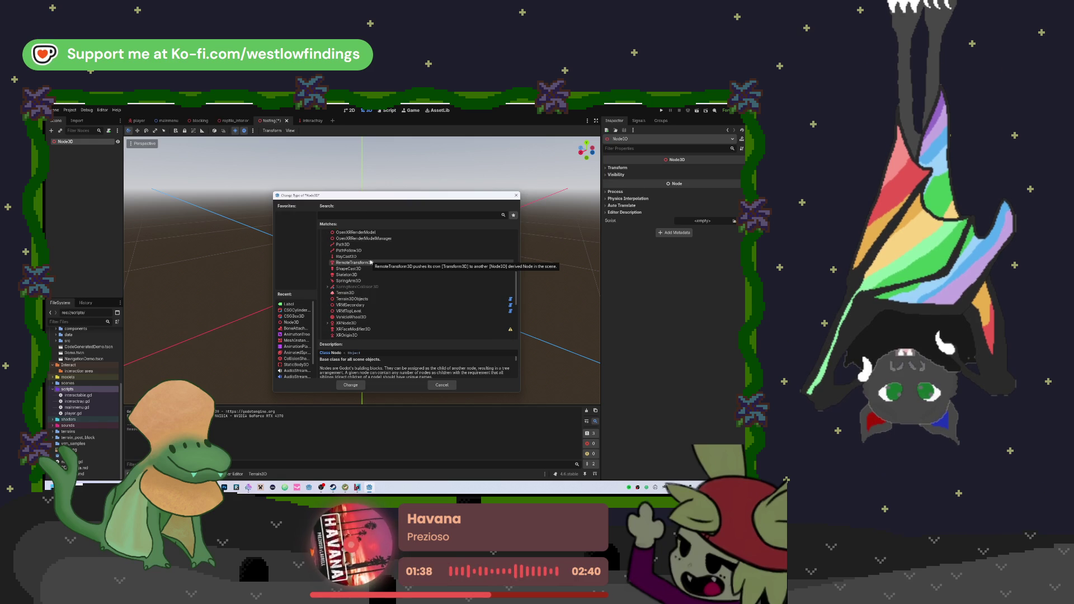
pyautogui.scroll(2, 372, 268)
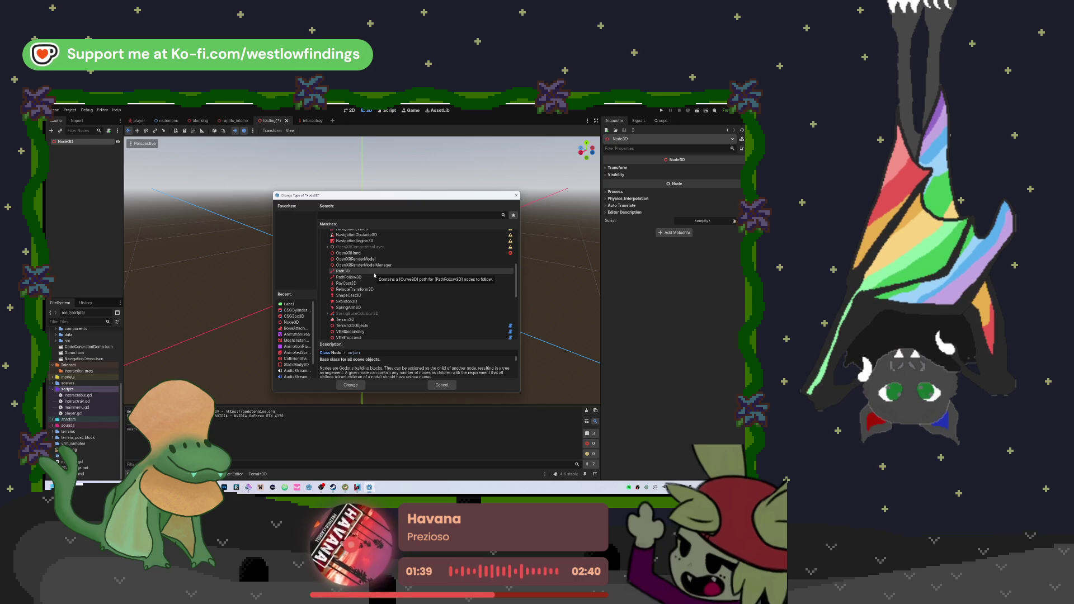
pyautogui.scroll(-2, 390, 288)
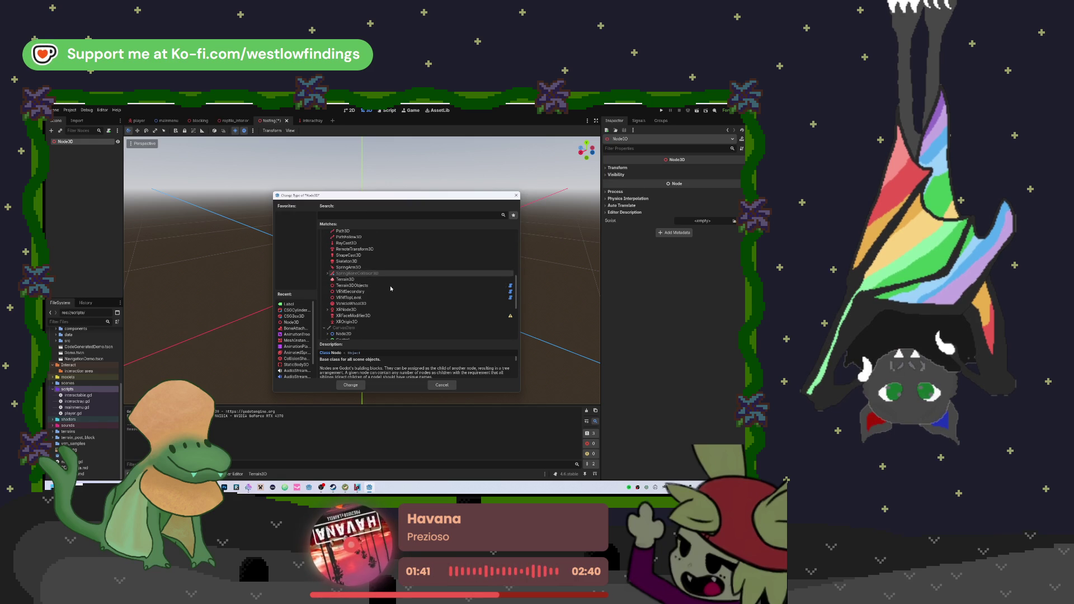
pyautogui.scroll(3, 390, 289)
pyautogui.scroll(5, 391, 289)
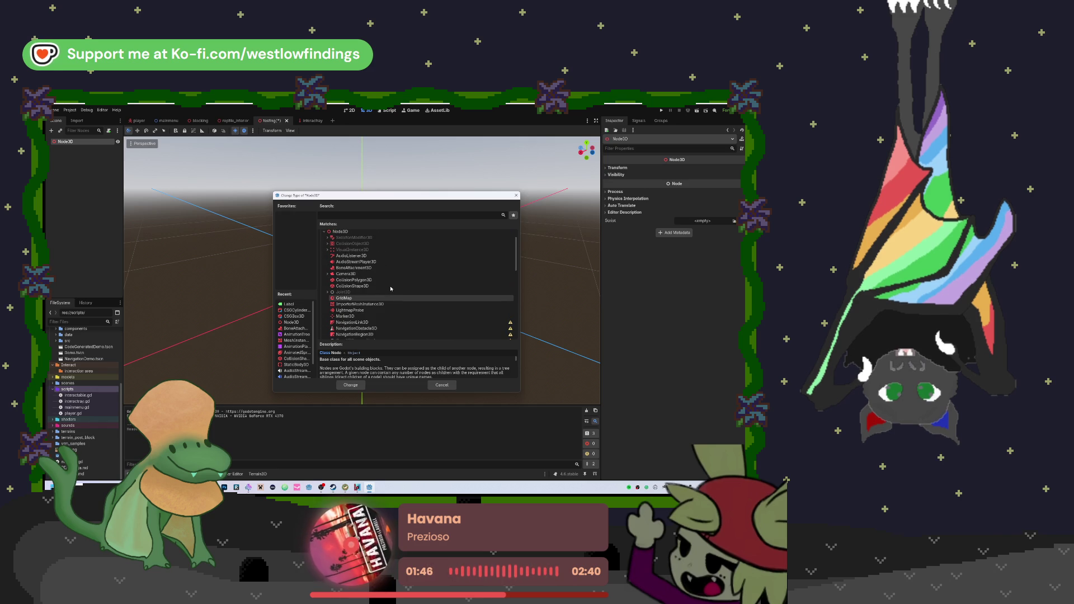
pyautogui.scroll(1, 385, 289)
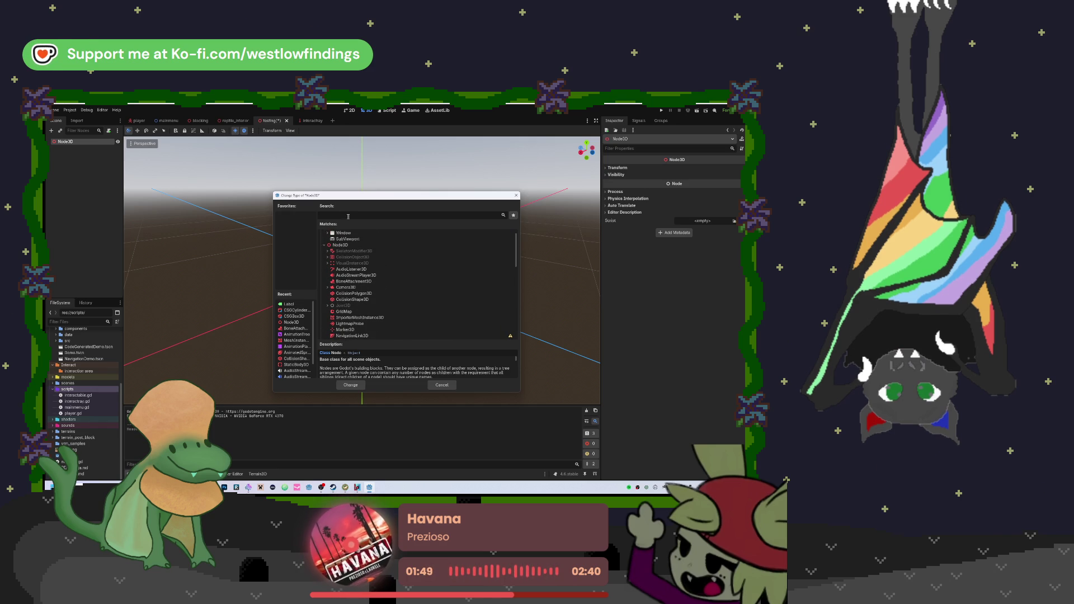
# Search 'stat' and change the root node's type to StaticBody3D
pyautogui.write('area')
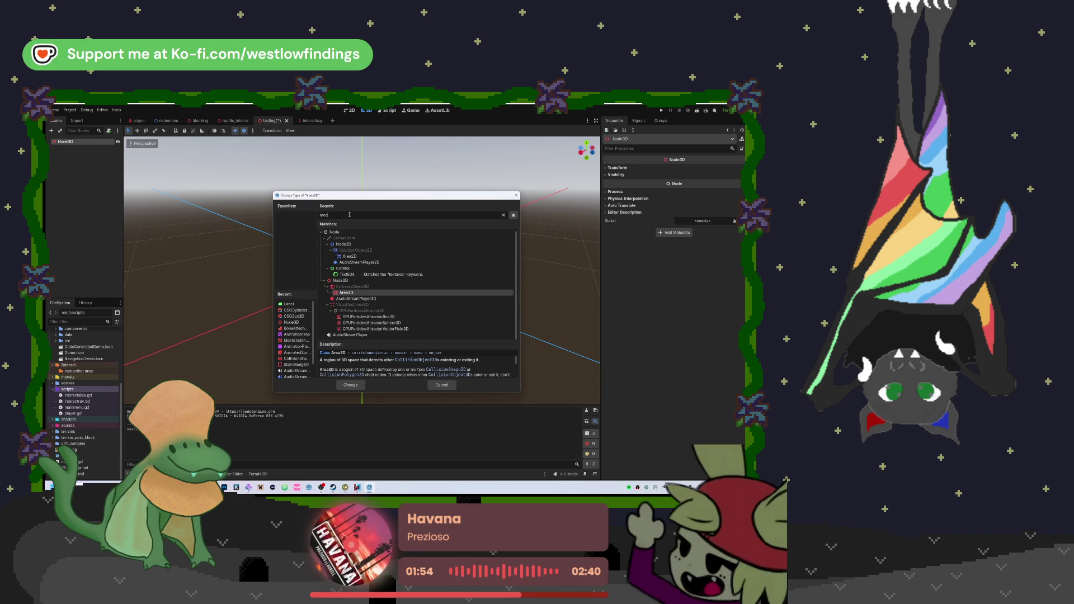
pyautogui.press('BackSpace')
pyautogui.press('BackSpace')
pyautogui.press('BackSpace')
pyautogui.write('stat')
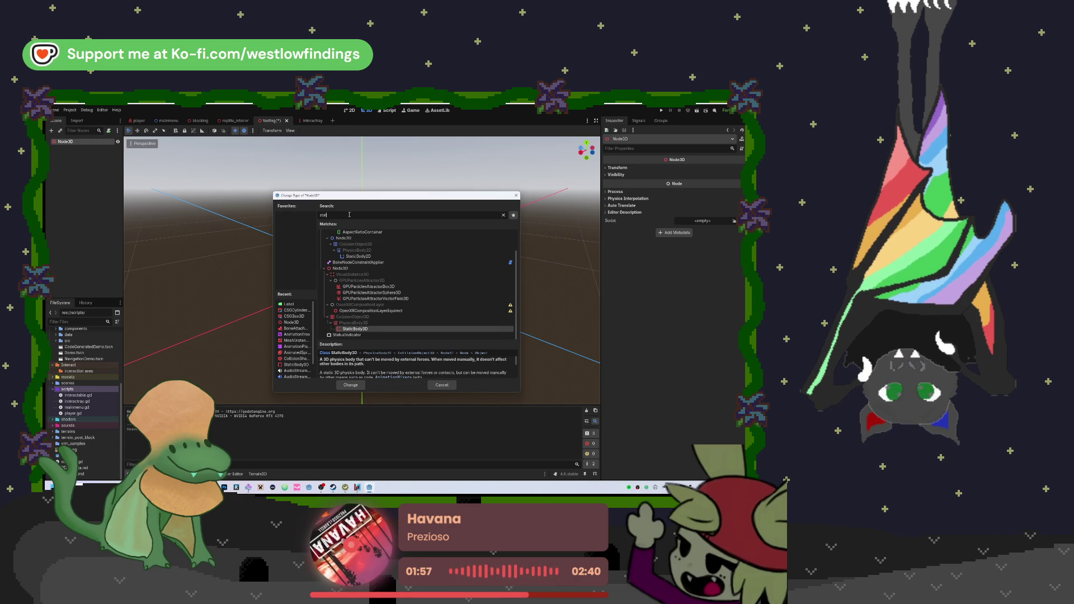
pyautogui.press('Return')
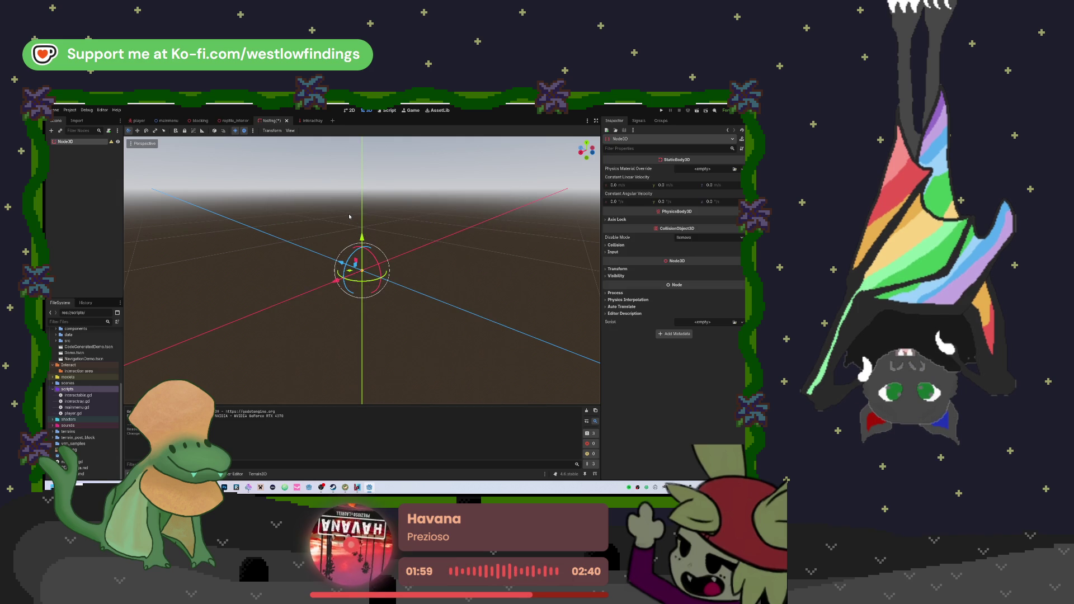
# Rename the StaticBody3D root node to Button
pyautogui.doubleClick(73, 142)
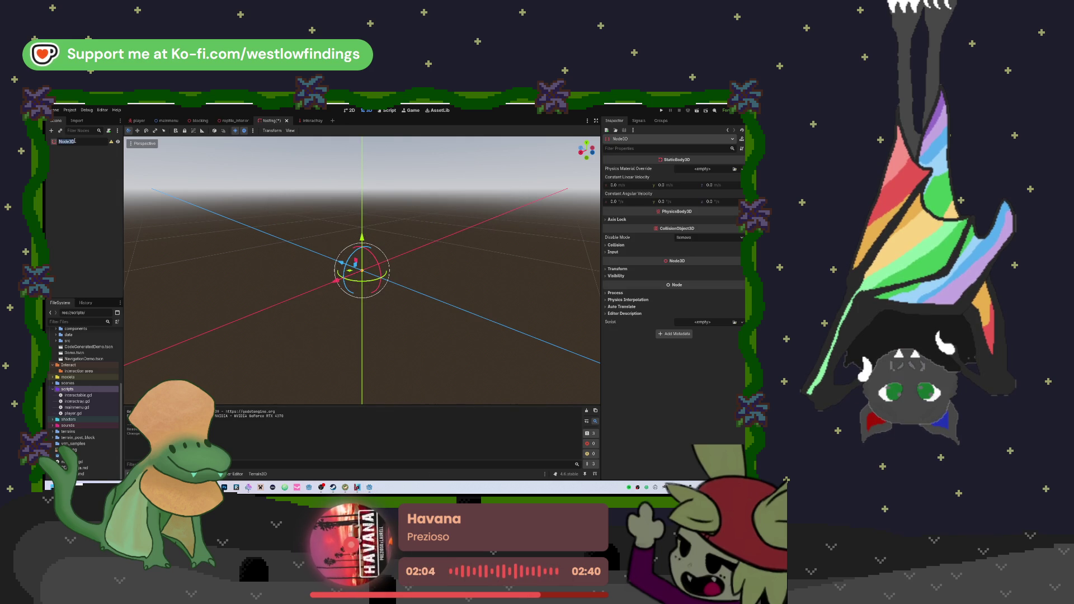
pyautogui.write('Button')
pyautogui.press('Return')
# Add a MeshInstance3D child with a new BoxMesh shrunk to about 0.735 m wide, flat, 0.34 m deep
pyautogui.hotkey('ctrl', 'a')
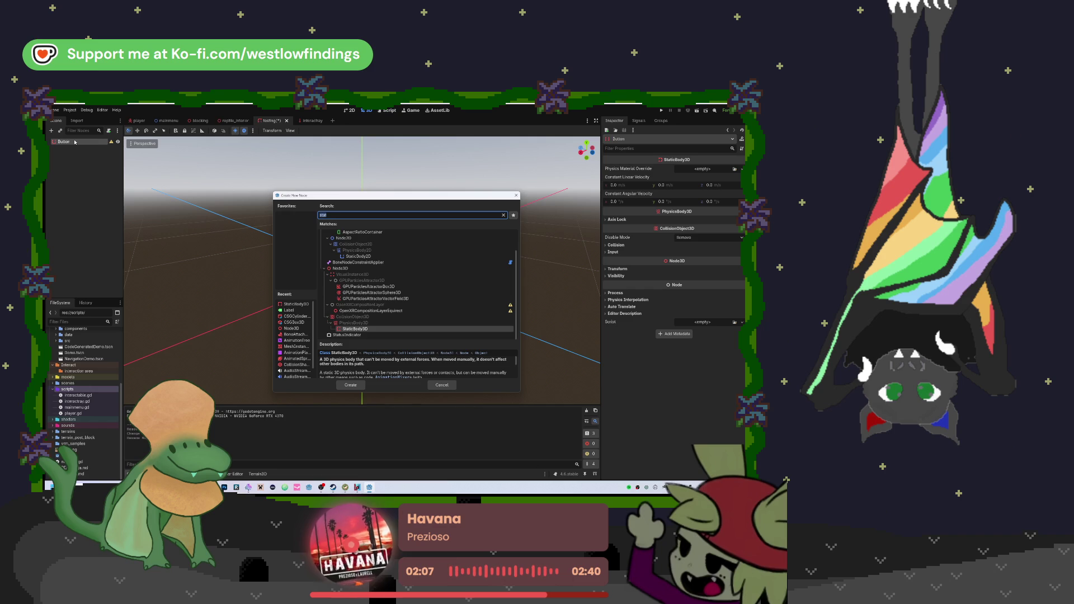
pyautogui.write('mesh')
pyautogui.press('Return')
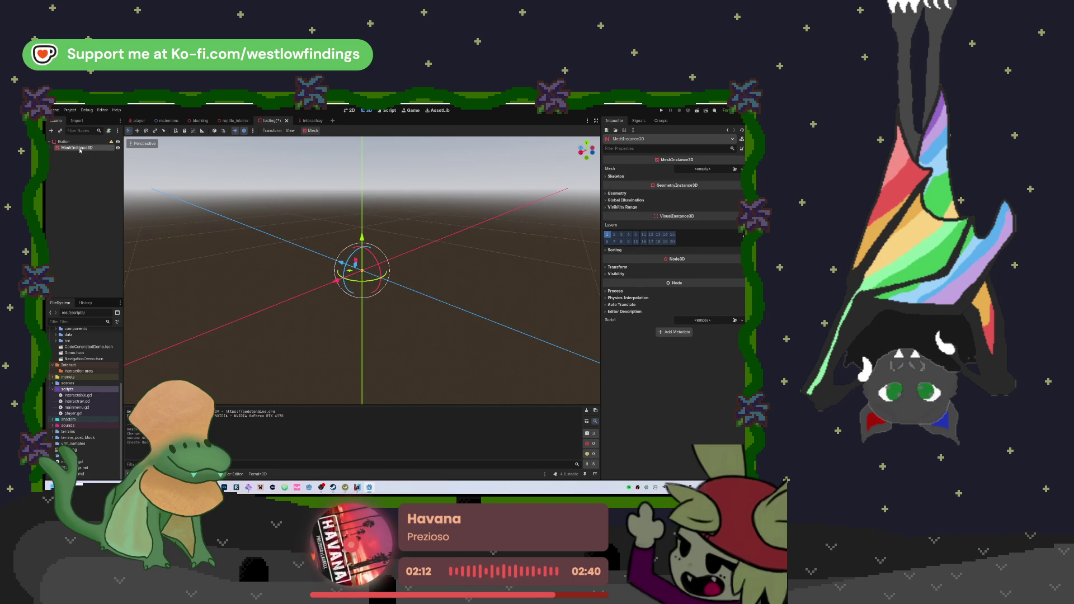
pyautogui.click(718, 169)
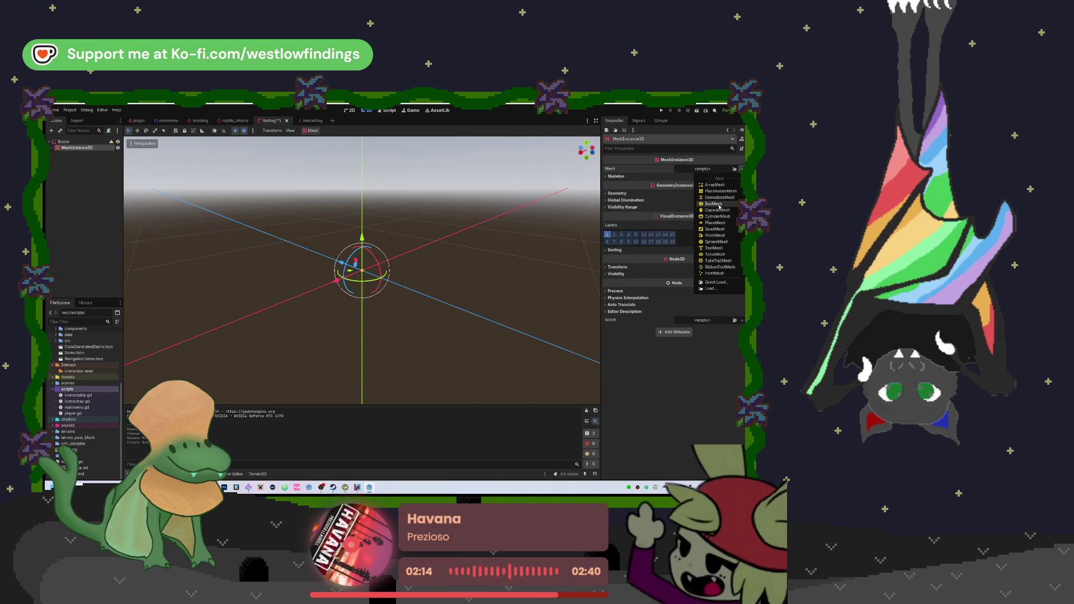
pyautogui.click(719, 205)
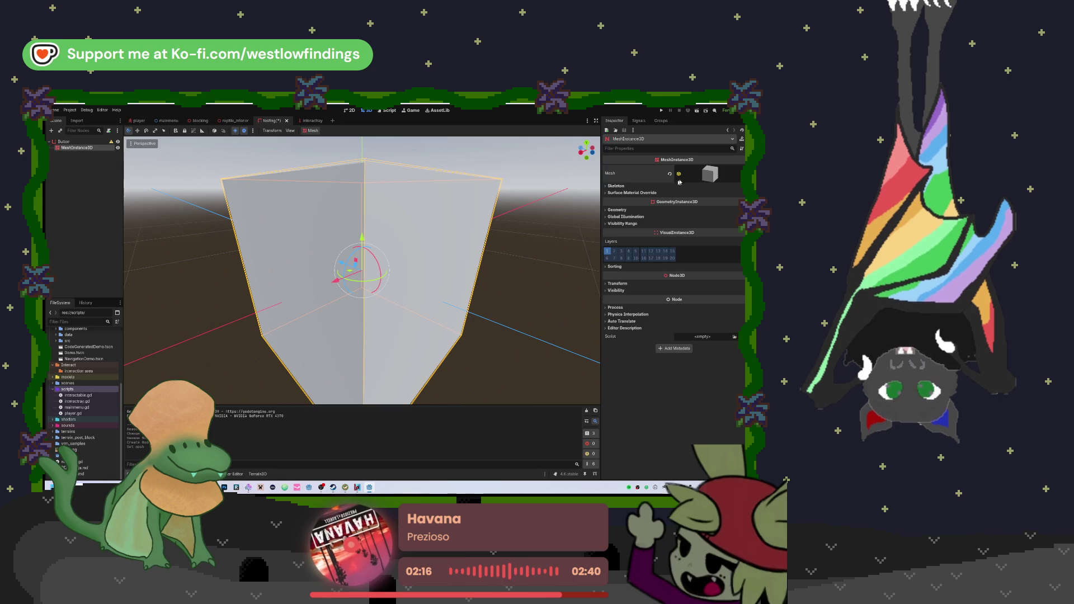
pyautogui.click(709, 173)
pyautogui.moveTo(616, 237); pyautogui.dragTo(593, 237)
pyautogui.moveTo(679, 240)
pyautogui.mouseDown()
pyautogui.moveTo(654, 240)
pyautogui.moveTo(705, 239)
pyautogui.moveTo(627, 239)
pyautogui.moveTo(638, 239)
pyautogui.mouseUp()
pyautogui.moveTo(713, 237); pyautogui.dragTo(720, 237)
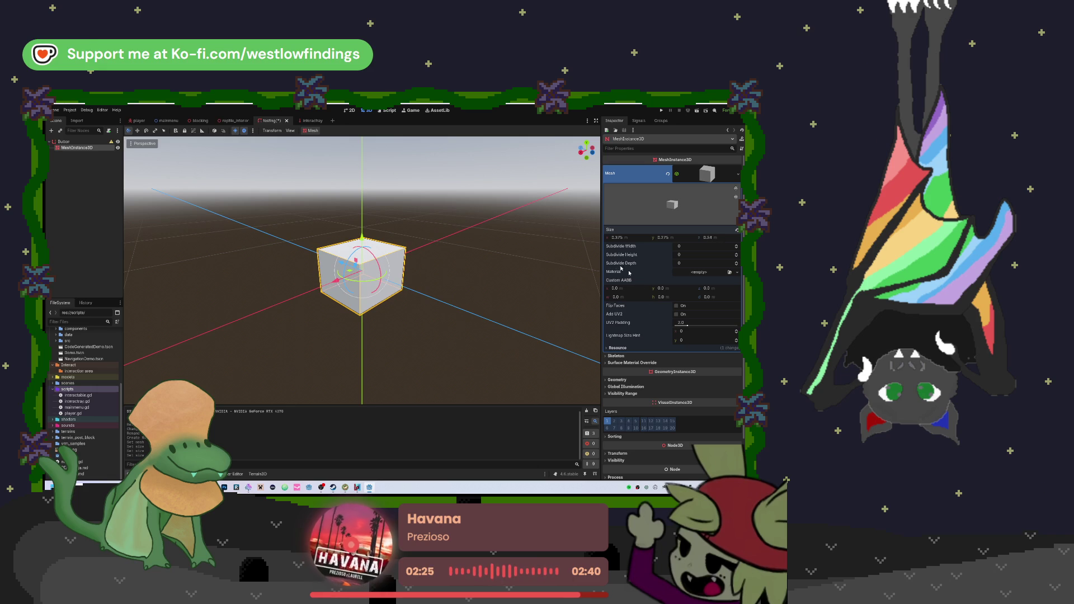
pyautogui.click(707, 174)
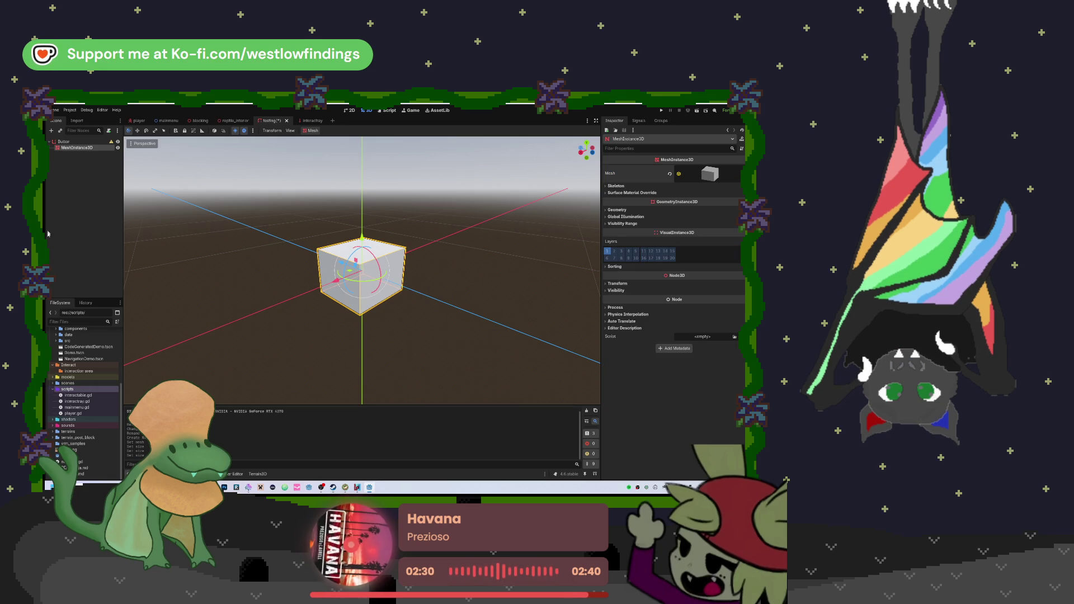
pyautogui.click(78, 141)
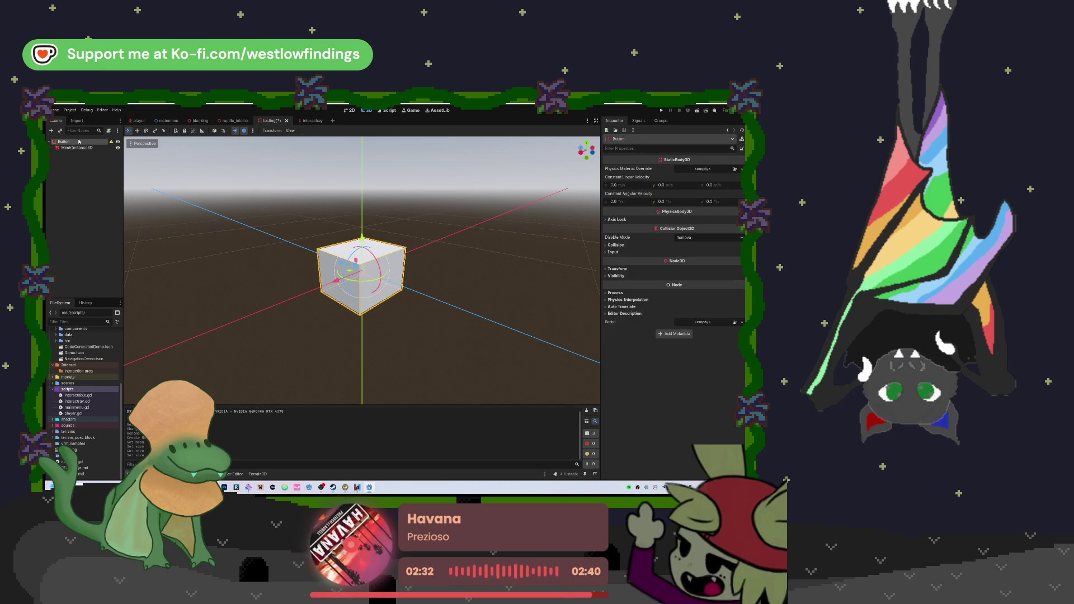
# Add a CollisionShape3D child to Button with a new BoxShape3D, lowering its top
pyautogui.hotkey('ctrl', 'a')
pyautogui.write('coll')
pyautogui.press('Return')
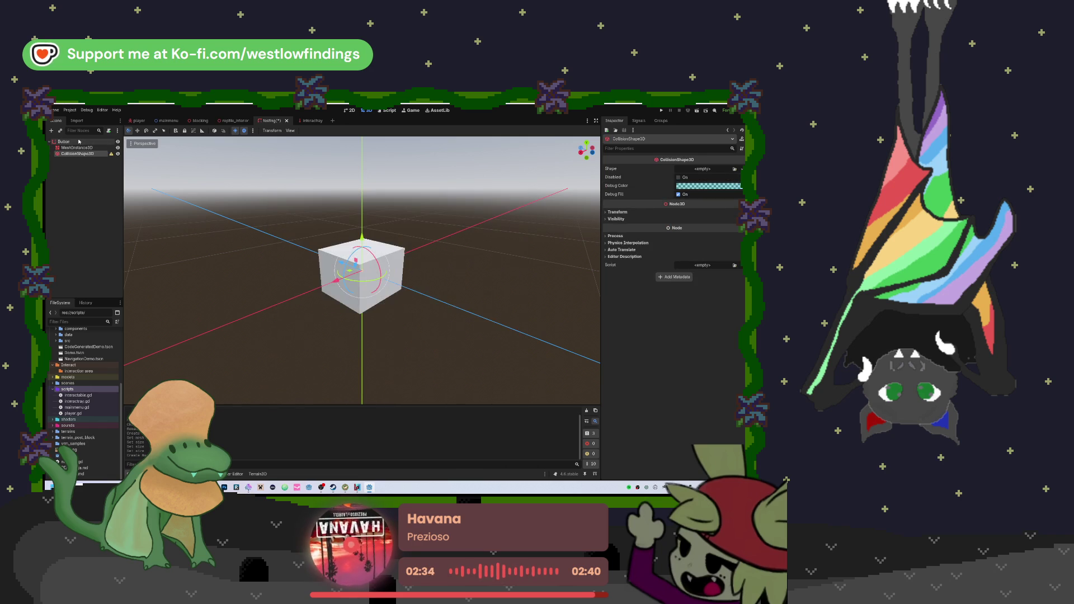
pyautogui.click(718, 169)
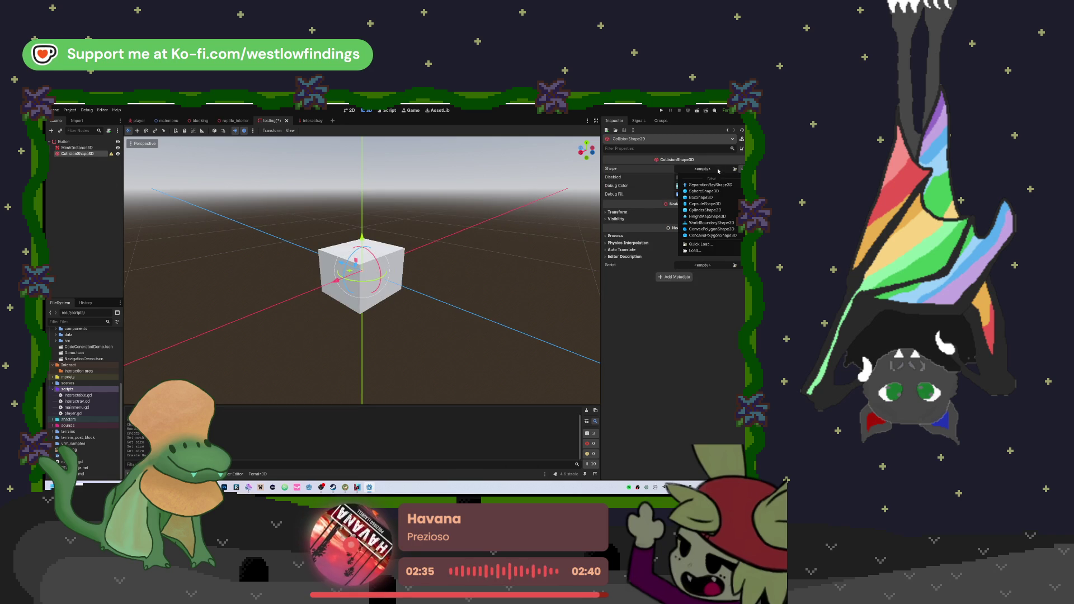
pyautogui.click(702, 174)
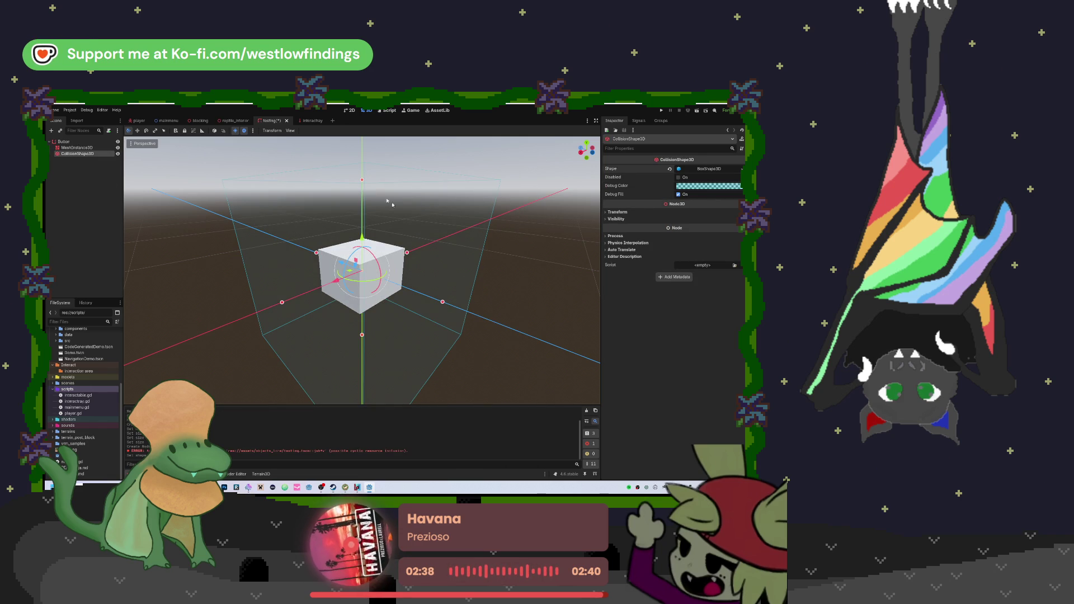
pyautogui.moveTo(366, 183)
pyautogui.mouseDown()
pyautogui.moveTo(364, 277)
pyautogui.moveTo(307, 345)
pyautogui.moveTo(442, 319)
pyautogui.moveTo(329, 286)
pyautogui.moveTo(364, 291)
pyautogui.mouseUp()
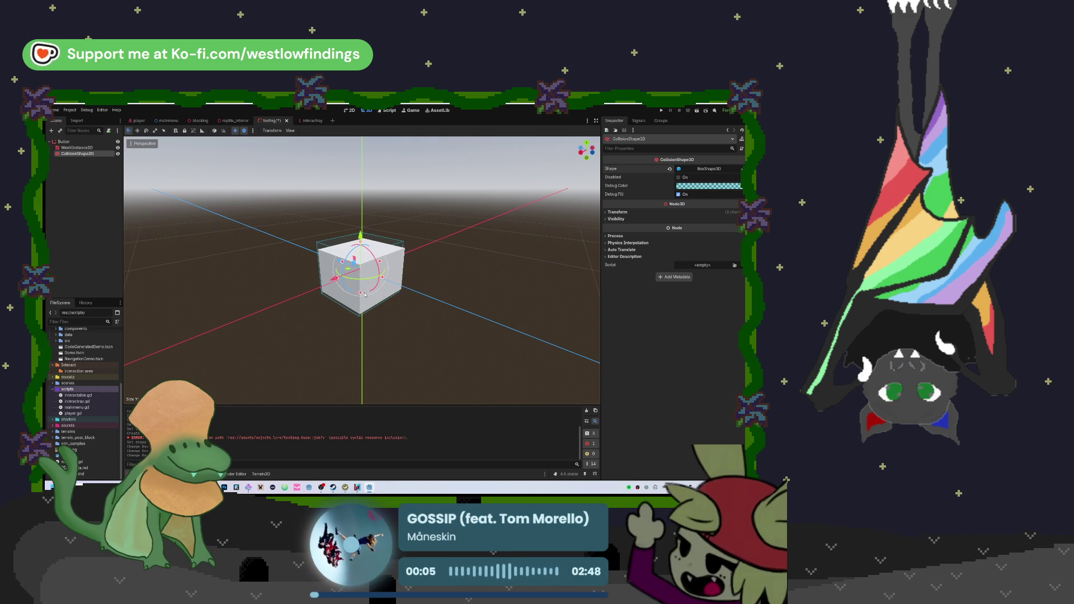
# Move the collision box onto the cube and shrink its width to match
pyautogui.click(359, 249)
pyautogui.moveTo(359, 249)
pyautogui.mouseDown()
pyautogui.moveTo(314, 280)
pyautogui.moveTo(313, 246)
pyautogui.moveTo(313, 279)
pyautogui.moveTo(358, 275)
pyautogui.moveTo(392, 219)
pyautogui.mouseUp()
pyautogui.moveTo(422, 253)
pyautogui.mouseDown()
pyautogui.moveTo(397, 246)
pyautogui.moveTo(421, 238)
pyautogui.mouseUp()
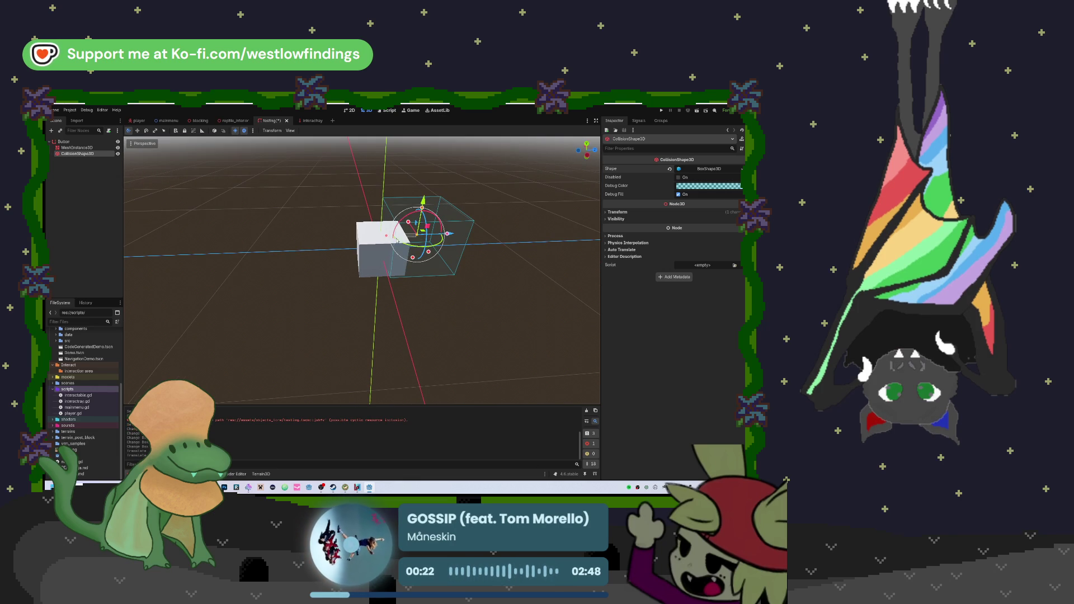
pyautogui.click(418, 234)
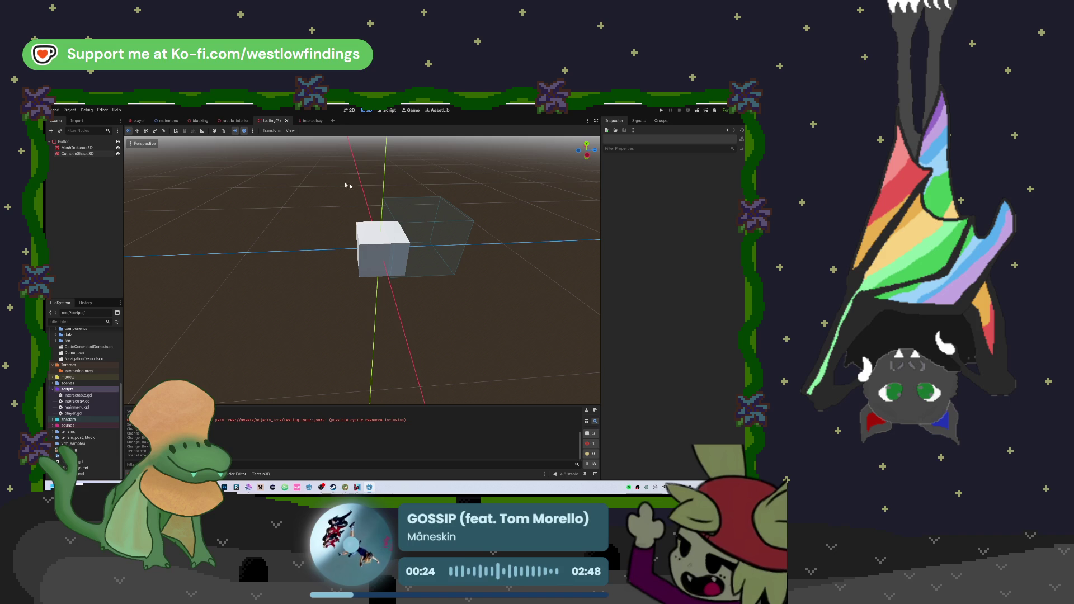
pyautogui.click(406, 242)
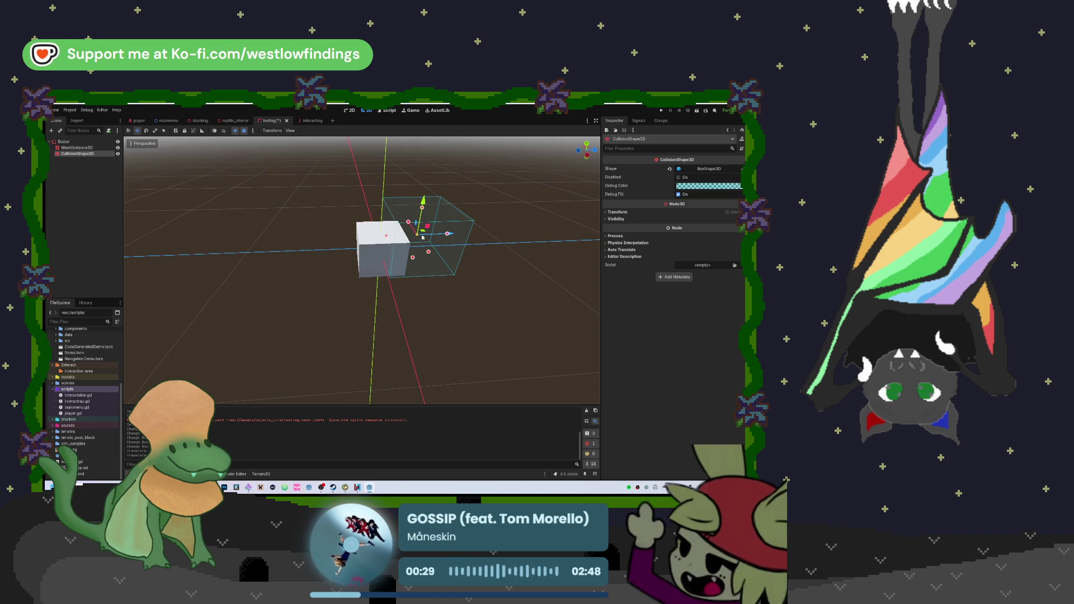
pyautogui.moveTo(457, 239)
pyautogui.mouseDown()
pyautogui.moveTo(304, 204)
pyautogui.moveTo(391, 247)
pyautogui.moveTo(444, 295)
pyautogui.moveTo(380, 305)
pyautogui.mouseUp()
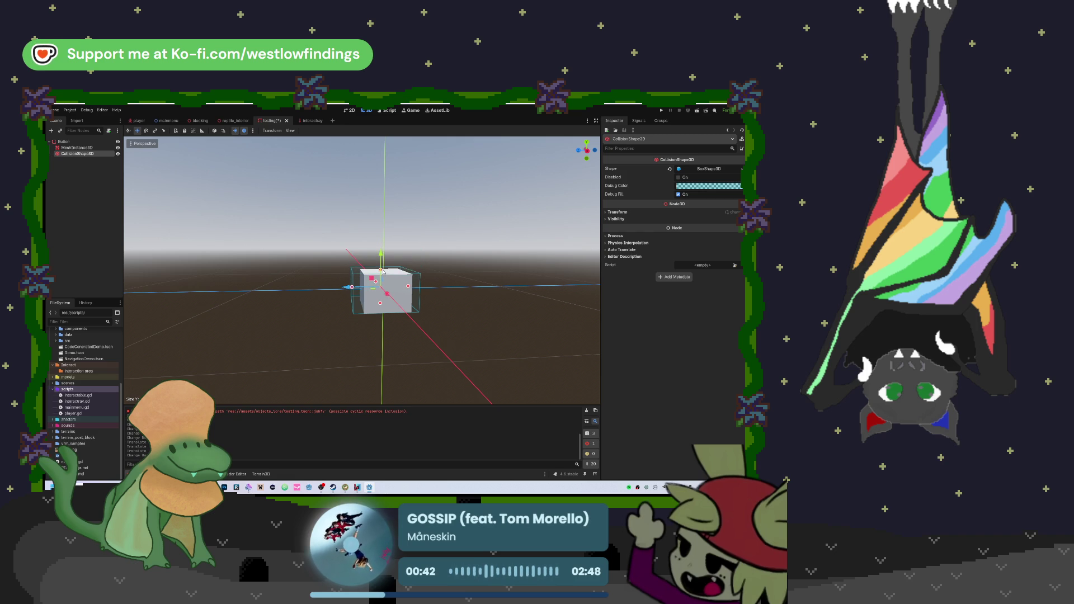
pyautogui.moveTo(369, 267)
pyautogui.mouseDown()
pyautogui.moveTo(345, 259)
pyautogui.moveTo(356, 277)
pyautogui.mouseUp()
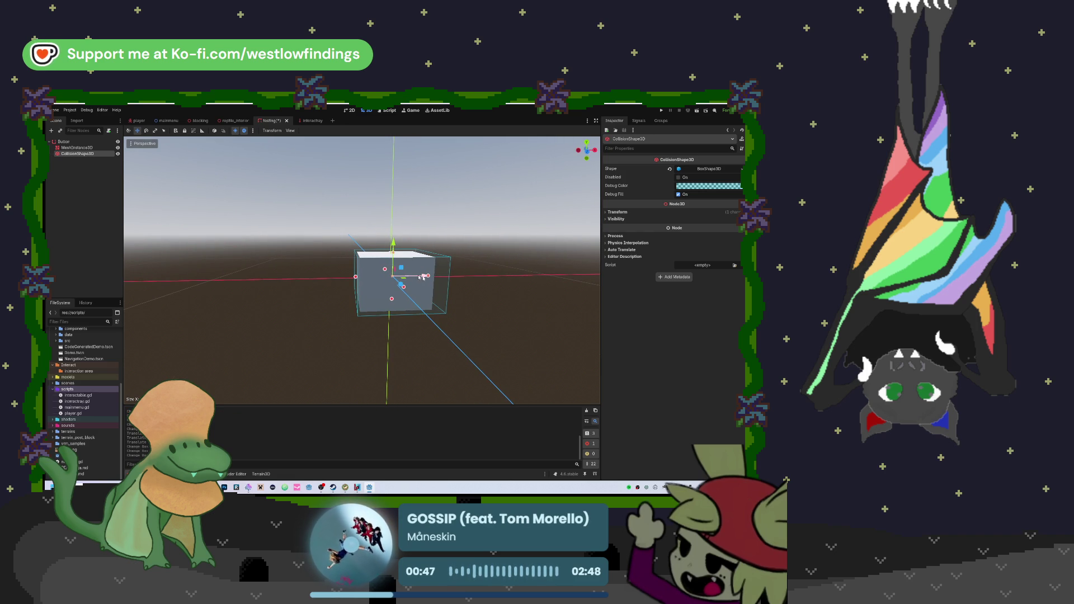
pyautogui.moveTo(428, 275)
pyautogui.mouseDown()
pyautogui.moveTo(348, 269)
pyautogui.moveTo(398, 267)
pyautogui.moveTo(381, 297)
pyautogui.mouseUp()
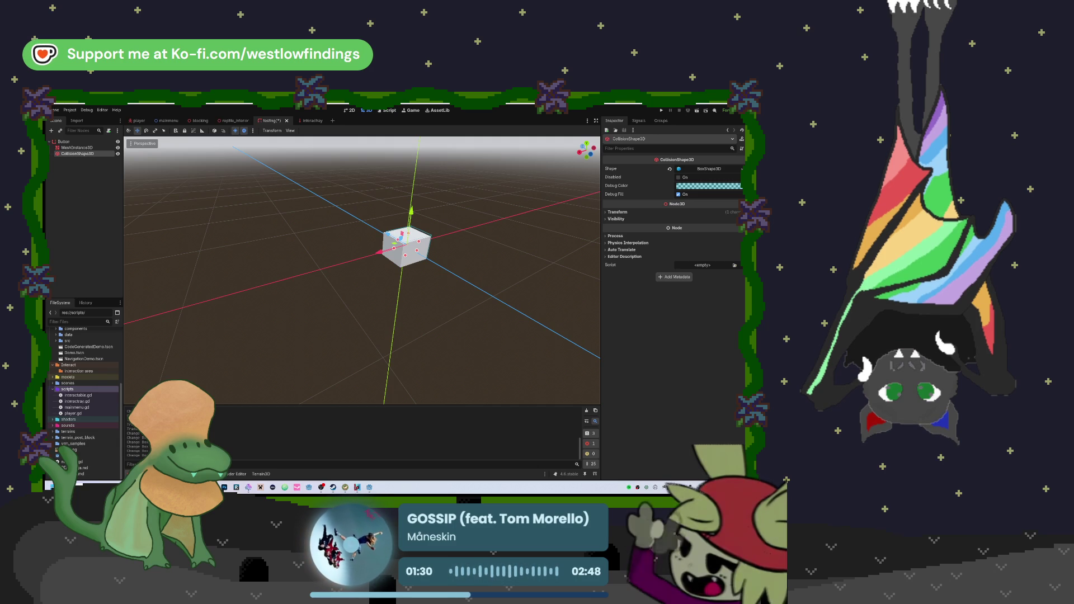
pyautogui.click(95, 147)
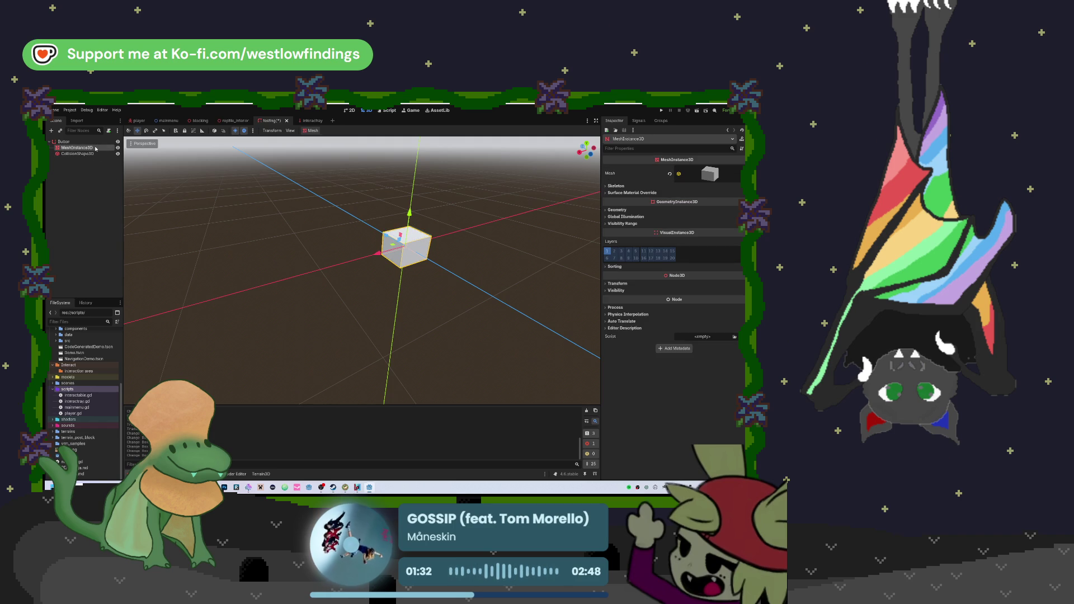
# Rename the mesh node to MeshInstance
pyautogui.press('BackSpace')
pyautogui.press('BackSpace')
pyautogui.press('Return')
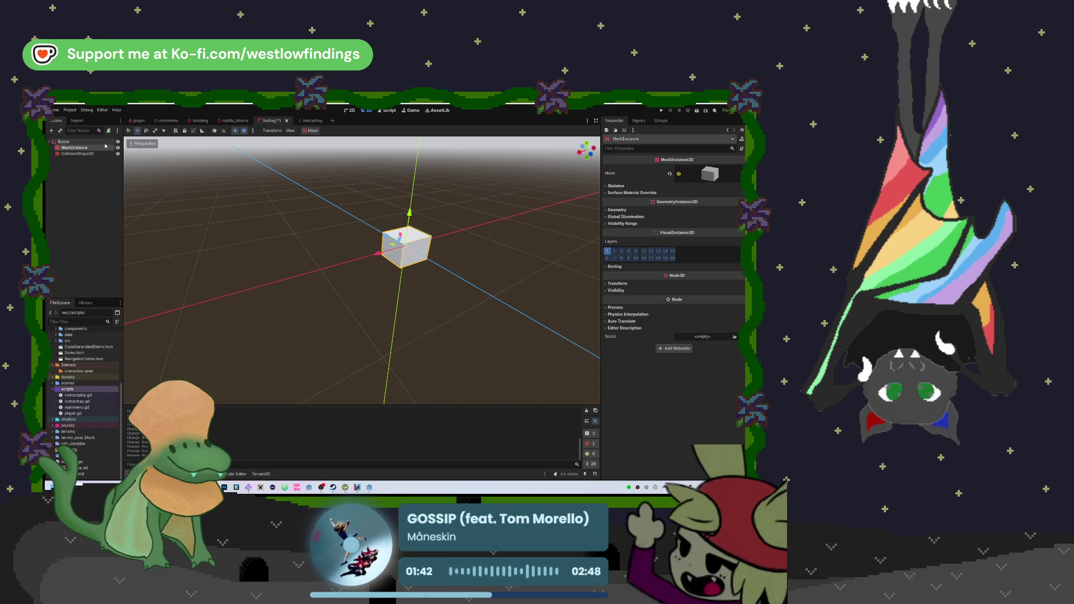
pyautogui.click(84, 142)
# Attach the existing res://scripts/interactable.gd script to the Button body
pyautogui.click(109, 130)
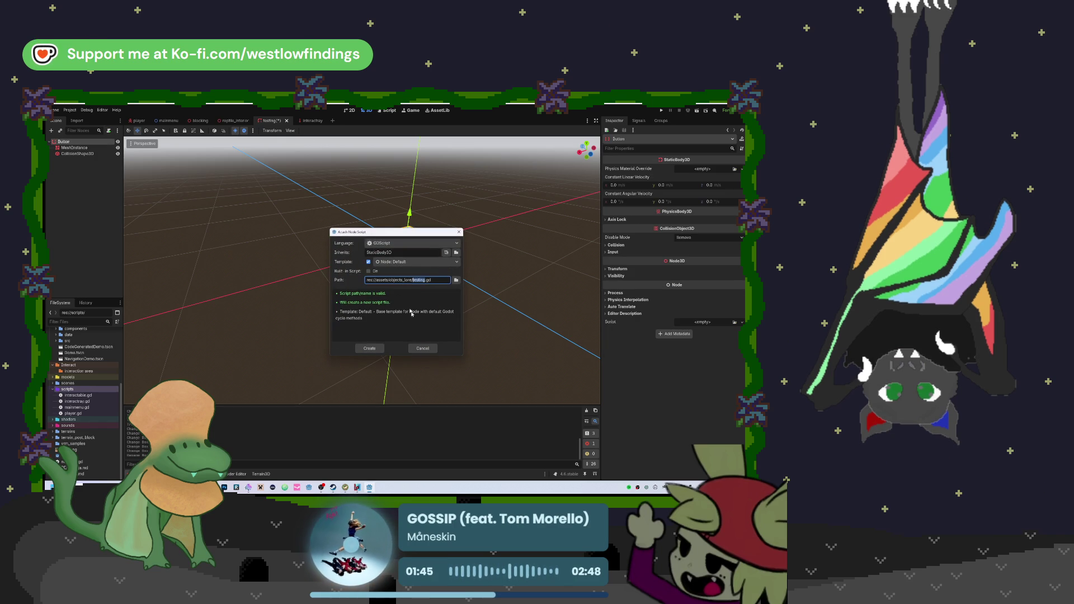
pyautogui.click(457, 280)
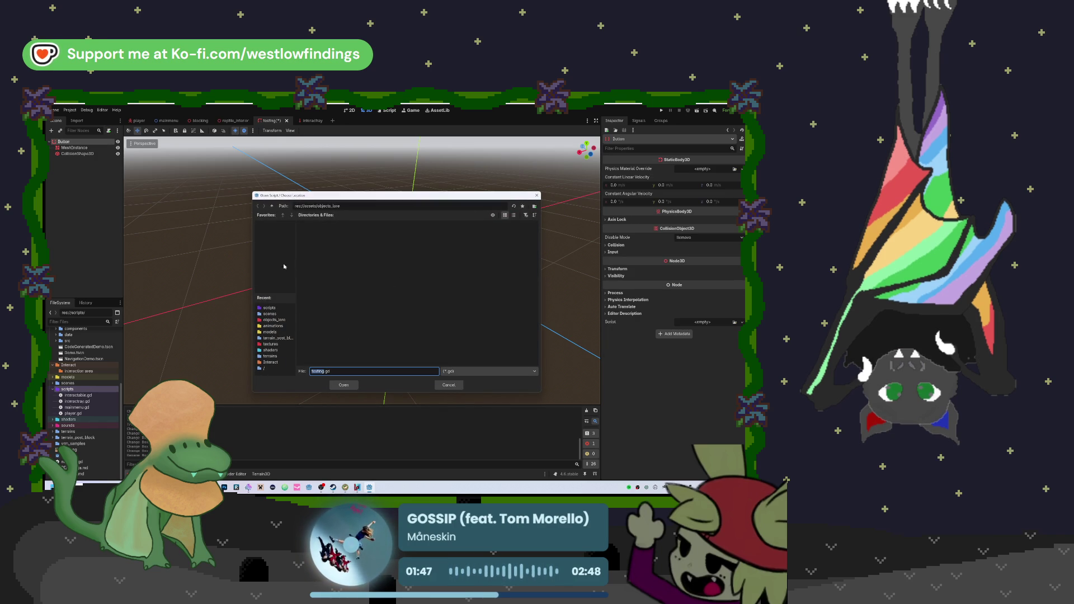
pyautogui.click(270, 363)
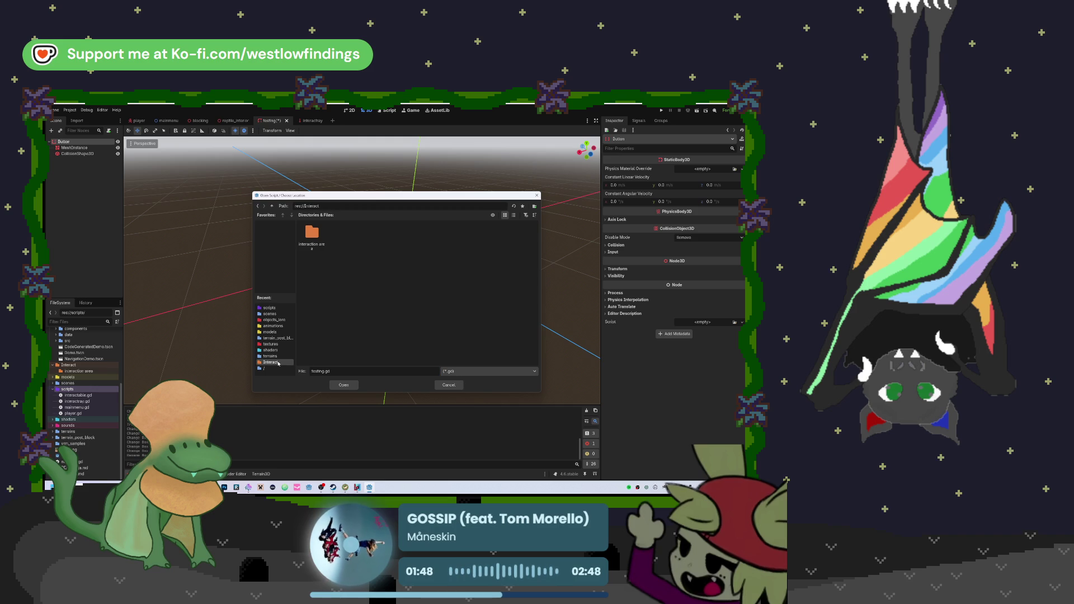
pyautogui.doubleClick(320, 232)
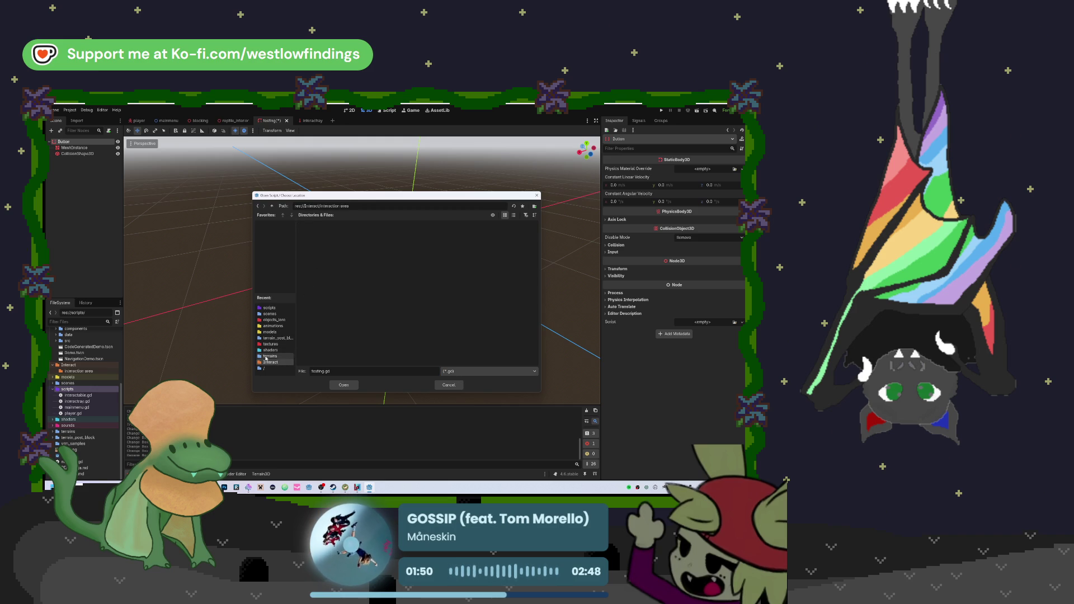
pyautogui.click(269, 308)
pyautogui.click(312, 233)
pyautogui.click(343, 384)
pyautogui.click(370, 349)
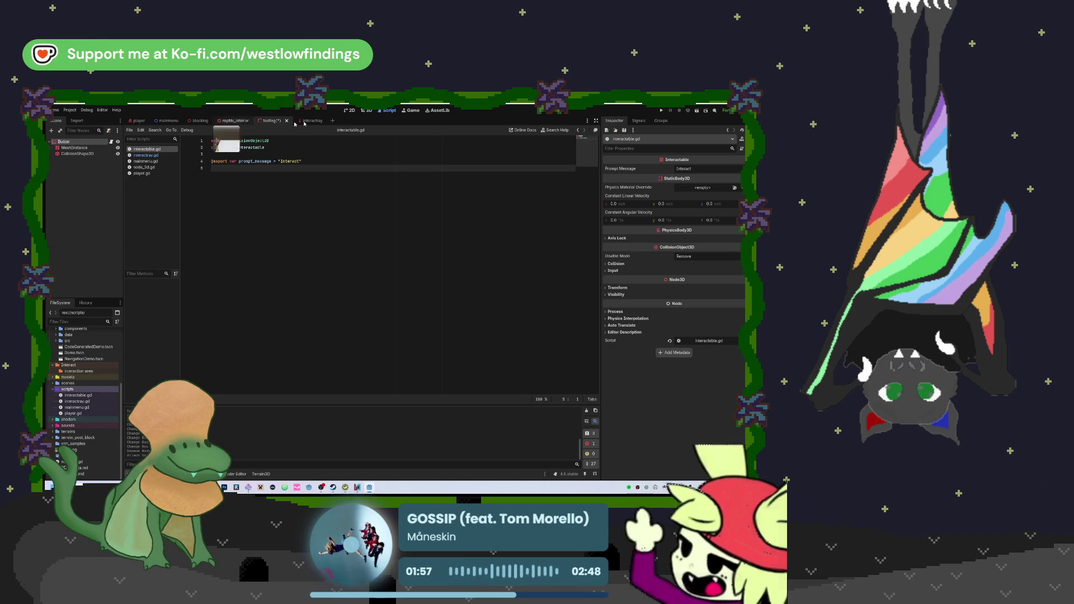
pyautogui.hotkey('ctrl', 'F2')
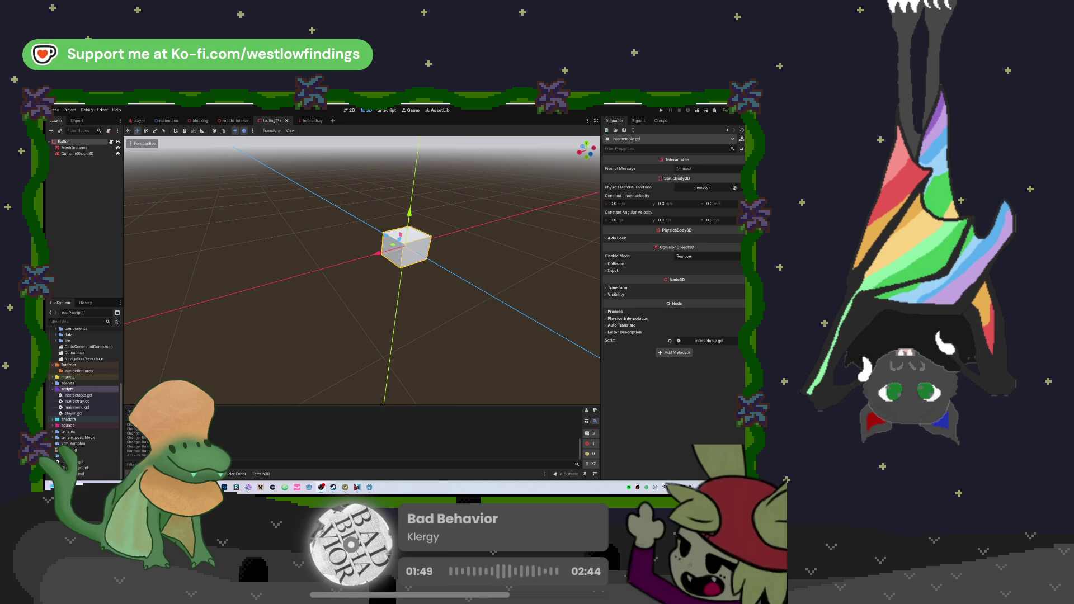
# Bring up the 3D view of the Button box with its cube mesh and collision box
pyautogui.moveTo(176, 487)
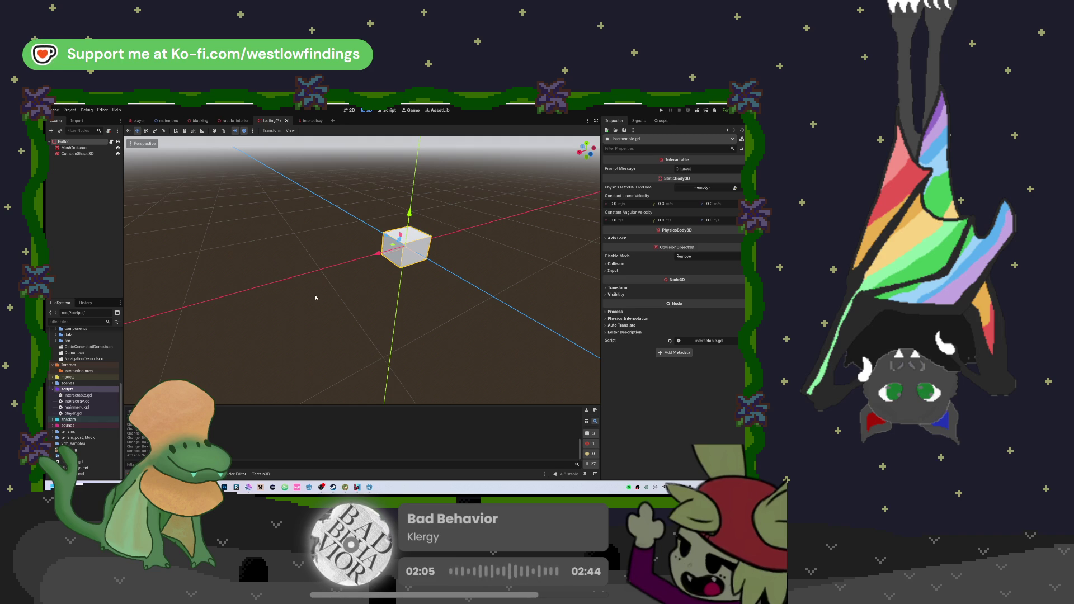
# Save the testing scene and switch to the Blocking terrain scene
pyautogui.click(298, 200)
pyautogui.hotkey('ctrl', 's')
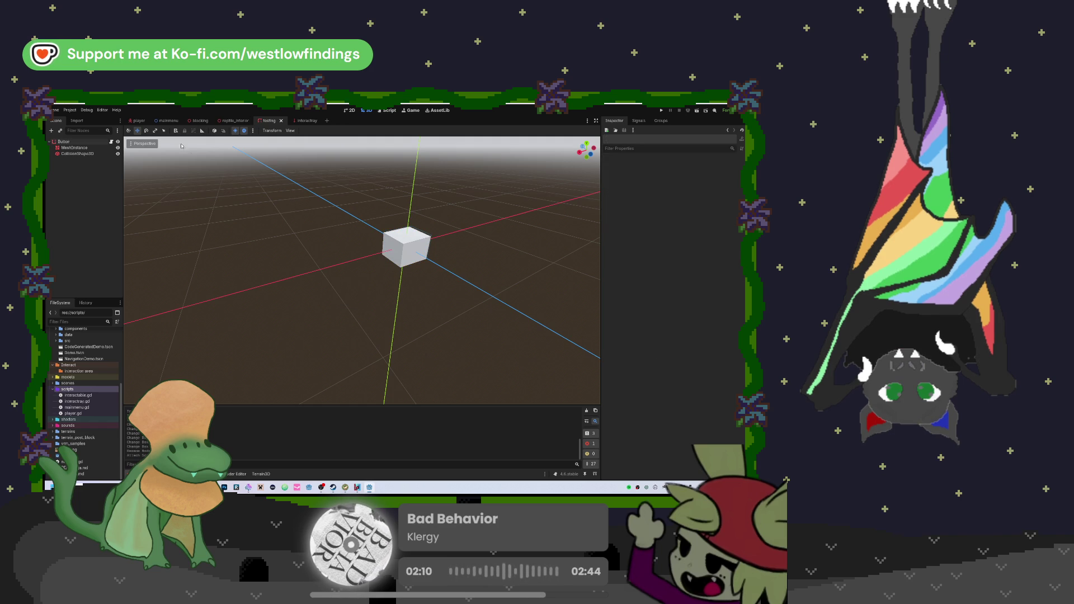
pyautogui.click(202, 121)
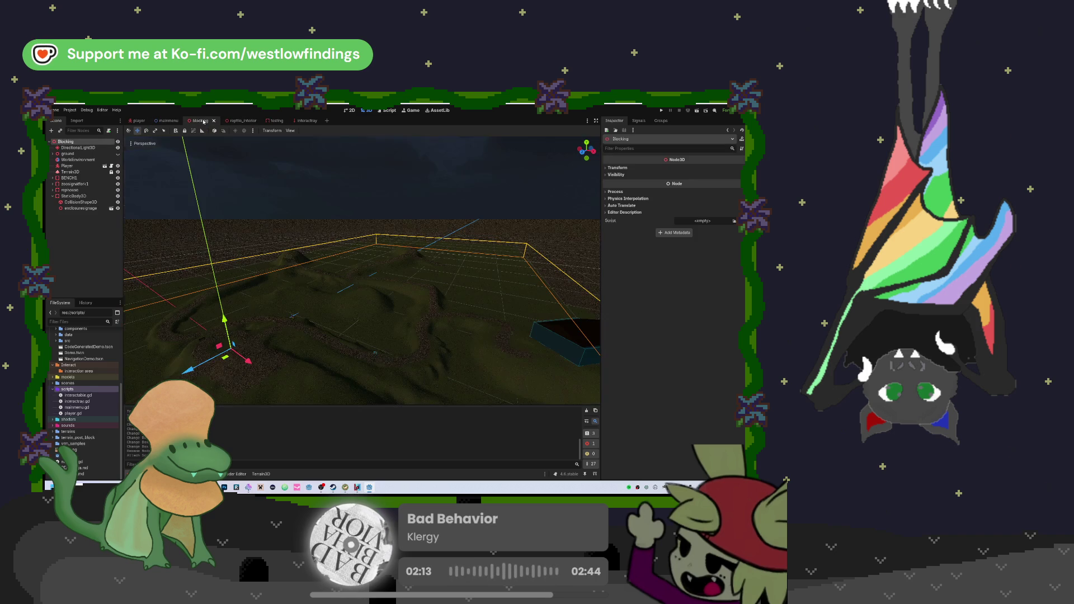
# Try instancing a child scene in Blocking, then scroll the FileSystem up to assets/testing.tscn
pyautogui.moveTo(413, 275); pyautogui.dragTo(197, 219)
pyautogui.rightClick(88, 241)
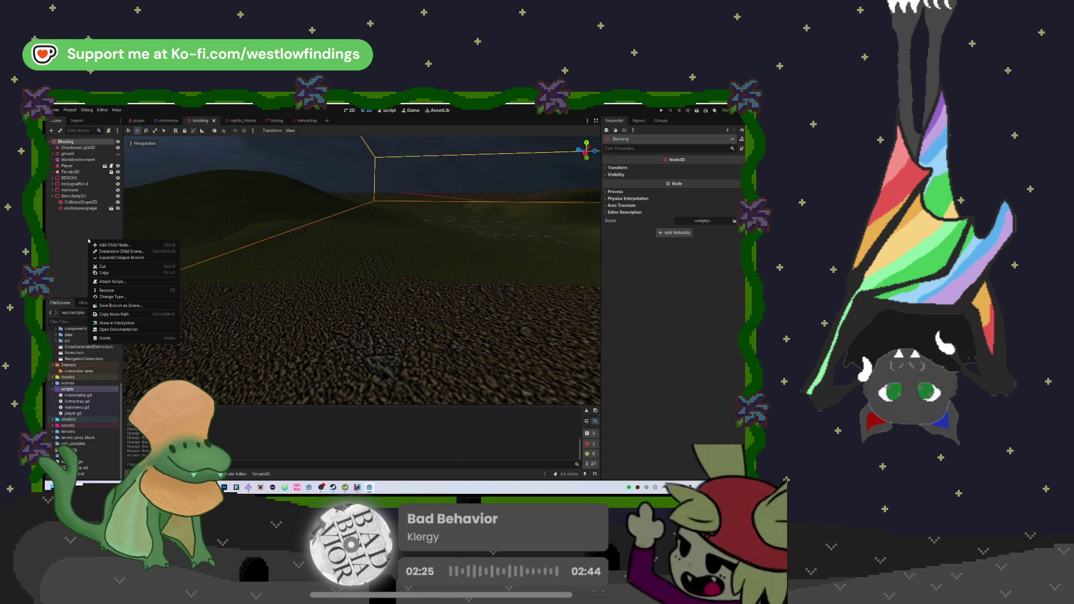
pyautogui.click(130, 252)
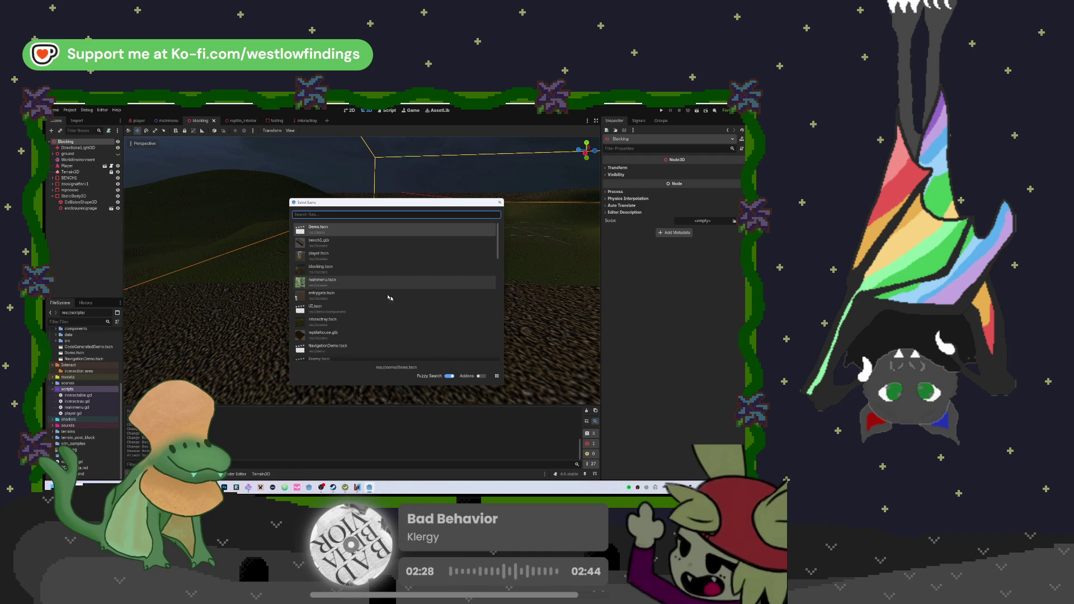
pyautogui.scroll(-5, 391, 307)
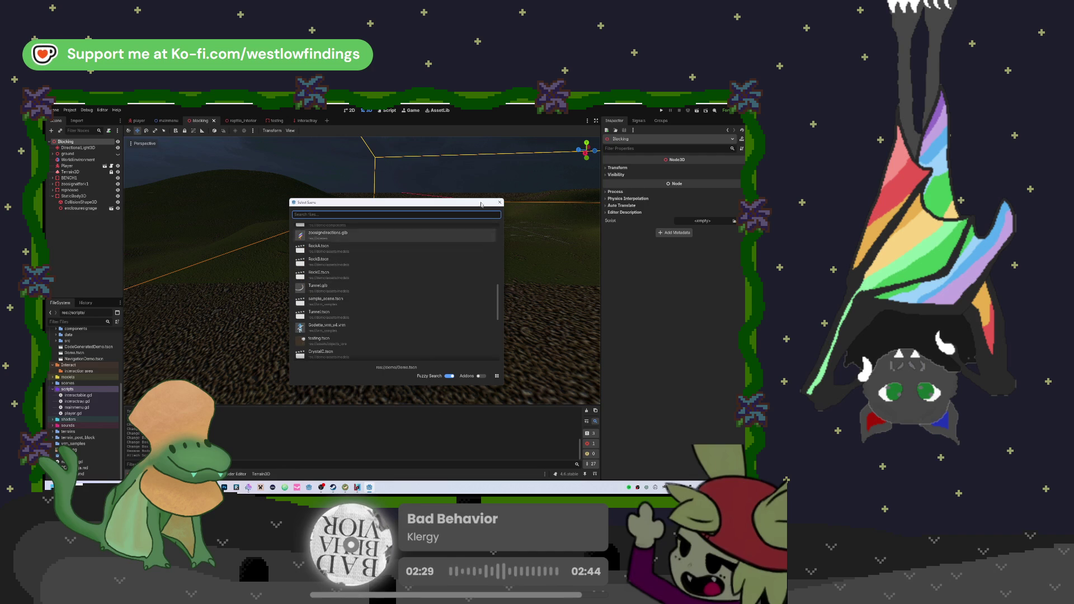
pyautogui.click(499, 202)
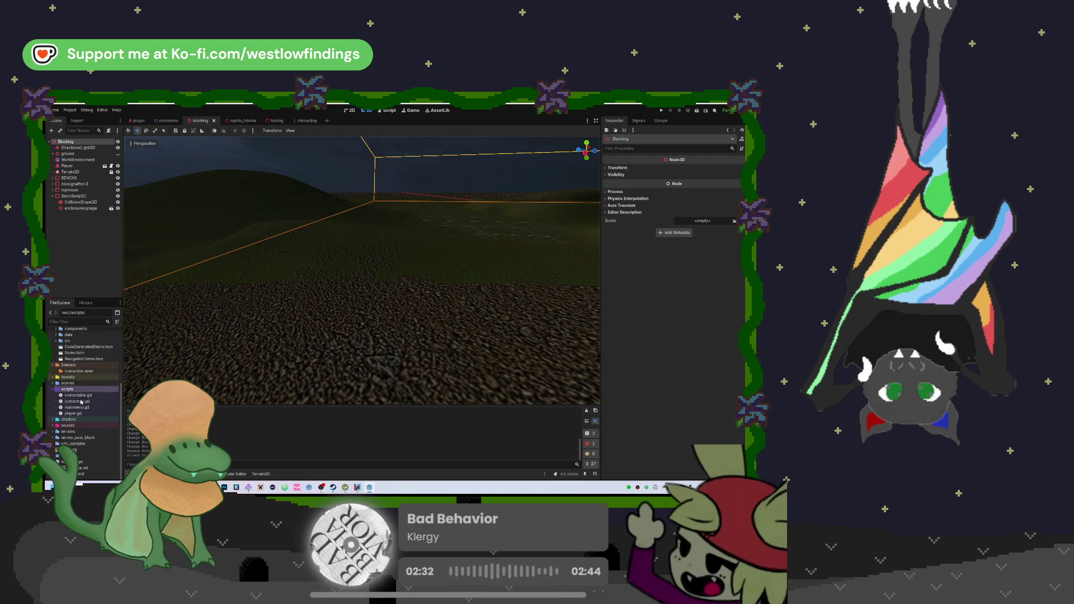
pyautogui.scroll(5, 82, 409)
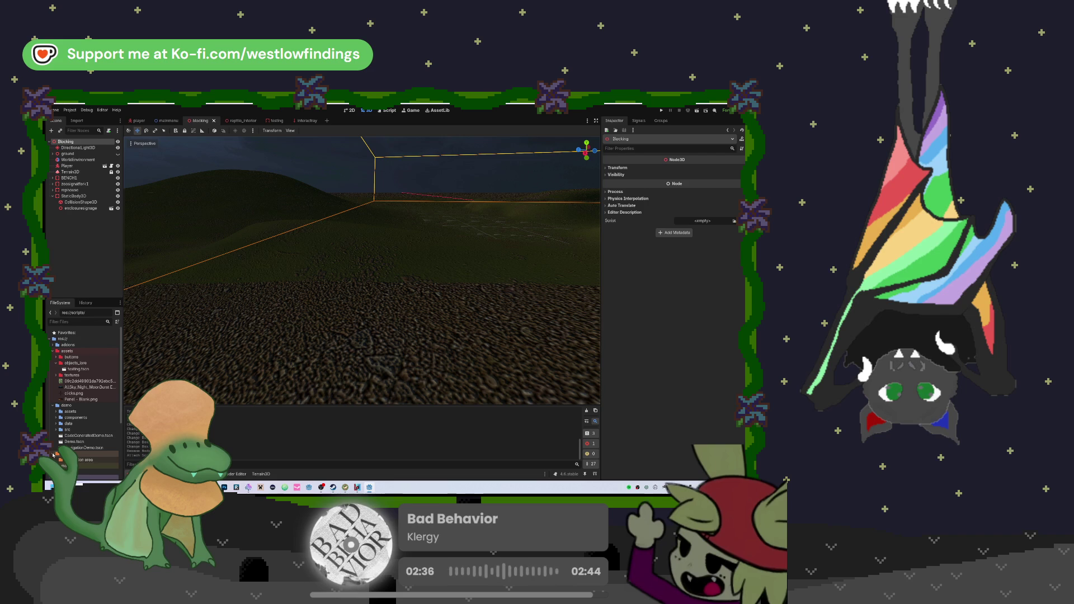
# Instance testing.tscn into the level as a Button node and frame it in view
pyautogui.moveTo(102, 369)
pyautogui.mouseDown()
pyautogui.moveTo(128, 370)
pyautogui.moveTo(263, 316)
pyautogui.moveTo(263, 305)
pyautogui.moveTo(138, 205)
pyautogui.moveTo(83, 144)
pyautogui.mouseUp()
pyautogui.scroll(-5, 322, 255)
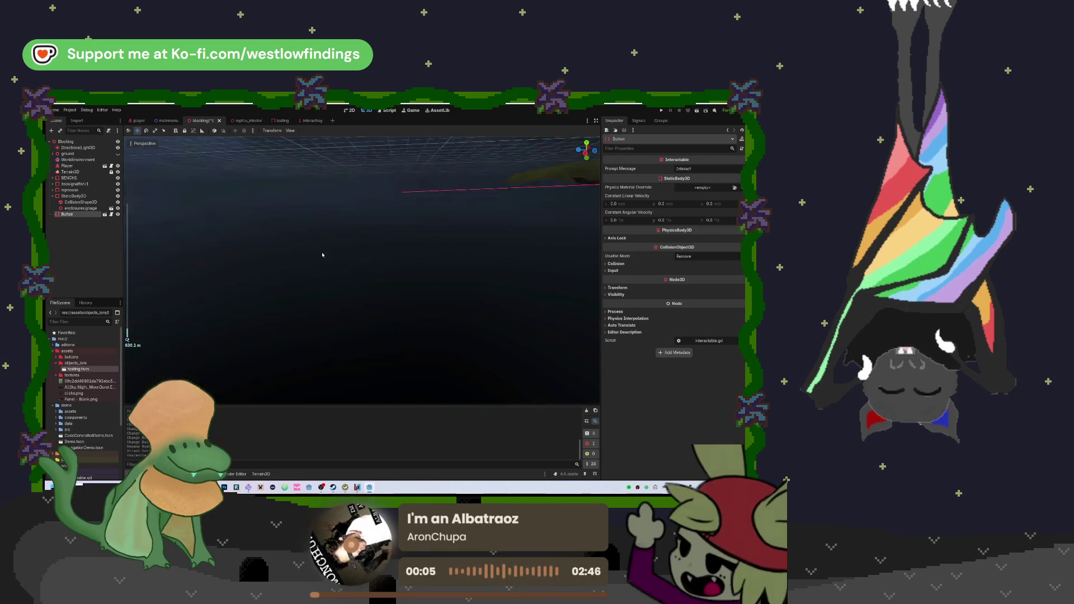
pyautogui.press('f')
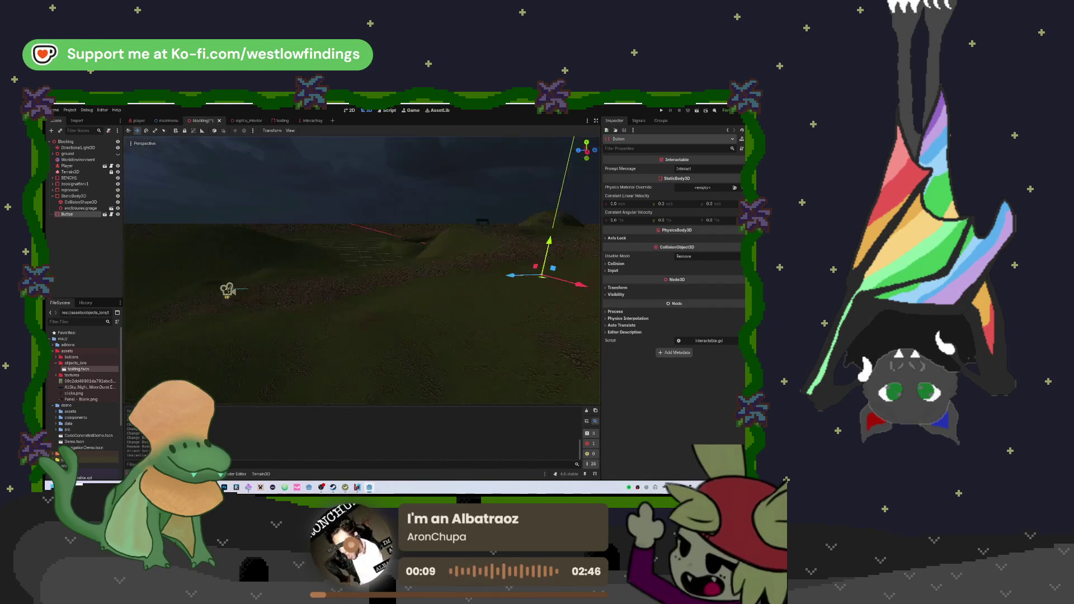
pyautogui.press('f')
# Reselect the Button box and shift it along its axes toward the terrain
pyautogui.click(364, 289)
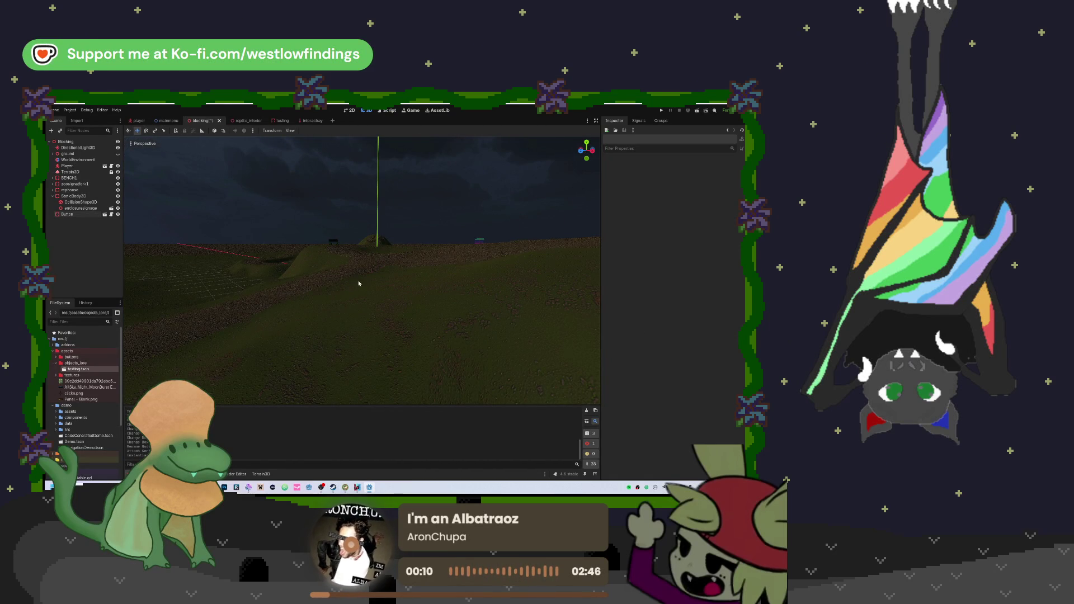
pyautogui.click(90, 216)
pyautogui.moveTo(351, 286)
pyautogui.mouseDown()
pyautogui.moveTo(167, 317)
pyautogui.moveTo(275, 304)
pyautogui.moveTo(127, 313)
pyautogui.moveTo(347, 268)
pyautogui.mouseUp()
pyautogui.moveTo(400, 226); pyautogui.dragTo(405, 241)
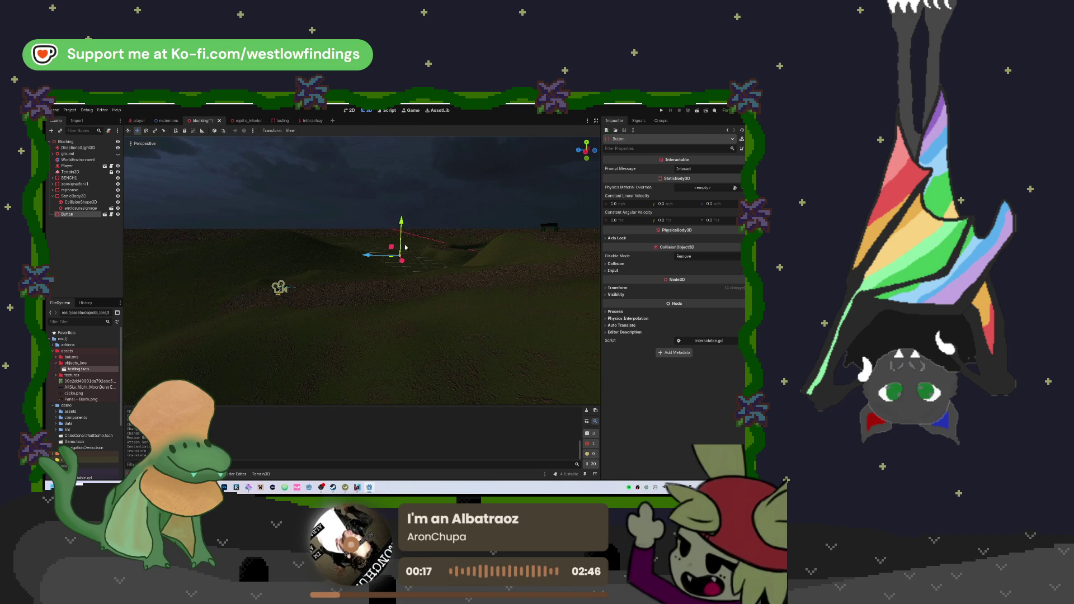
pyautogui.moveTo(317, 257); pyautogui.dragTo(311, 273)
pyautogui.press('f')
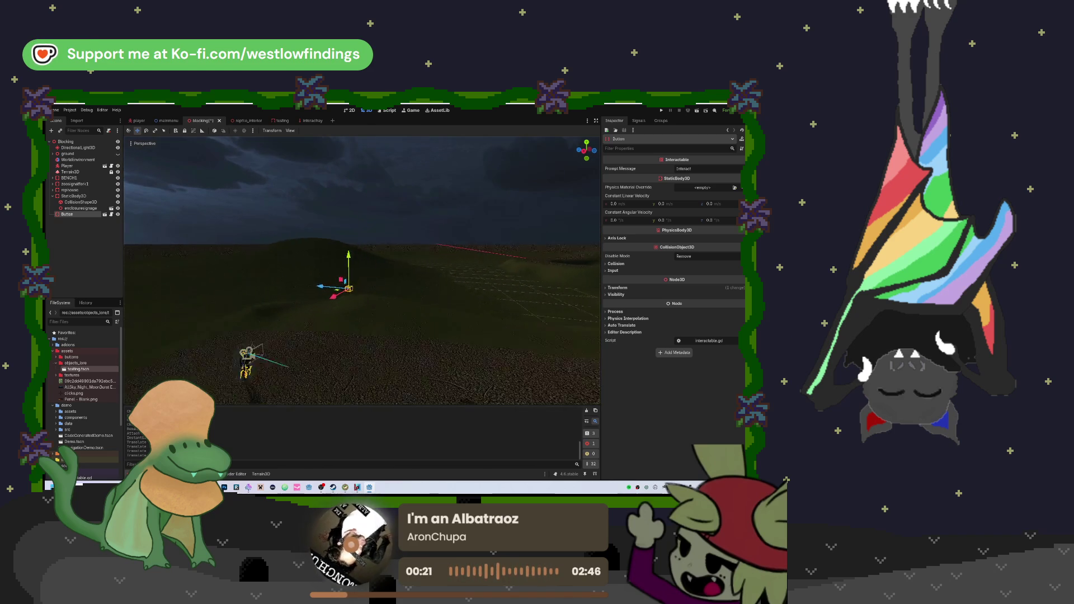
# Lower the Button box so it rests on the gravel ground
pyautogui.press('w')
pyautogui.scroll(2, 361, 270)
pyautogui.press('w')
pyautogui.moveTo(353, 191); pyautogui.dragTo(359, 326)
pyautogui.press('w')
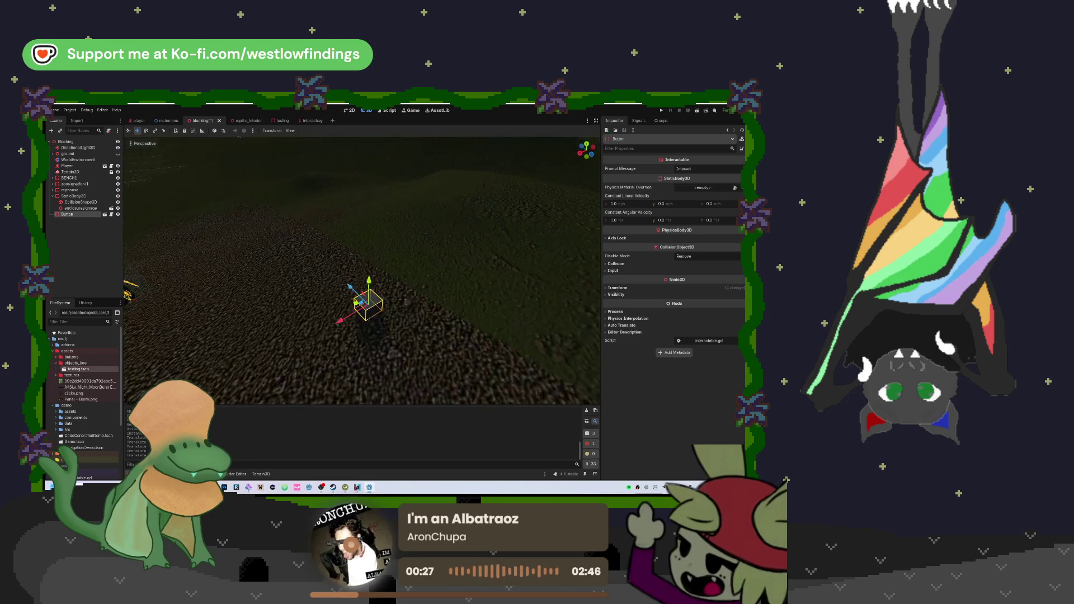
pyautogui.scroll(-3, 362, 270)
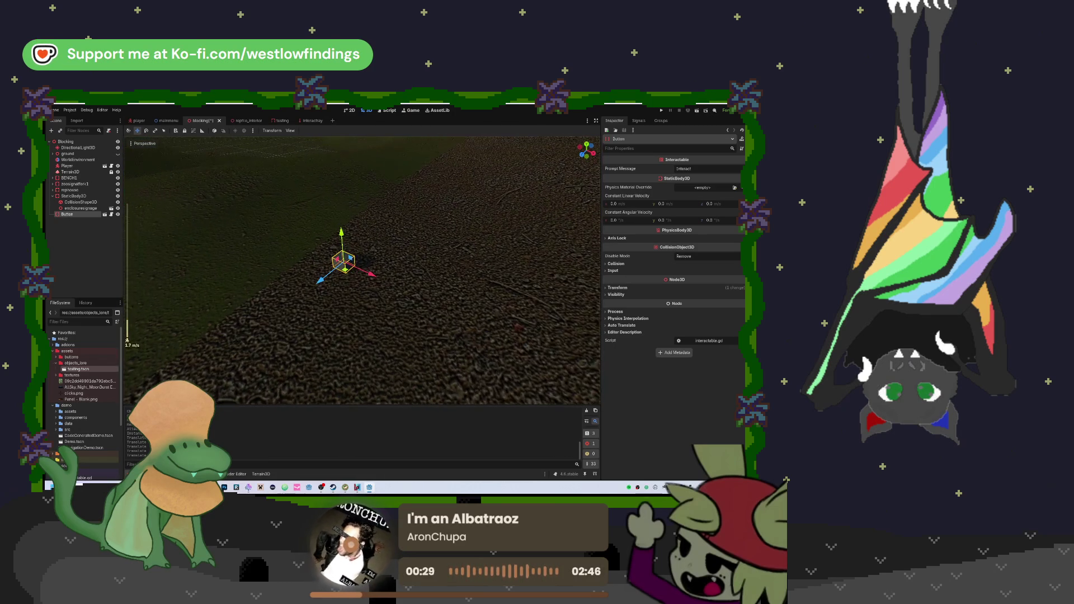
pyautogui.press('d')
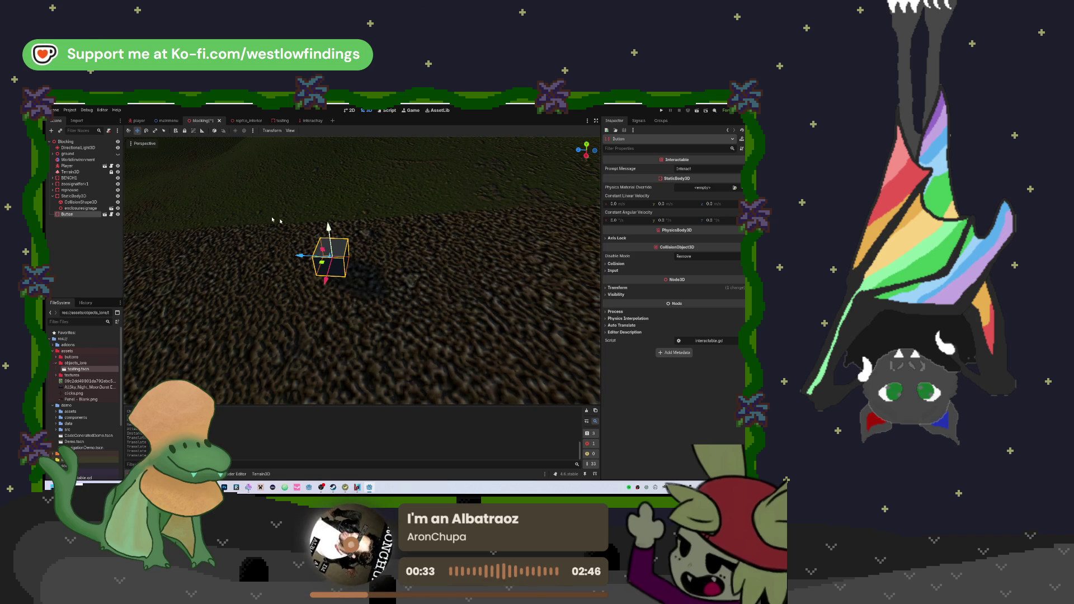
pyautogui.rightClick(77, 214)
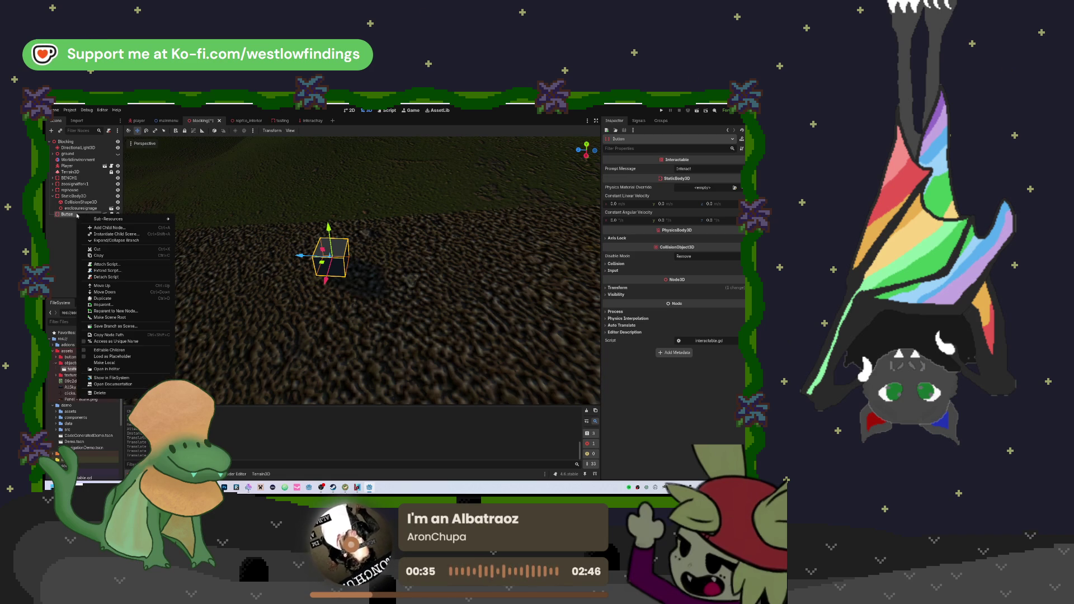
# Duplicate Button into Button2 and Button3, moving each copy to its own spot on the terrain
pyautogui.click(104, 298)
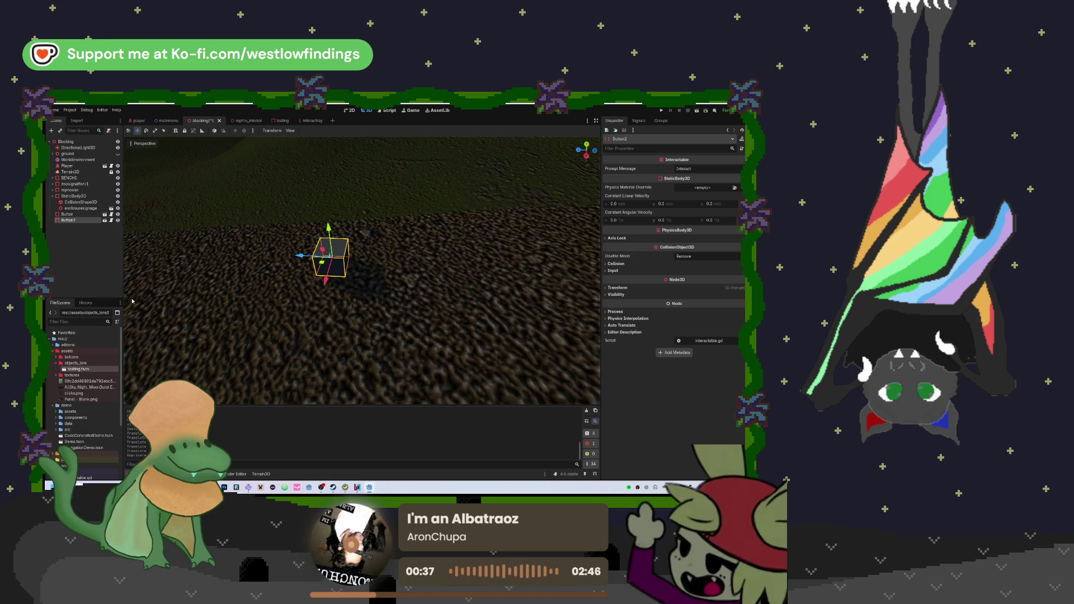
pyautogui.moveTo(311, 256)
pyautogui.mouseDown()
pyautogui.moveTo(479, 257)
pyautogui.moveTo(527, 215)
pyautogui.mouseUp()
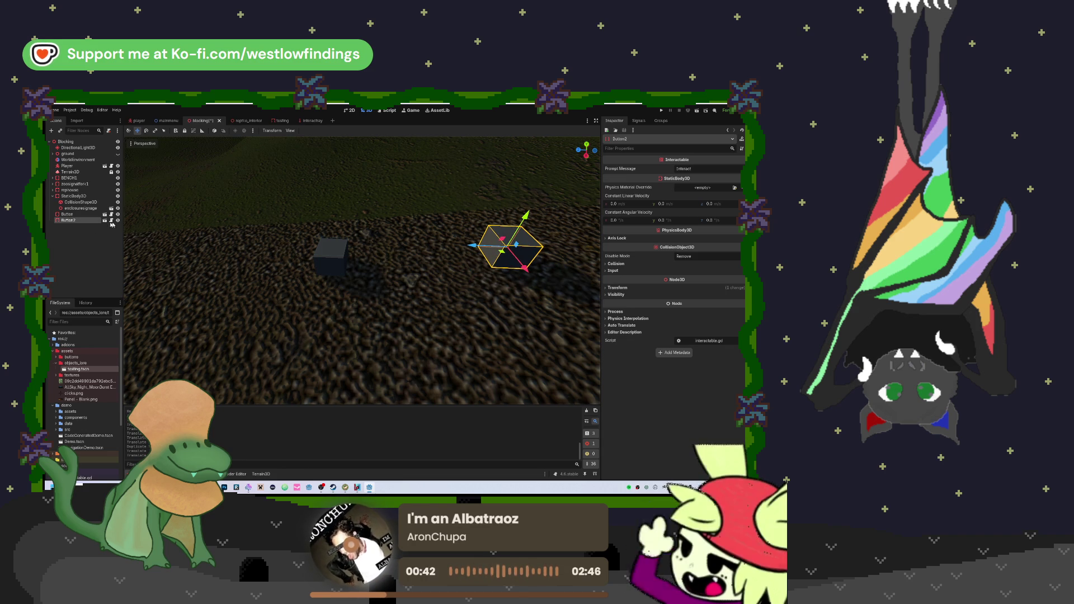
pyautogui.rightClick(69, 220)
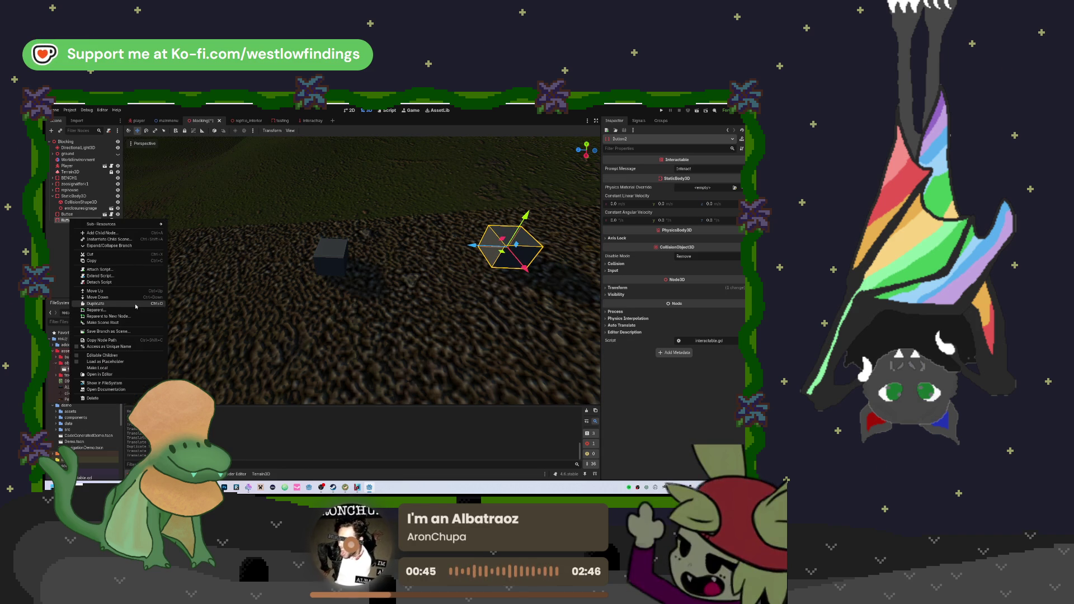
pyautogui.click(97, 304)
pyautogui.press('f')
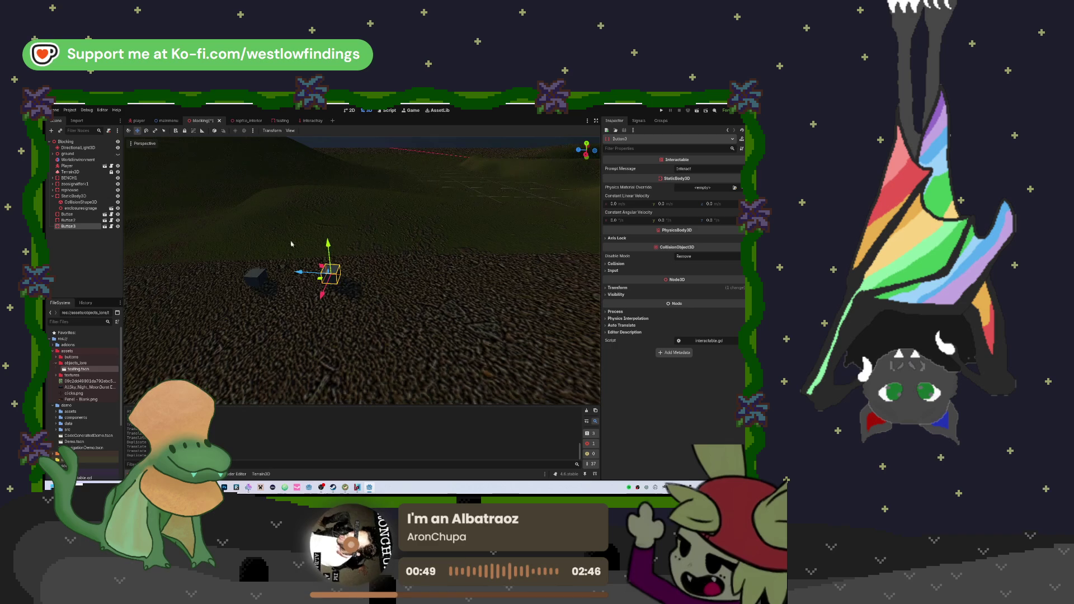
pyautogui.moveTo(342, 274)
pyautogui.mouseDown()
pyautogui.moveTo(427, 283)
pyautogui.moveTo(414, 278)
pyautogui.moveTo(427, 245)
pyautogui.mouseUp()
pyautogui.click(261, 276)
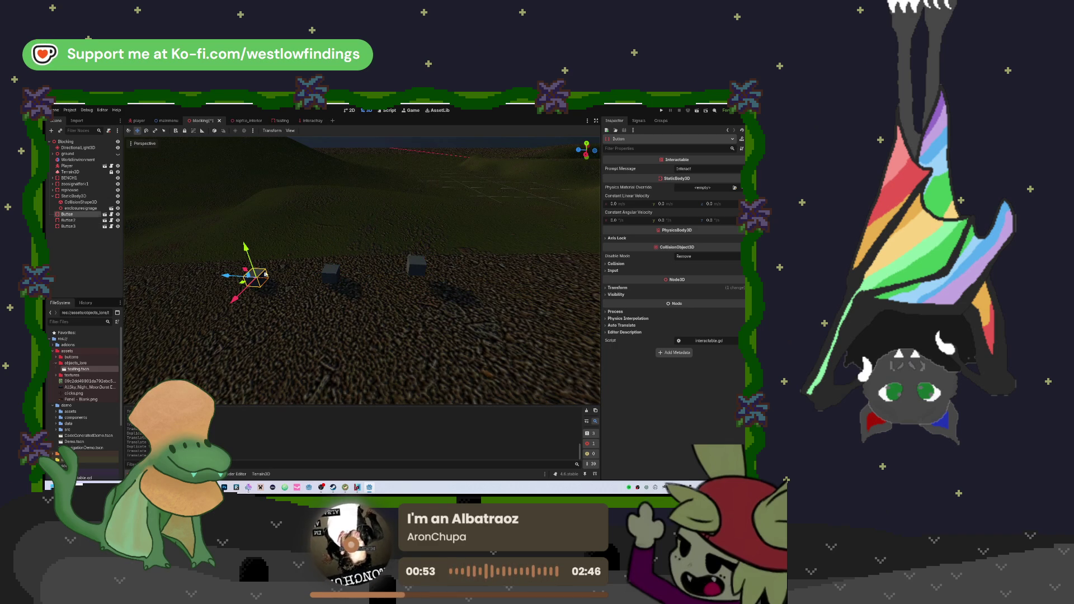
# Set the three boxes' Prompt Messages to 'testing this', 'awu' and 'owo'
pyautogui.click(698, 167)
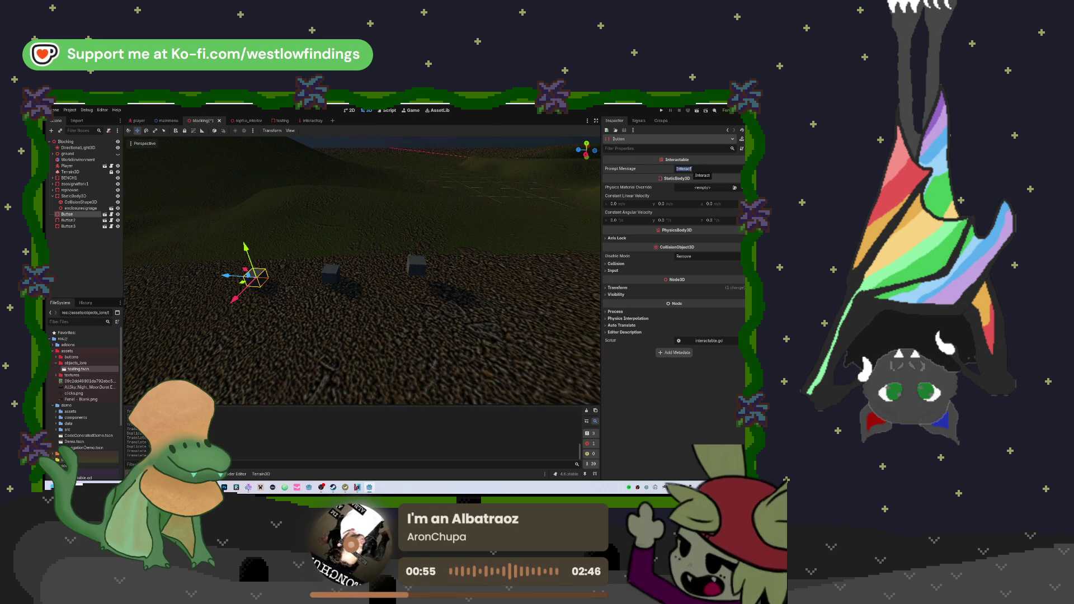
pyautogui.write('testing this')
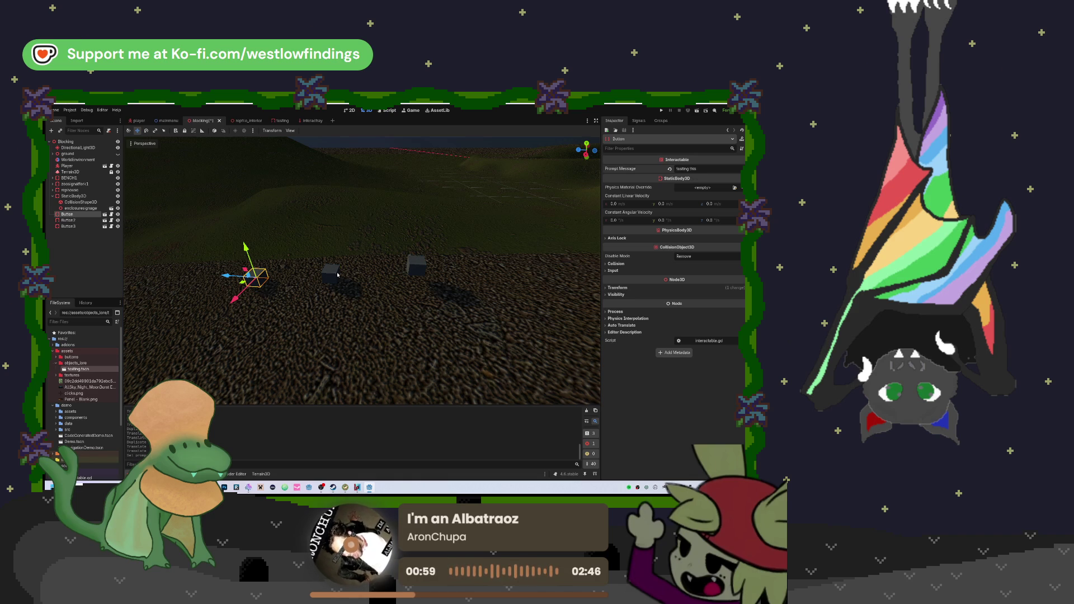
pyautogui.click(337, 274)
pyautogui.write('awu')
pyautogui.click(418, 256)
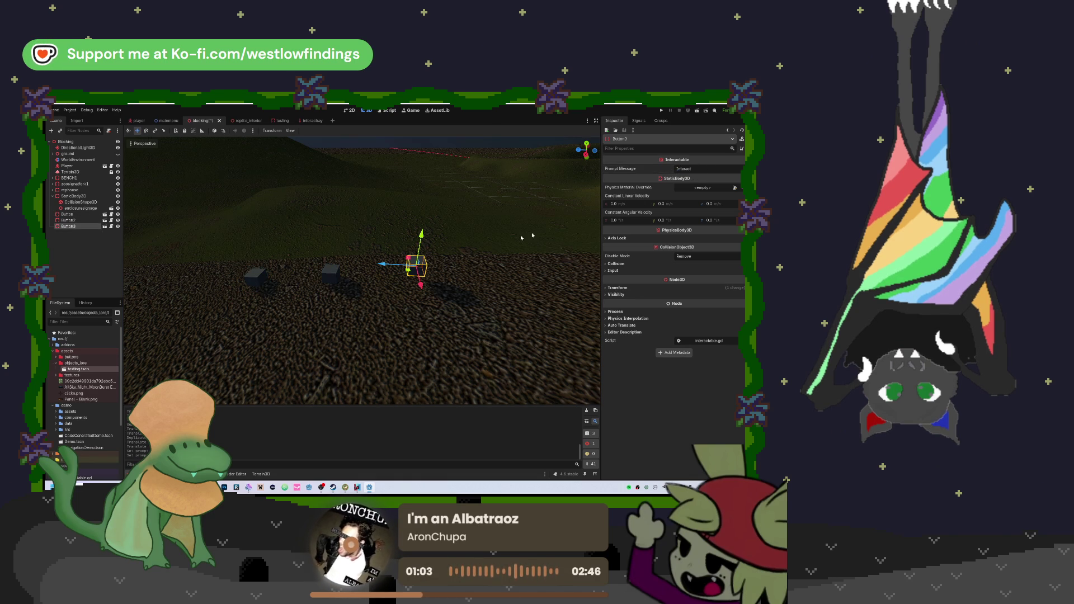
pyautogui.click(706, 167)
pyautogui.write('owo')
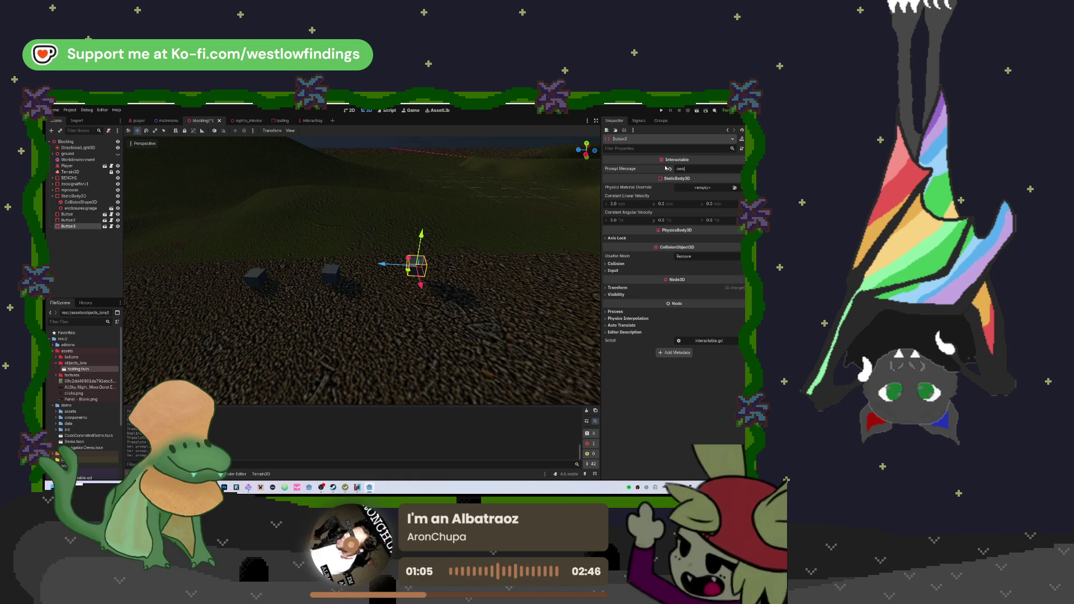
pyautogui.press('Return')
# Run the game and walk past each box to check its detection prompt
pyautogui.click(80, 202)
pyautogui.click(663, 111)
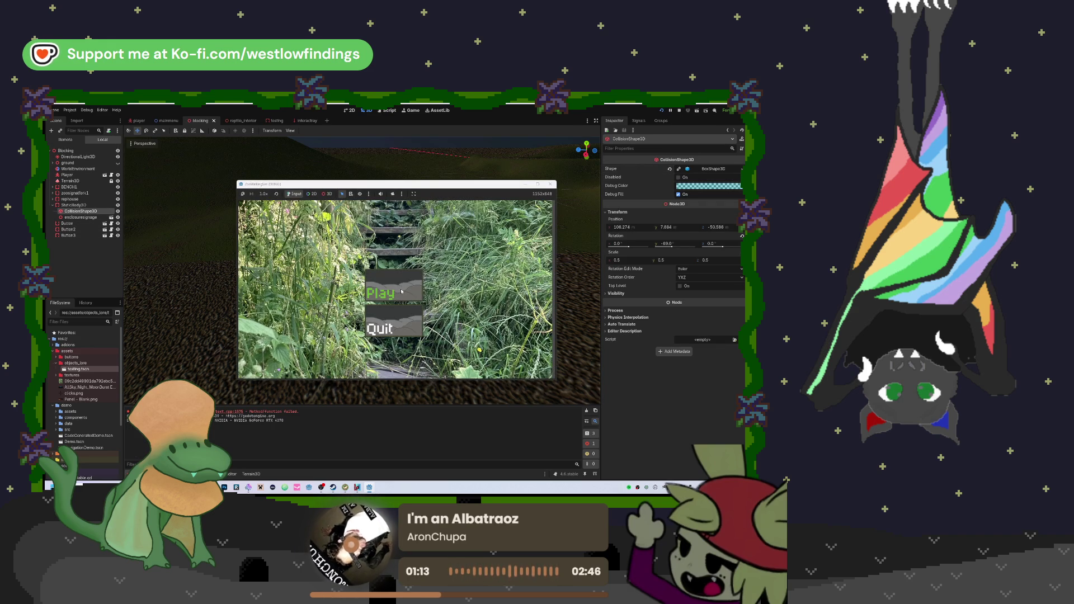
pyautogui.click(401, 291)
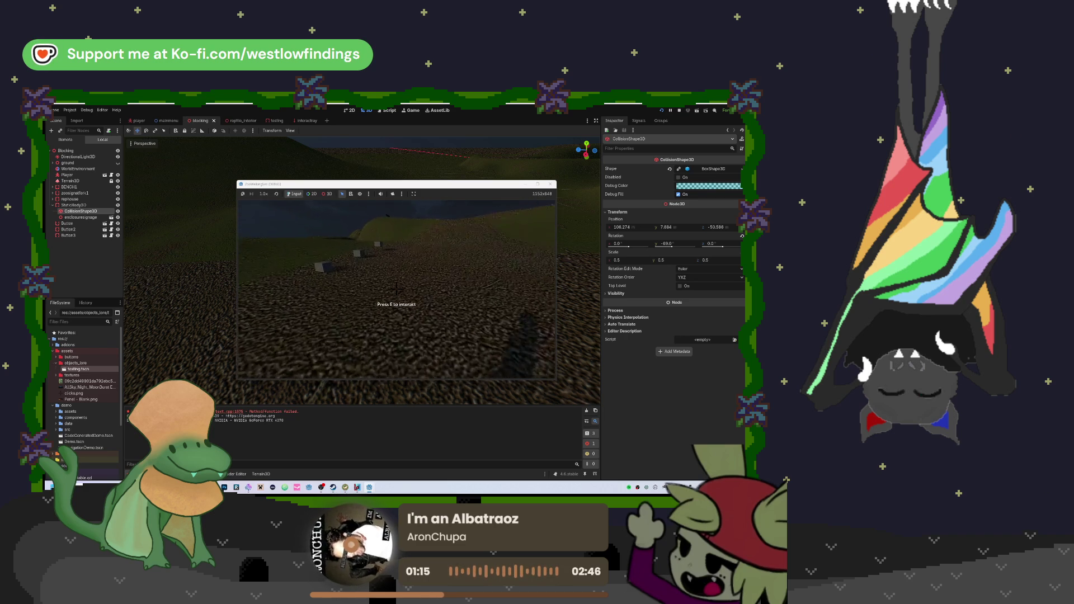
pyautogui.press('w')
pyautogui.press('w')
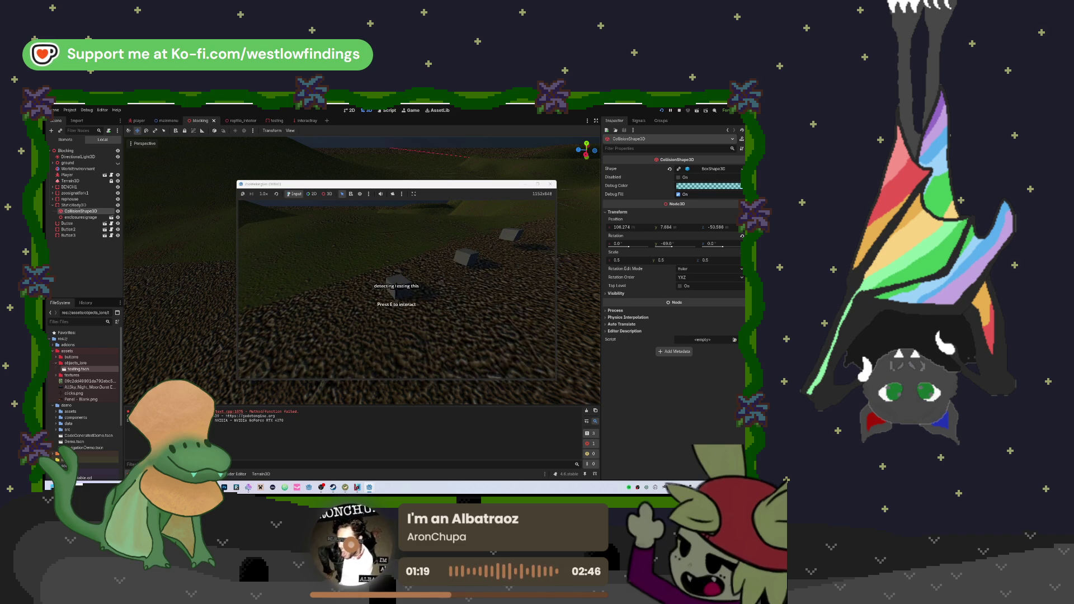
pyautogui.press('w')
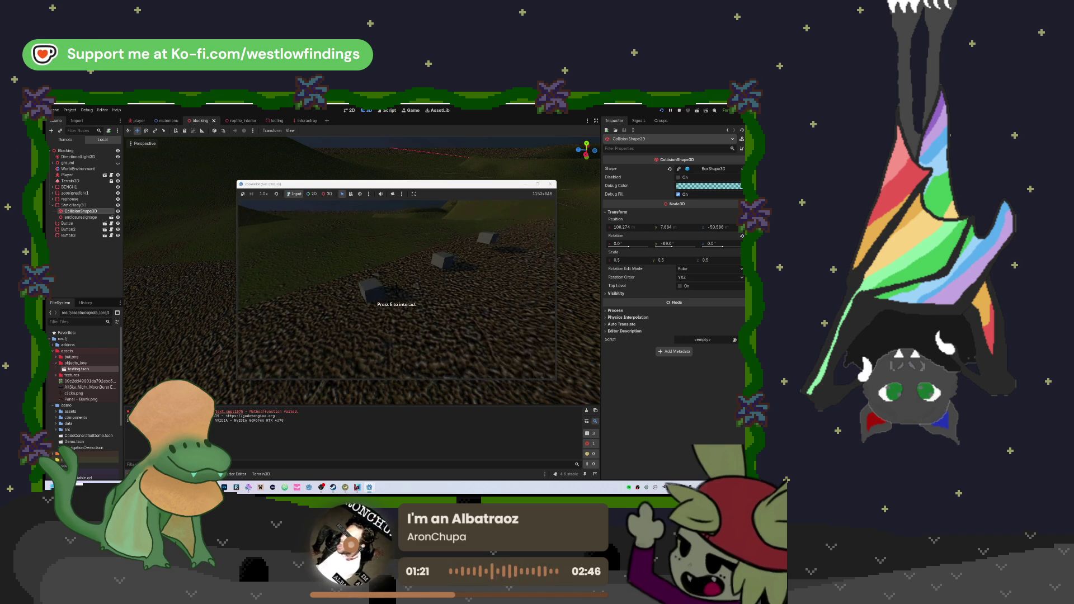
pyautogui.press('w')
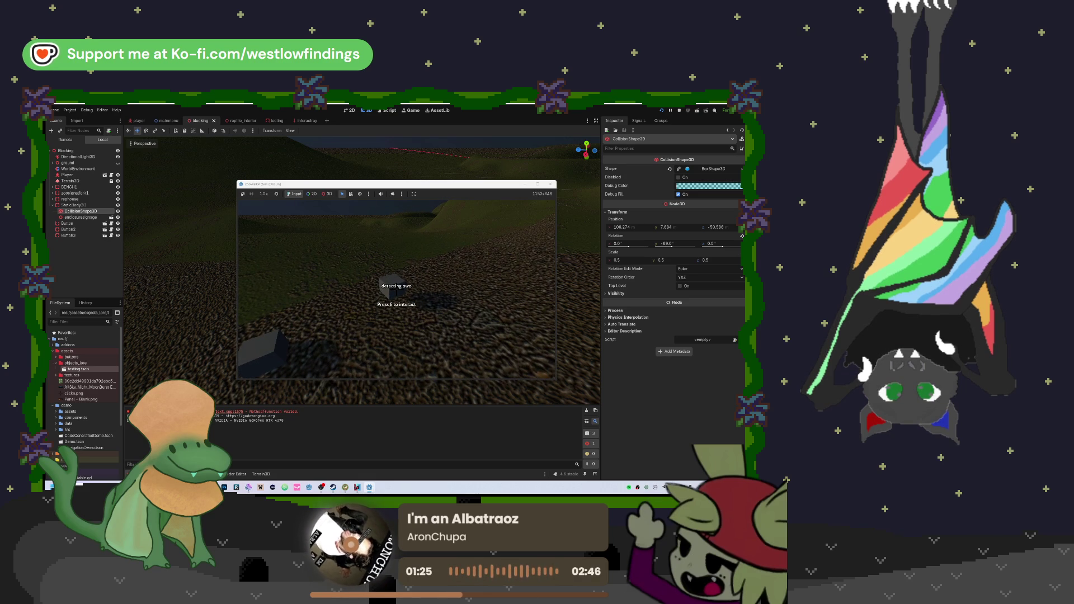
pyautogui.press('s')
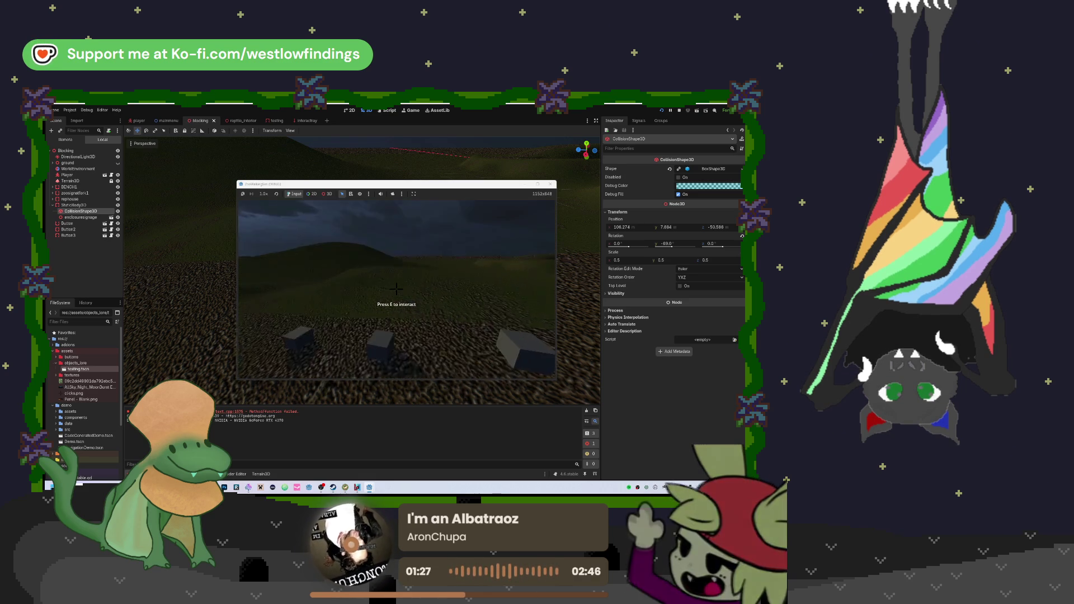
# Stop the game and switch to the player scene
pyautogui.press('F8')
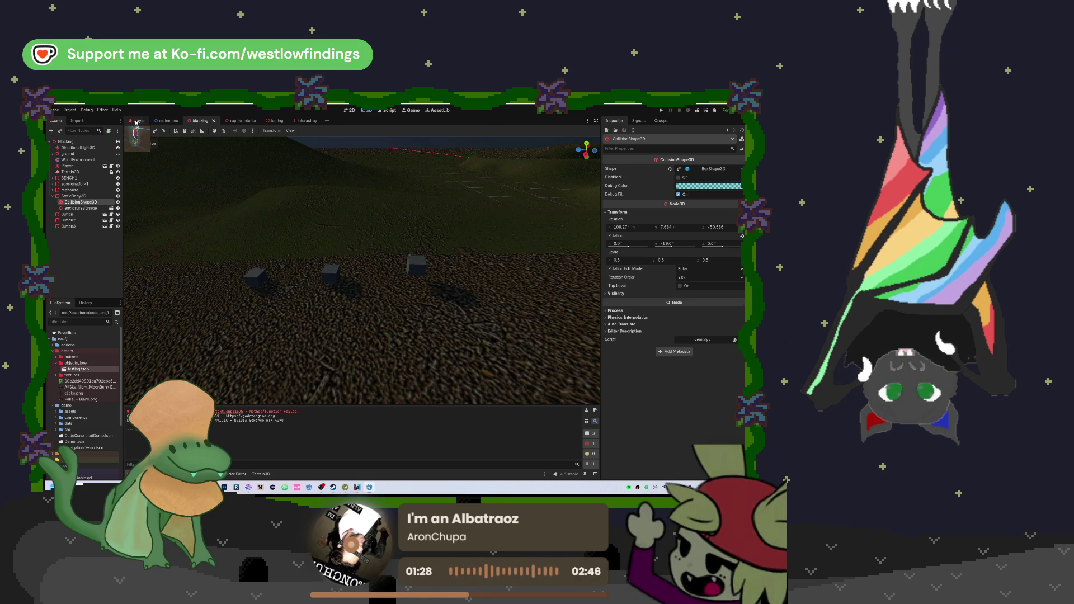
pyautogui.click(136, 121)
pyautogui.press('Up')
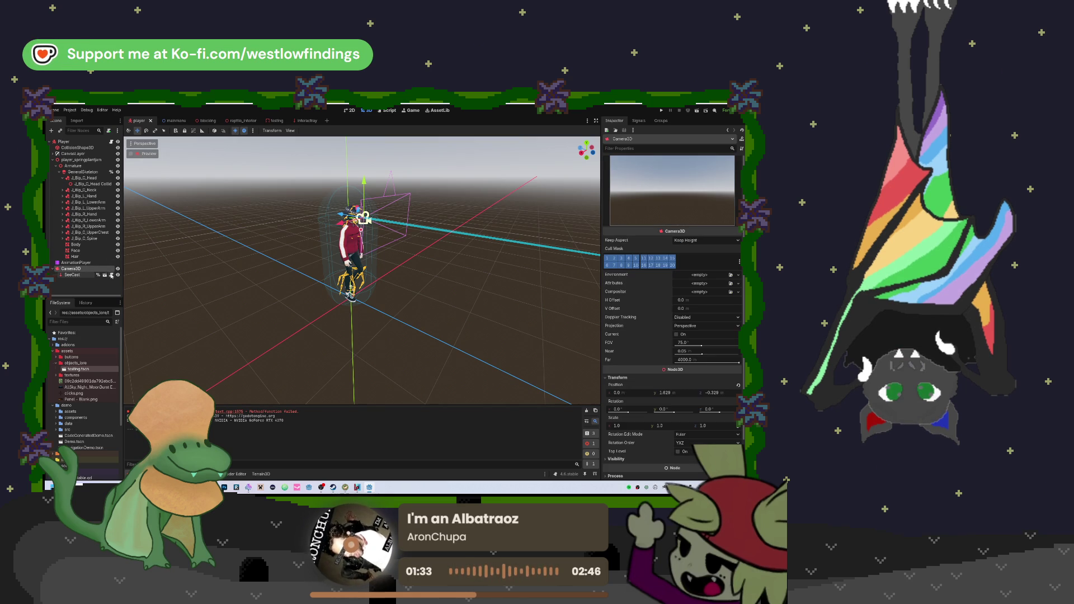
# Look over interactray.gd and player.gd, then select the SeeCast RayCast3D to show its properties
pyautogui.click(111, 275)
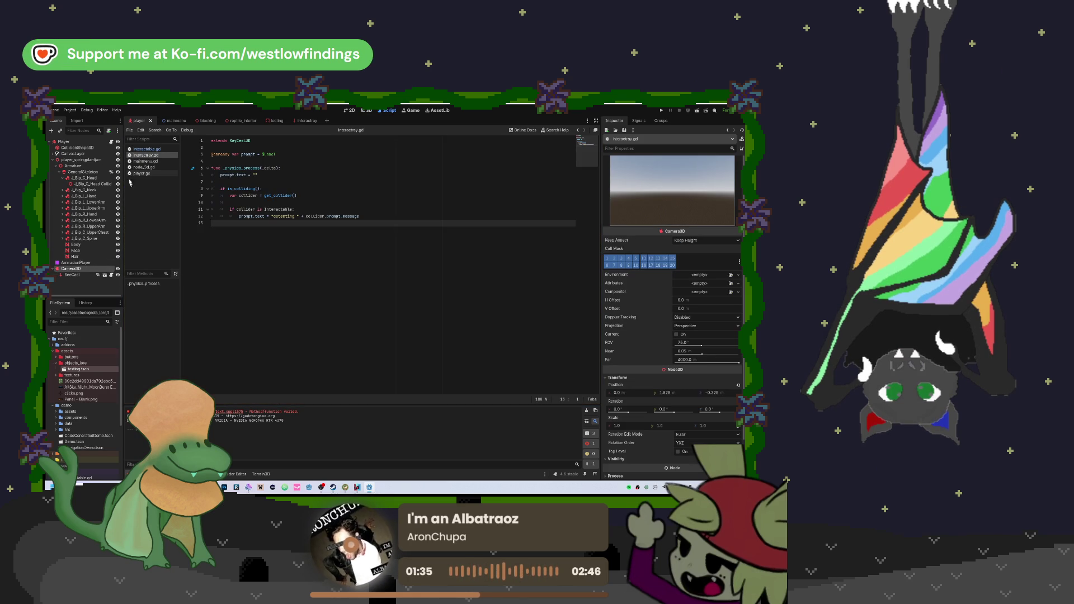
pyautogui.click(157, 172)
pyautogui.click(111, 142)
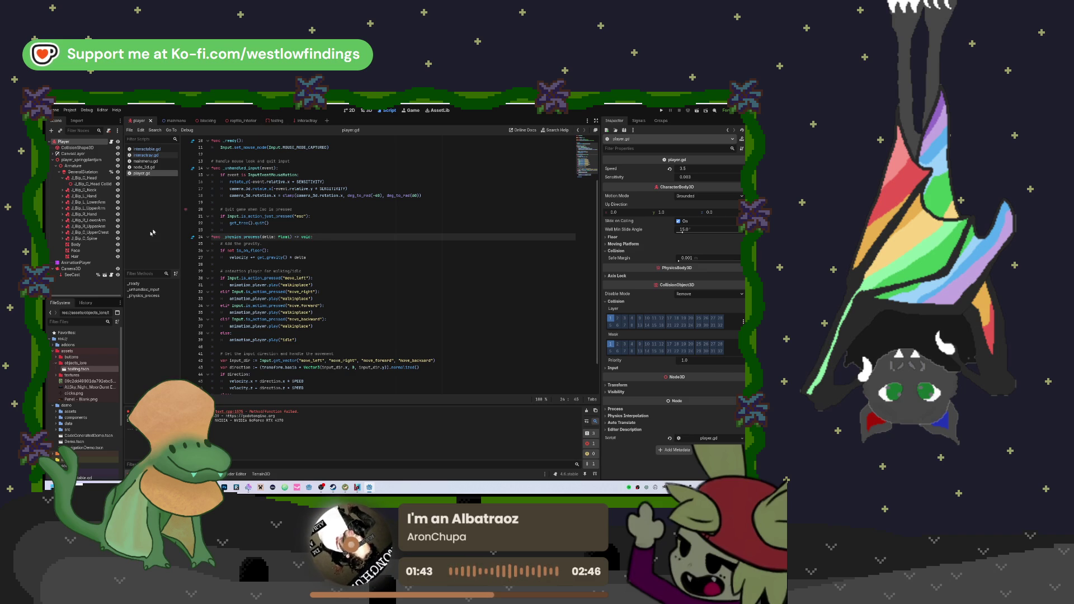
pyautogui.click(90, 269)
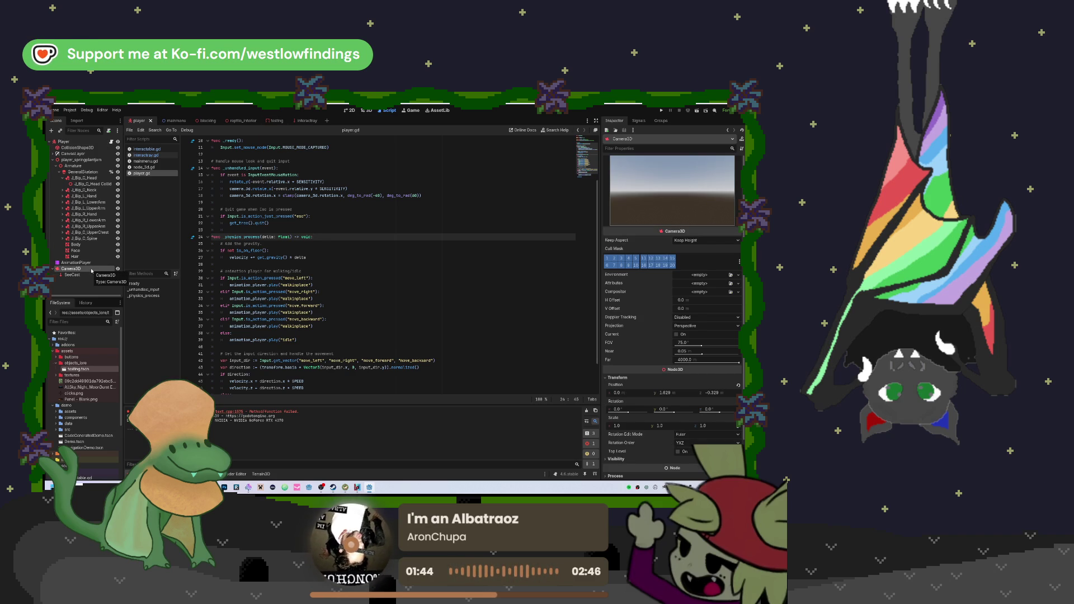
pyautogui.click(78, 274)
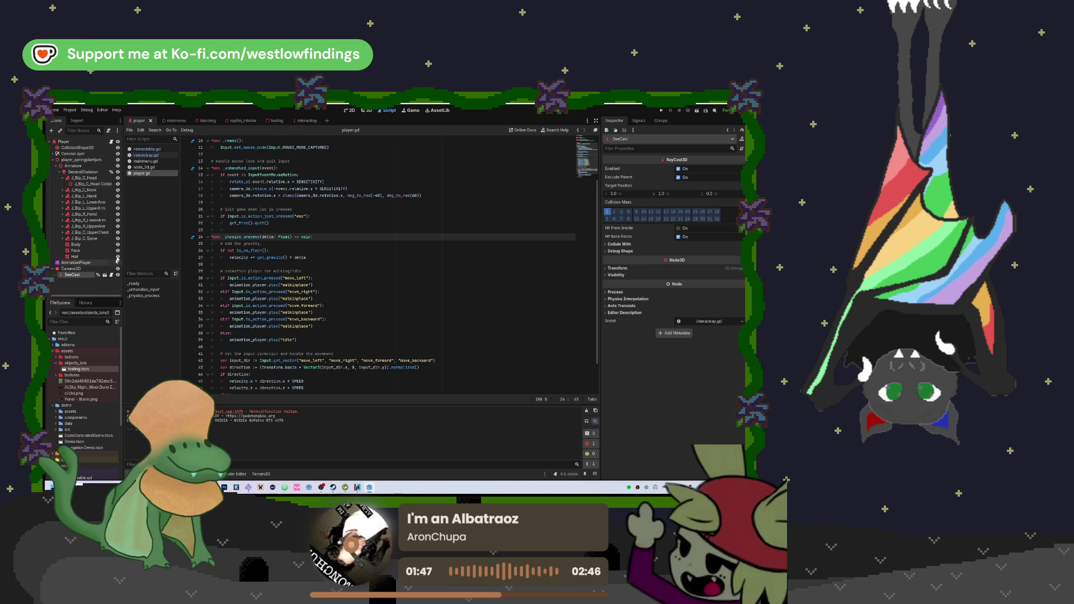
# Delete the BoxContainer and its 'Press E to interact' label from the player's CanvasLayer
pyautogui.click(347, 111)
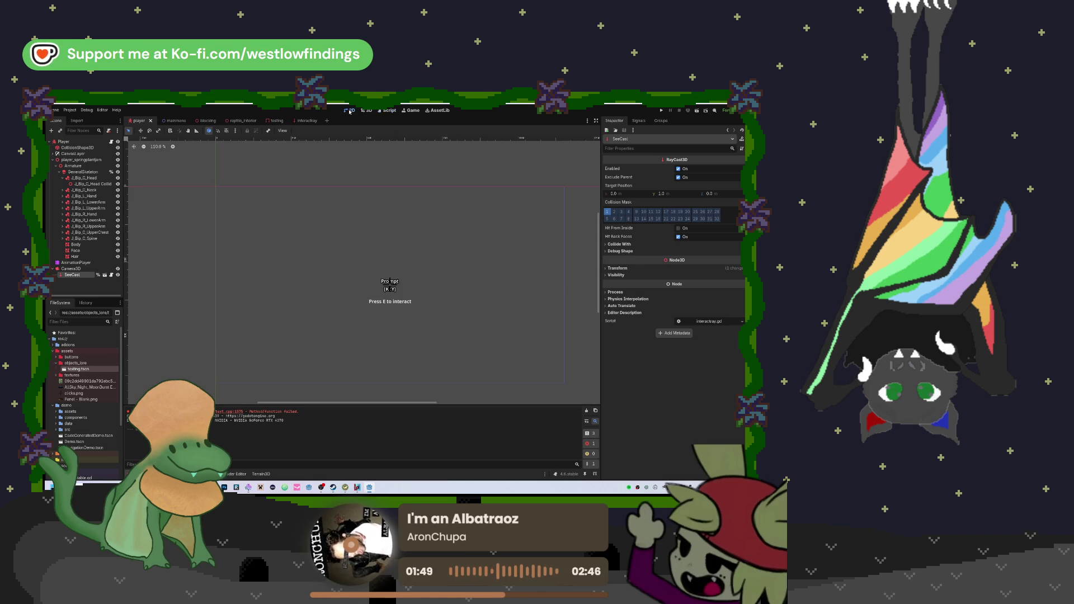
pyautogui.click(388, 302)
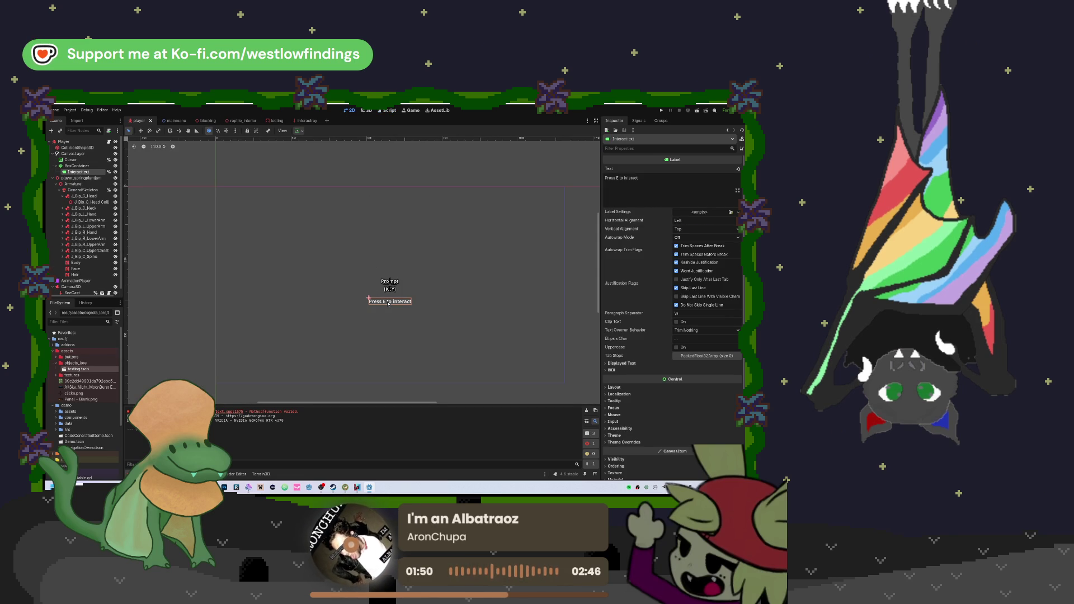
pyautogui.keyDown('ctrl'); pyautogui.click(81, 166); pyautogui.keyUp('ctrl')
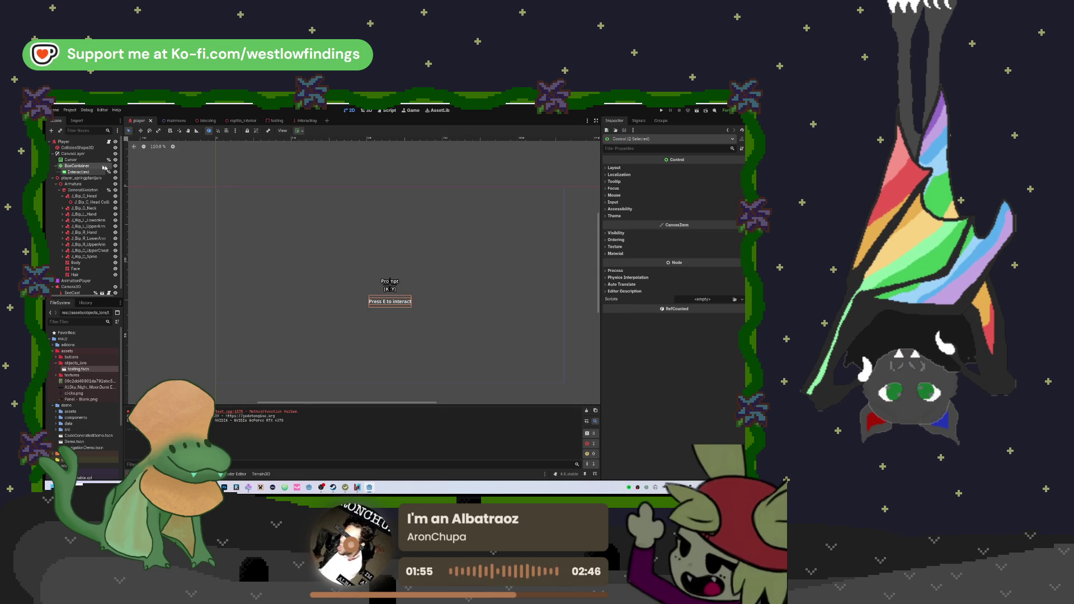
pyautogui.press('Delete')
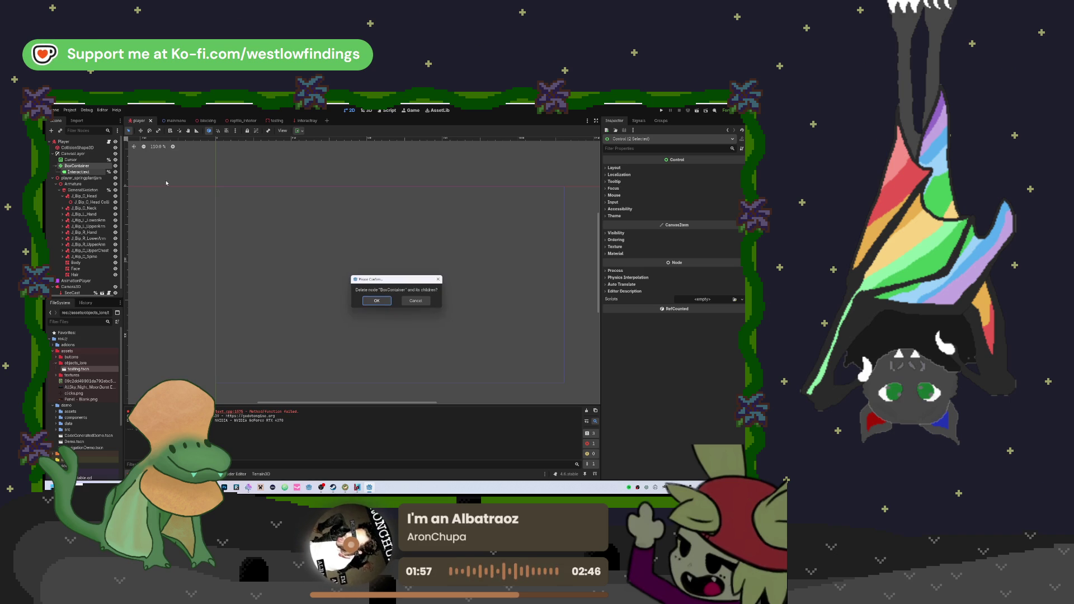
pyautogui.click(375, 301)
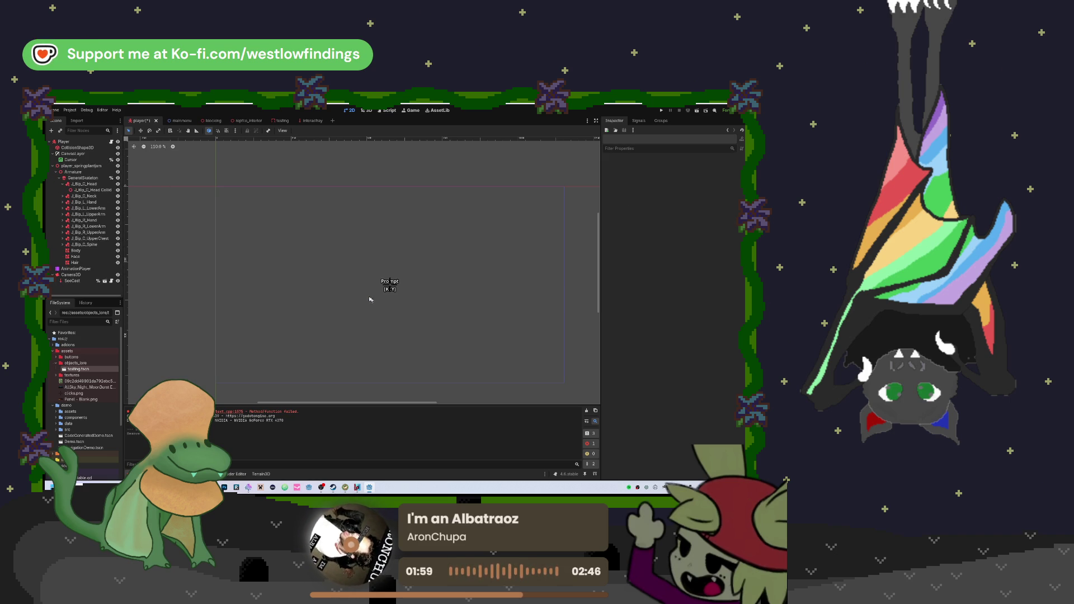
# Review the Player and Cursor nodes and player.gd, then save and run the project with F5
pyautogui.click(84, 142)
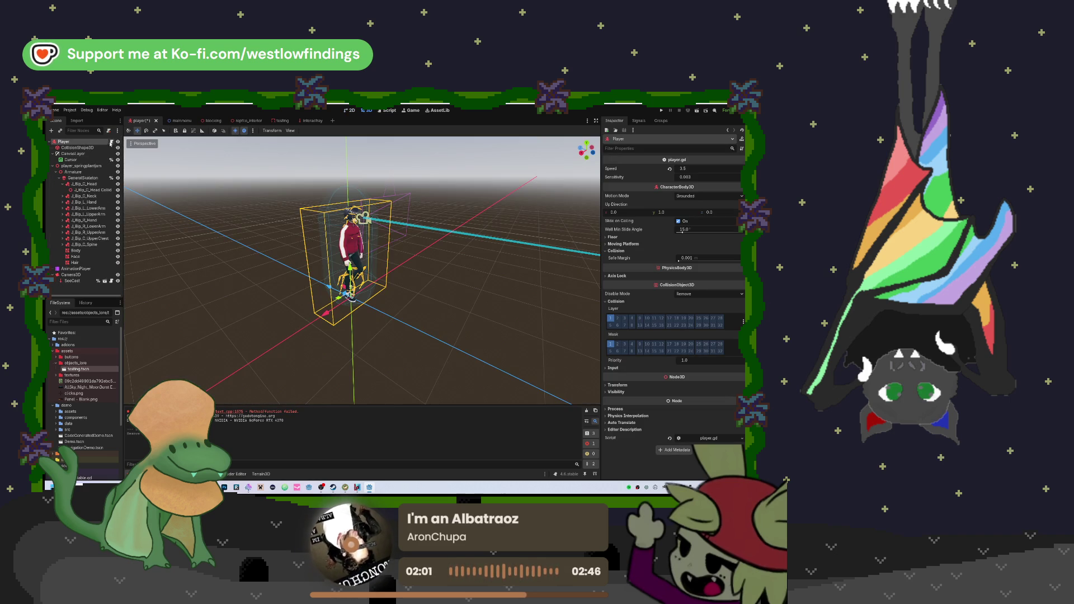
pyautogui.click(110, 142)
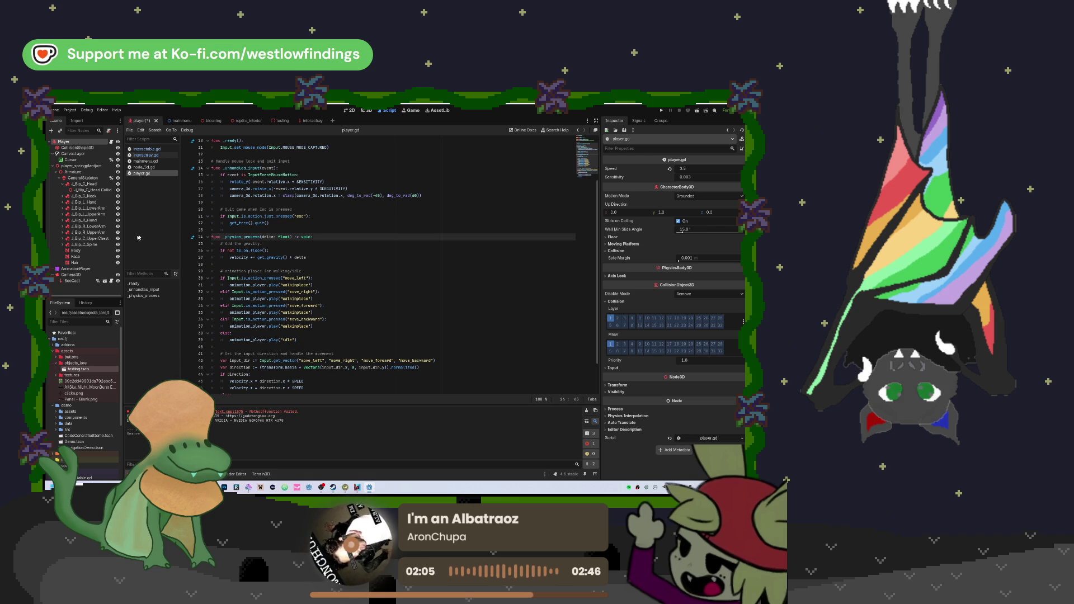
pyautogui.click(87, 161)
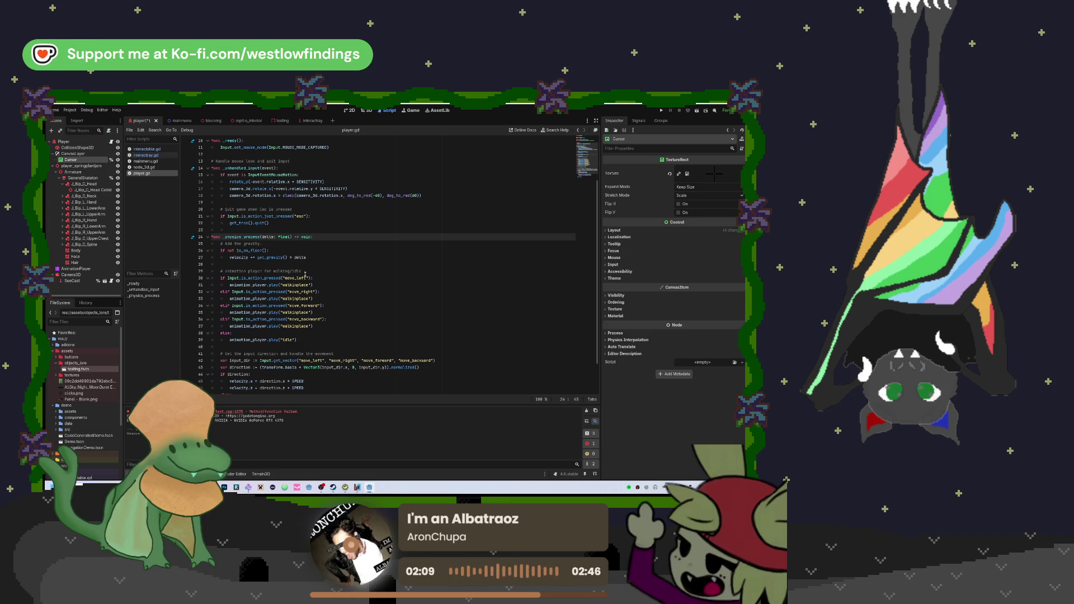
pyautogui.scroll(3, 306, 292)
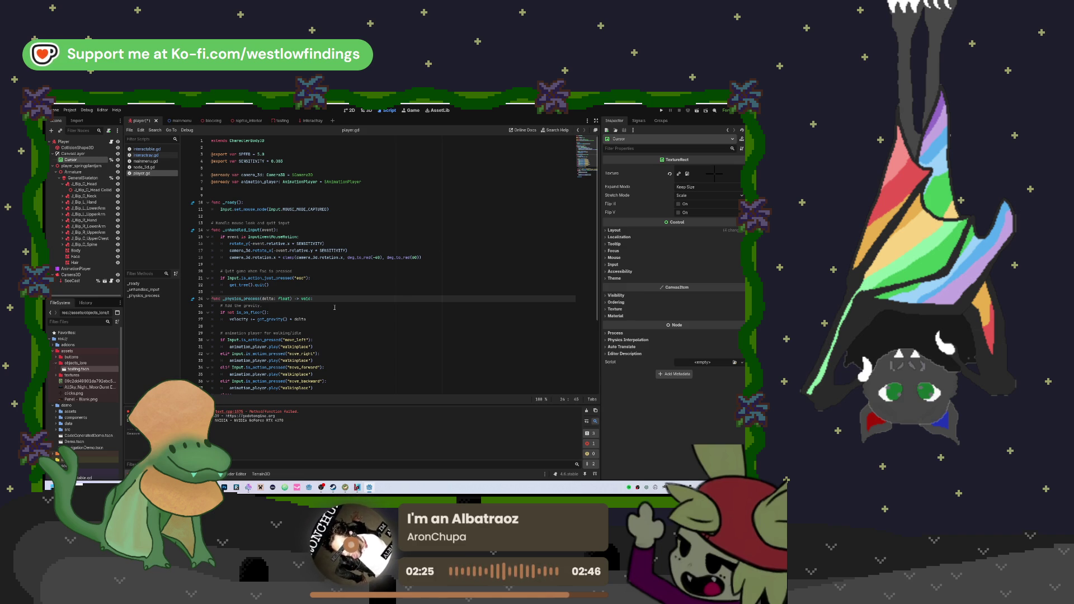
pyautogui.scroll(-2, 334, 308)
pyautogui.scroll(-1, 334, 308)
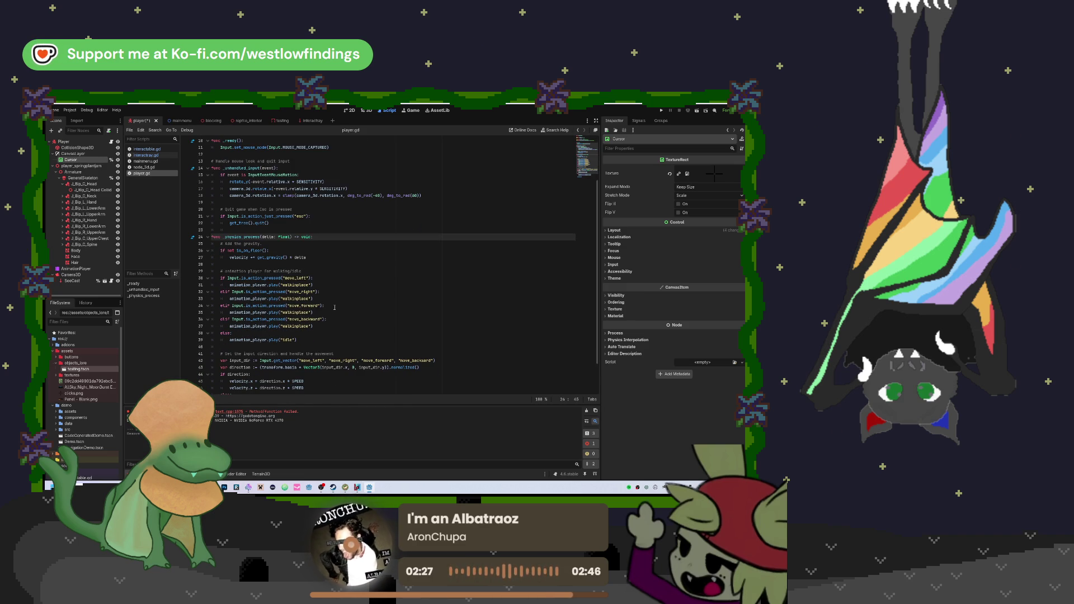
pyautogui.scroll(-2, 334, 307)
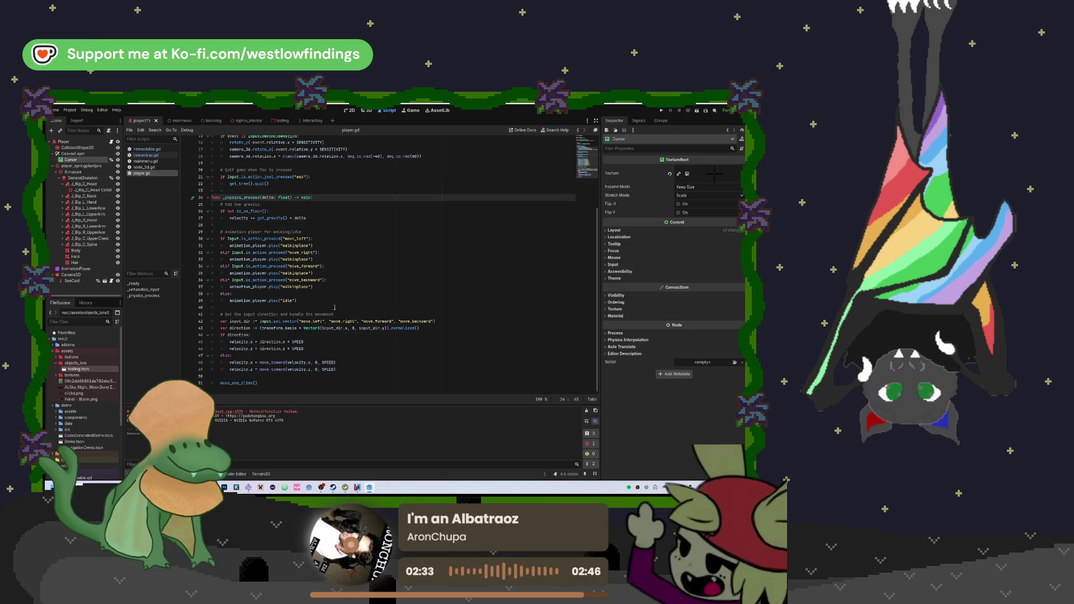
pyautogui.scroll(5, 335, 307)
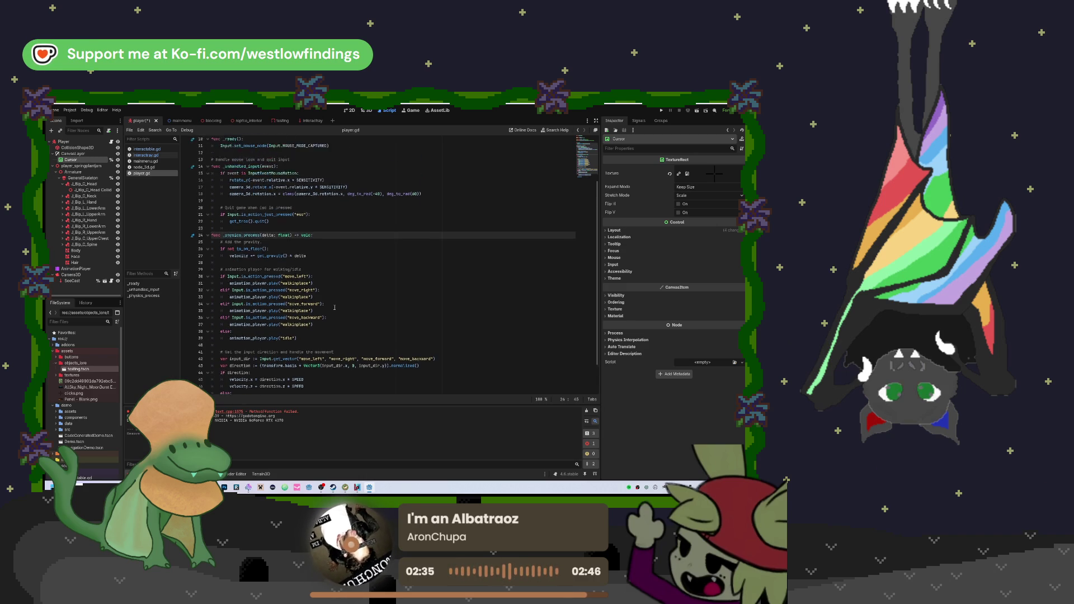
pyautogui.press('F5')
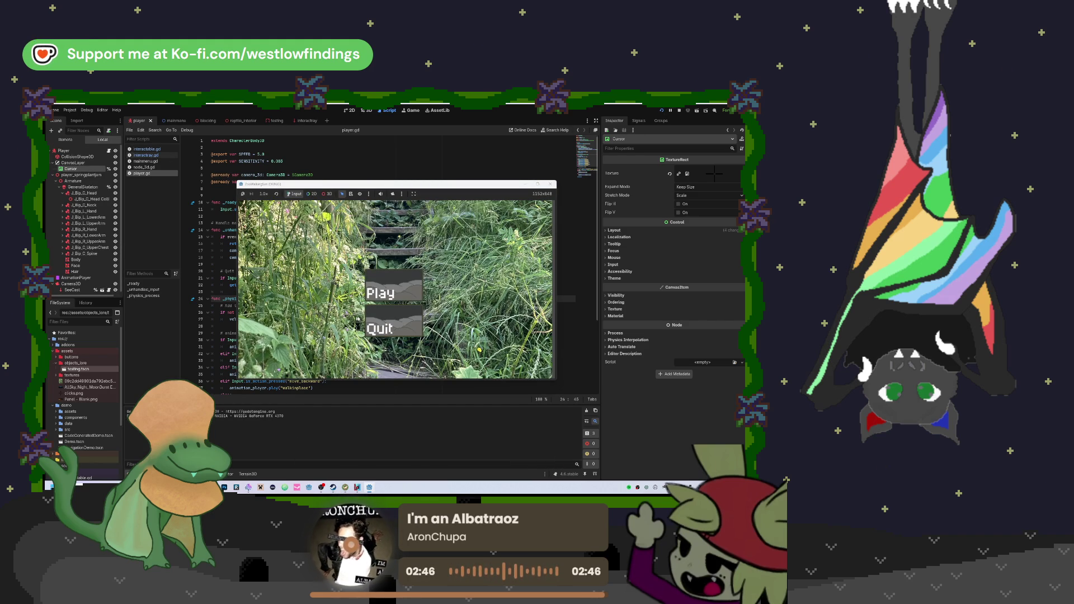
# Start the game and walk among the three boxes to check each detection prompt
pyautogui.click(388, 294)
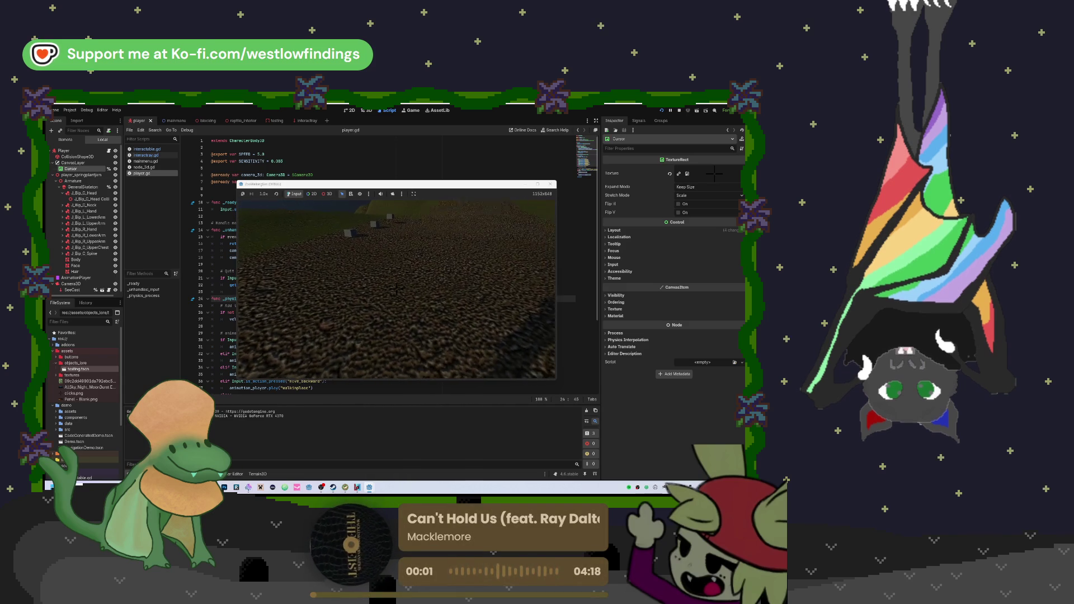
pyautogui.press('w')
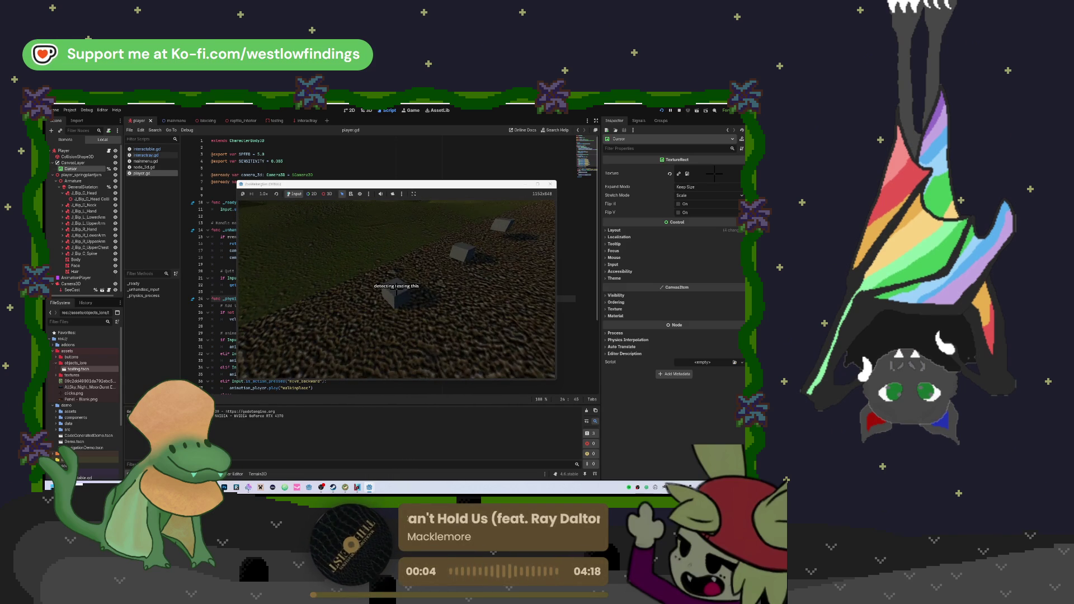
pyautogui.press('w')
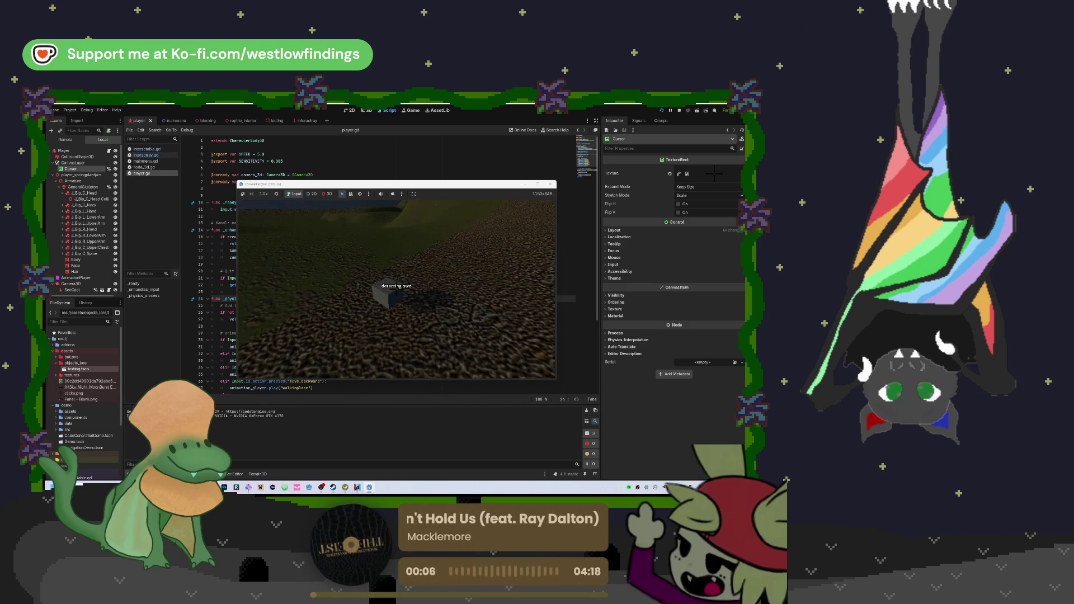
pyautogui.press('w')
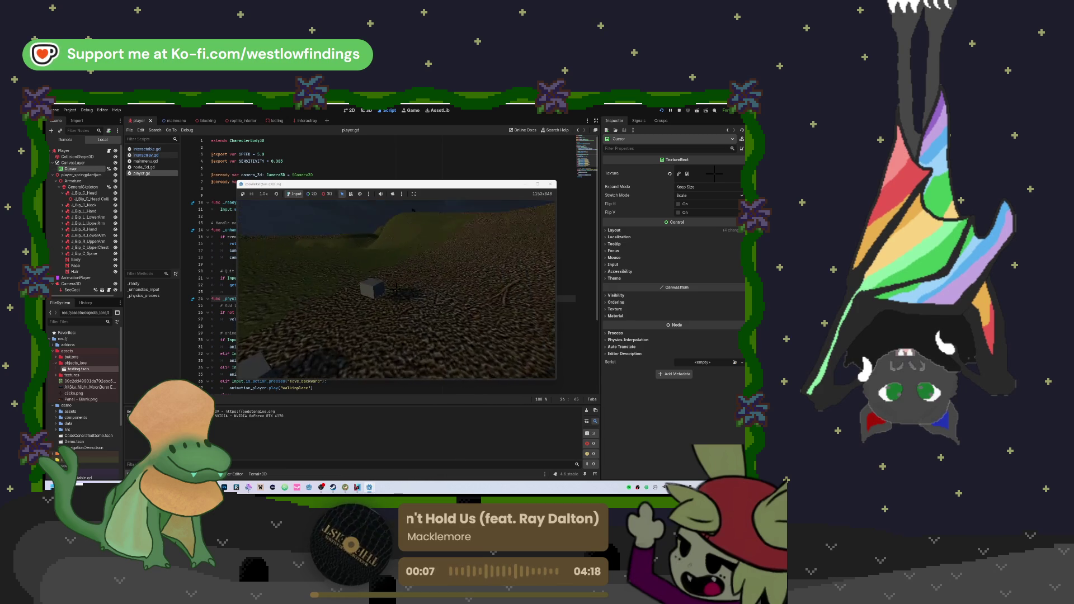
pyautogui.press('w')
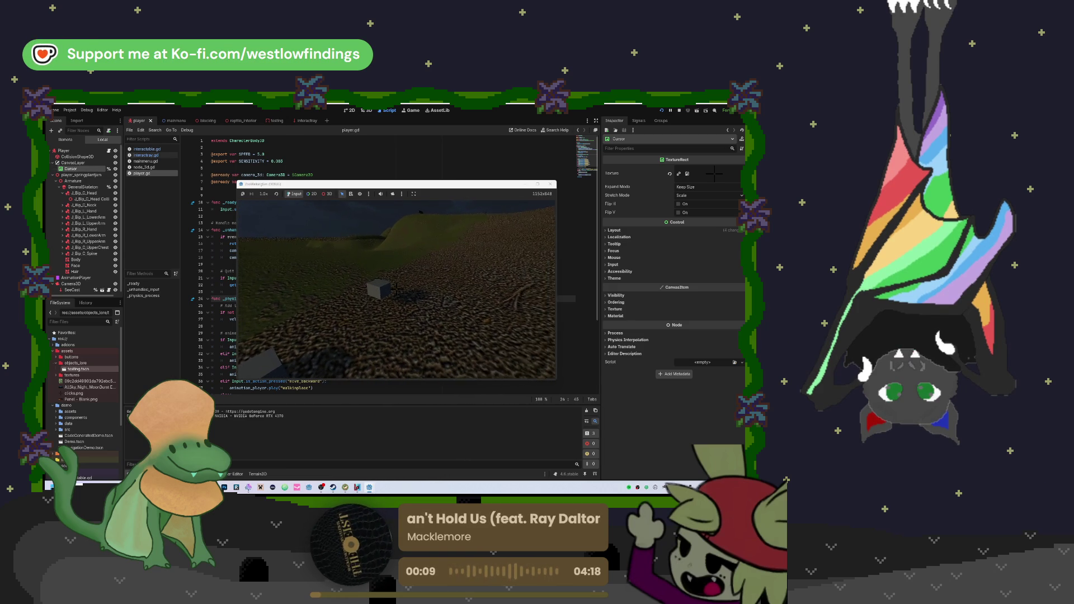
pyautogui.press('w')
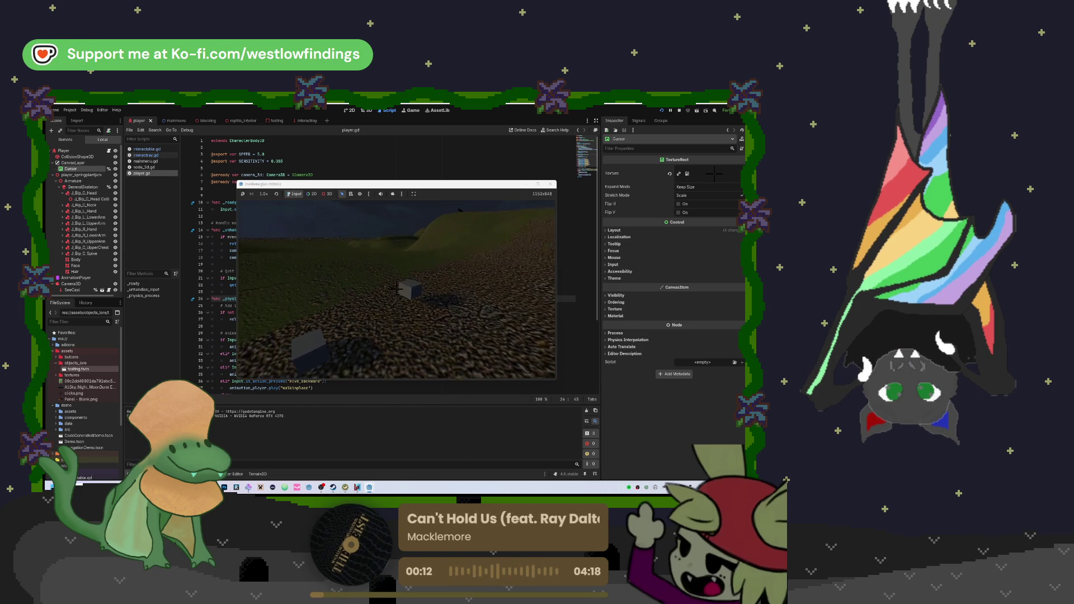
pyautogui.press('w')
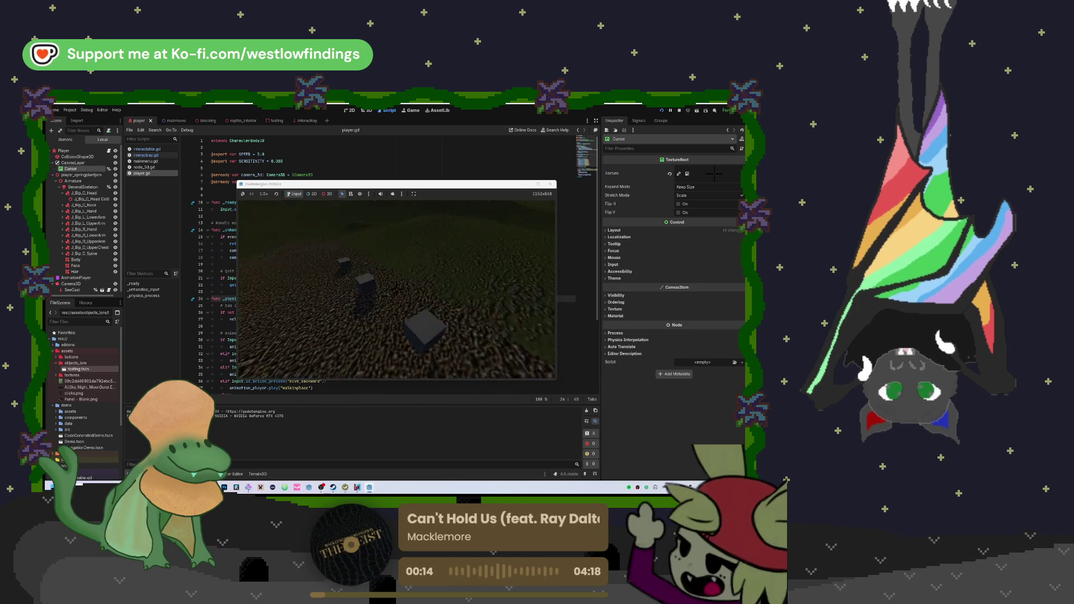
pyautogui.press('s')
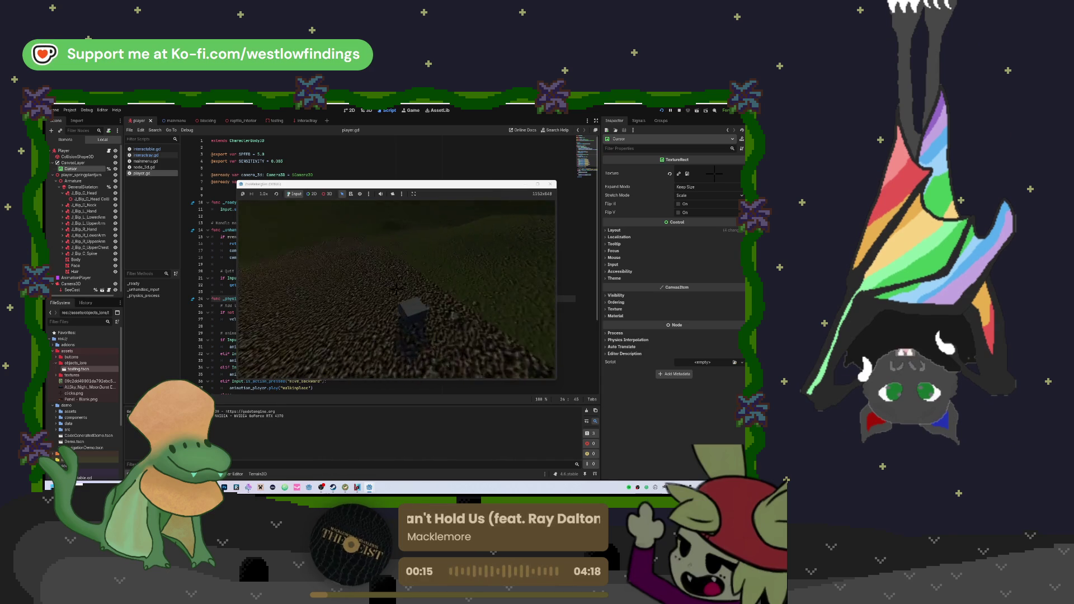
pyautogui.press('s')
pyautogui.press('d')
pyautogui.press('a')
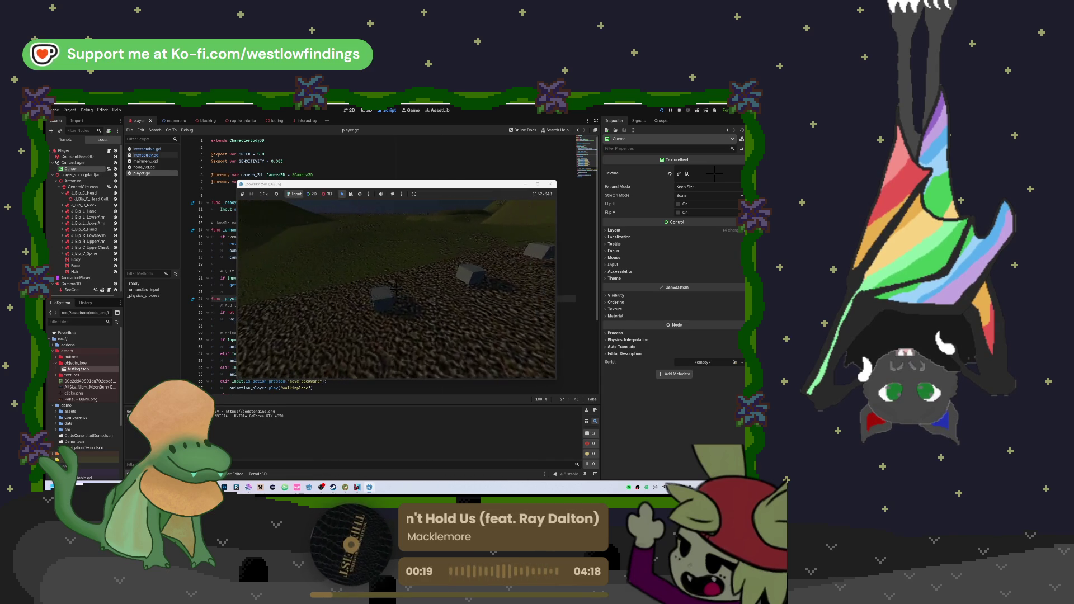
pyautogui.press('w')
pyautogui.press('s')
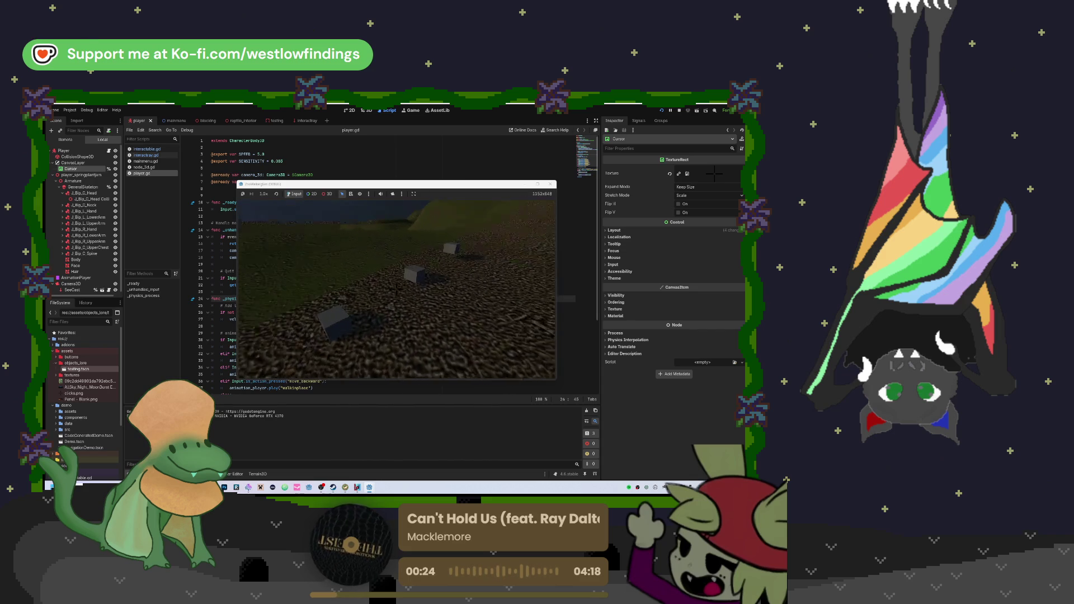
pyautogui.press('s')
pyautogui.press('a')
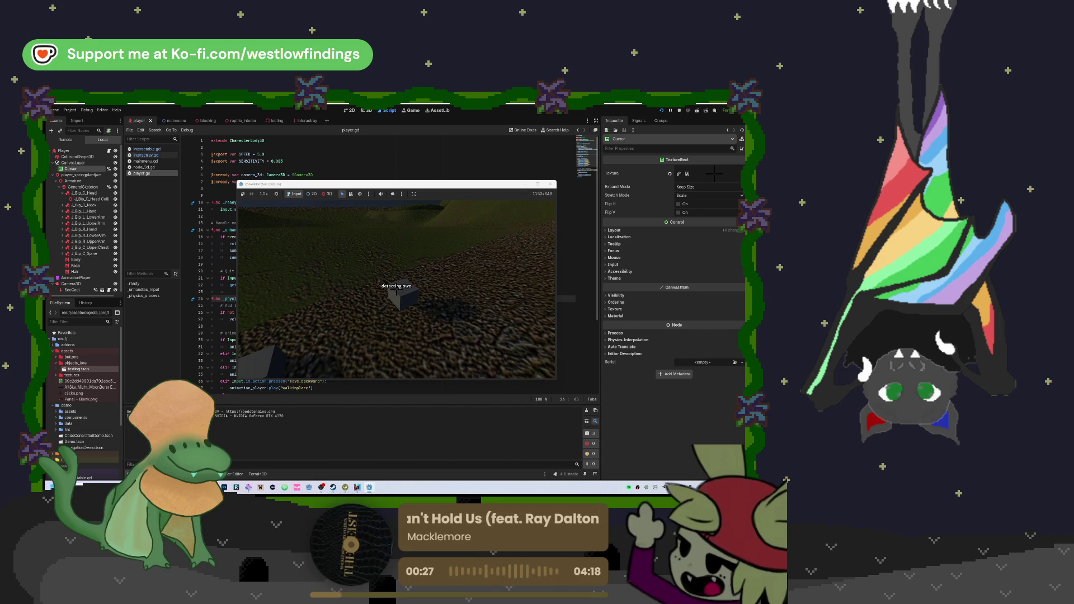
pyautogui.press('Escape')
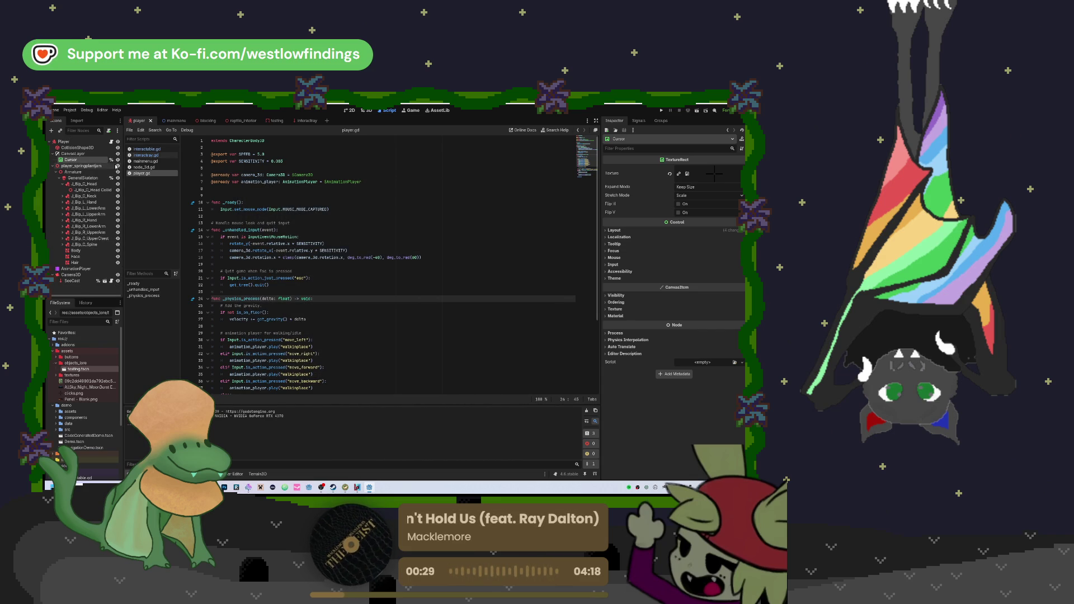
# Rerun the game, walk to a box and snip the 'detecting owo' prompt
pyautogui.click(660, 110)
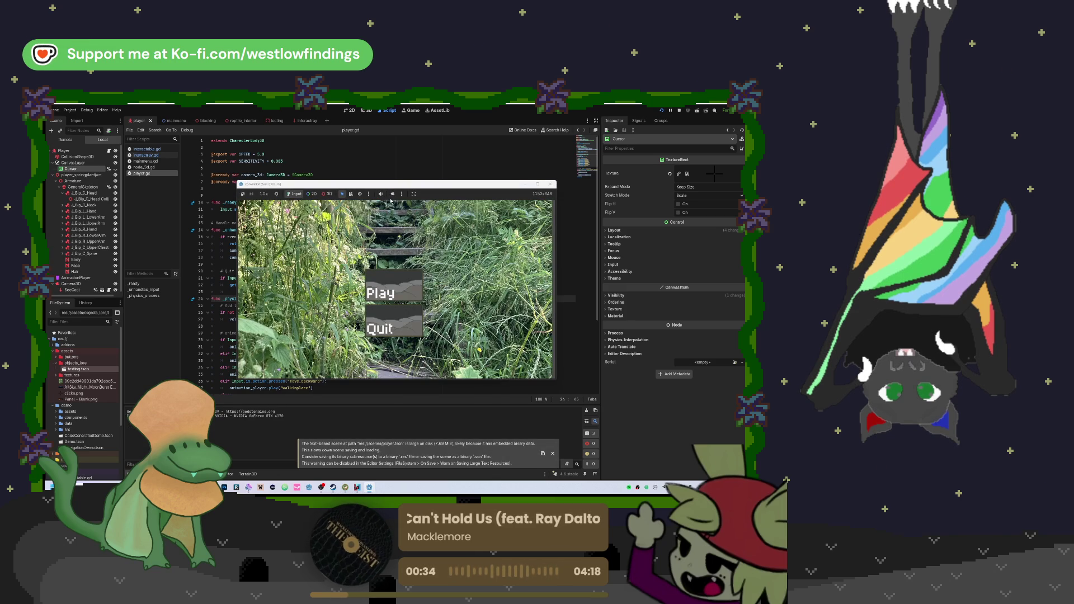
pyautogui.click(392, 284)
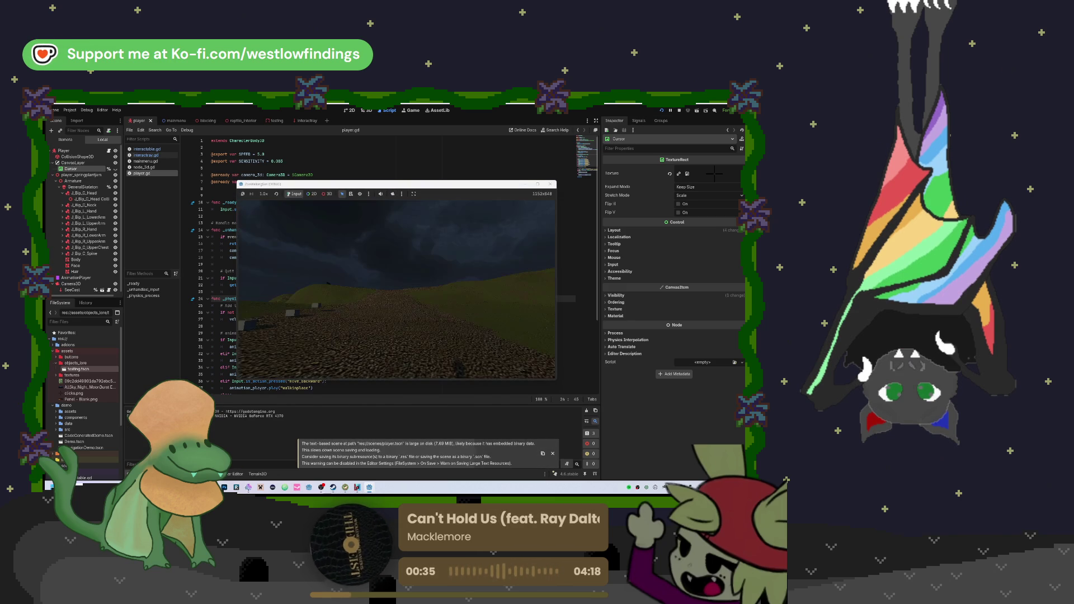
pyautogui.press('w')
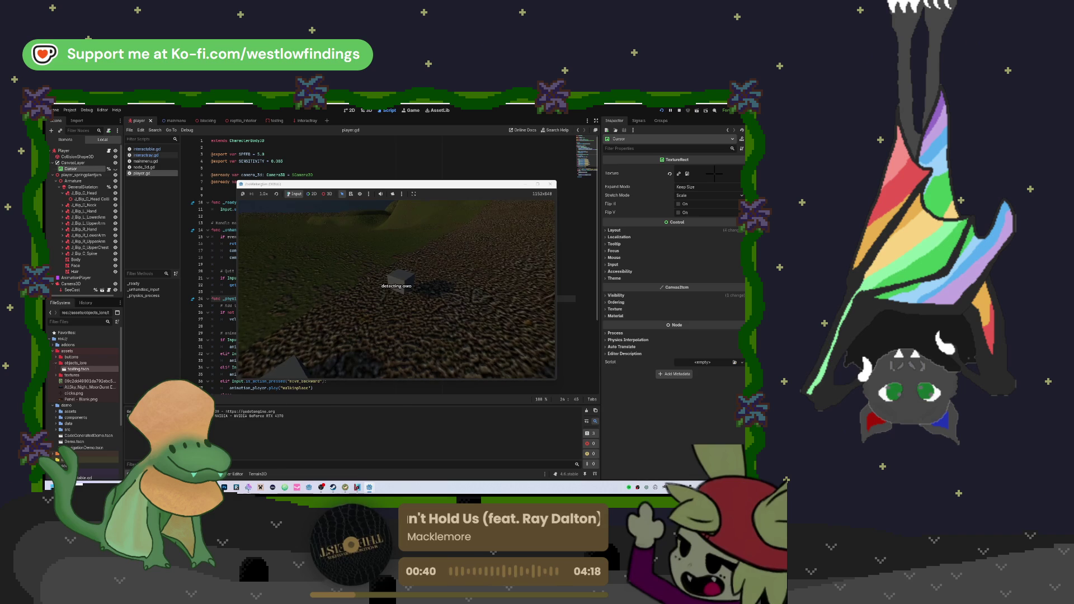
pyautogui.press('super+shift+s')
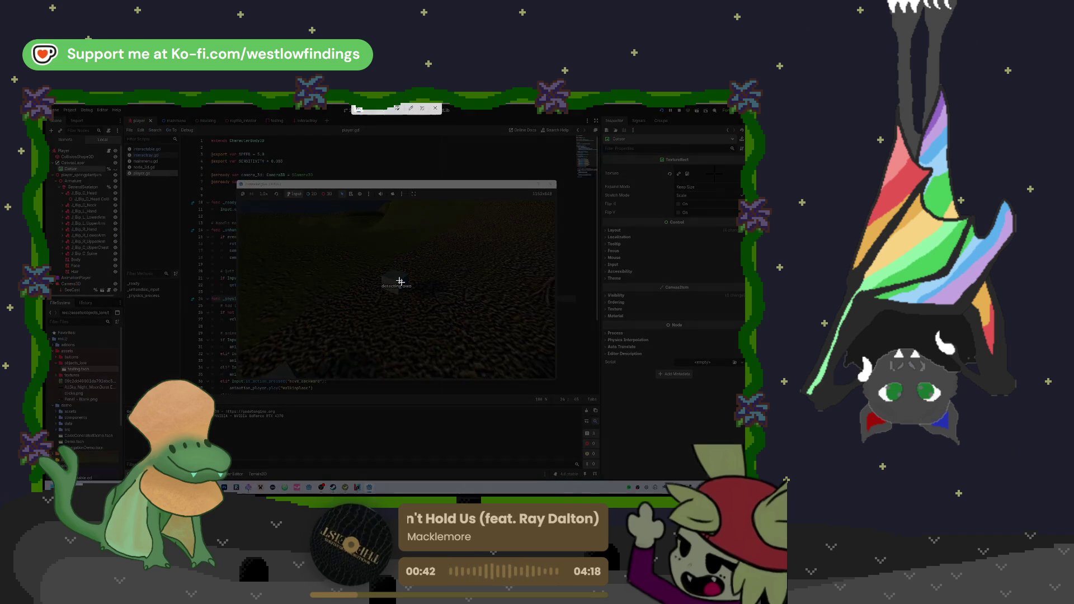
pyautogui.moveTo(300, 217); pyautogui.dragTo(503, 361)
pyautogui.press('Escape')
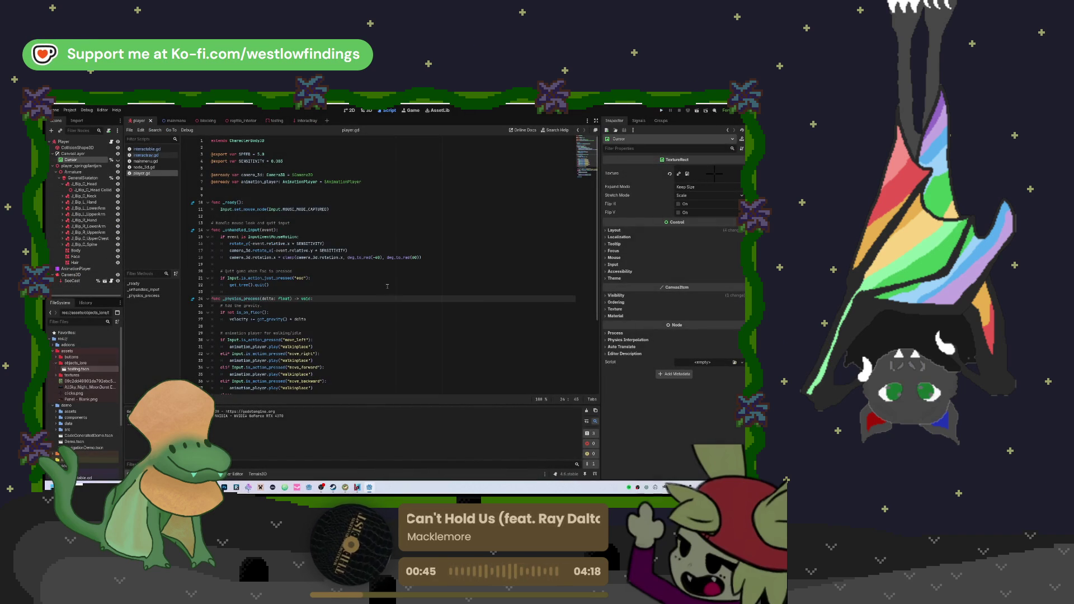
# Delete Button2 and Button3 from the Blocking scene, keeping only the first Button
pyautogui.click(364, 110)
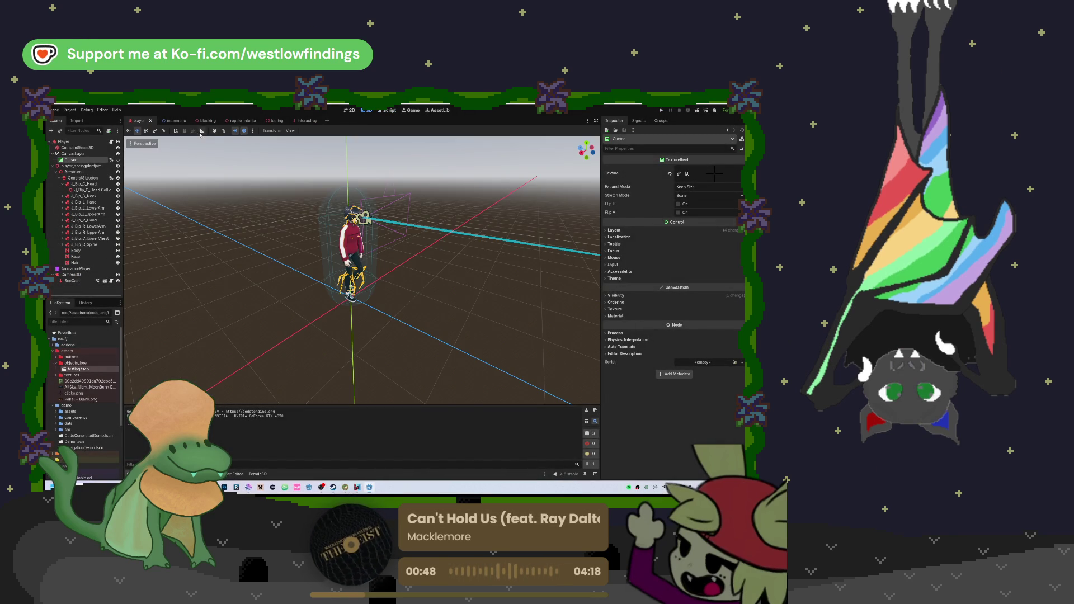
pyautogui.click(205, 120)
pyautogui.click(334, 271)
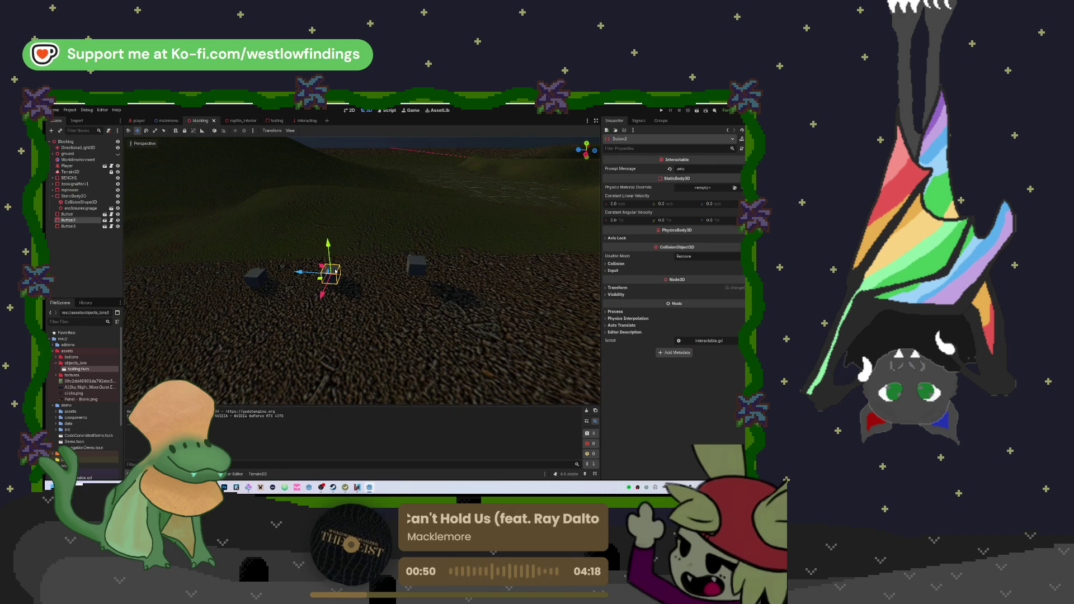
pyautogui.press('Delete')
pyautogui.click(383, 301)
pyautogui.press('Delete')
pyautogui.click(371, 302)
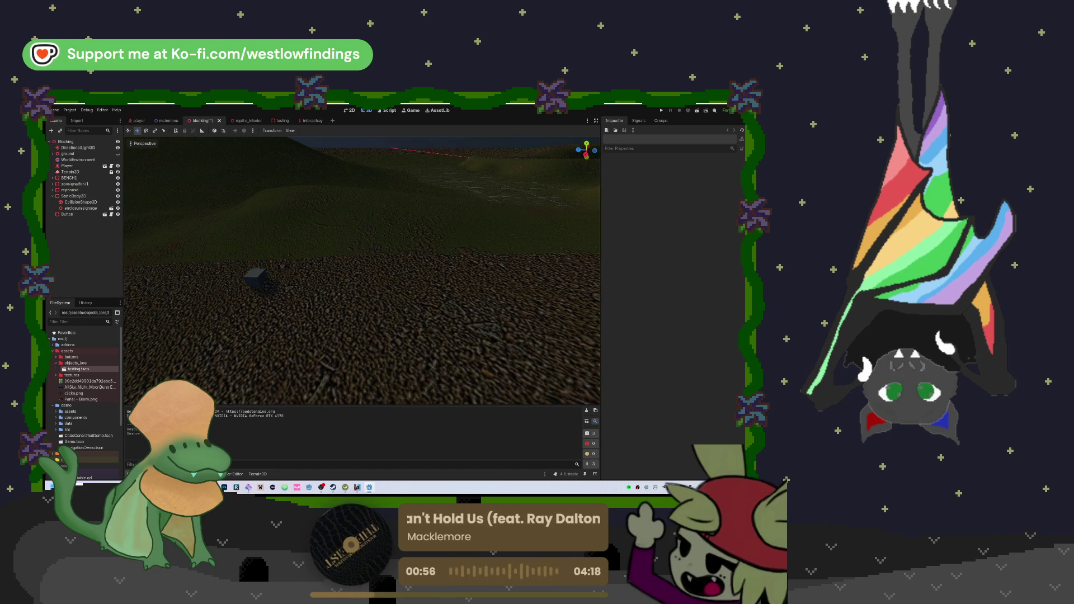
pyautogui.press('super+e')
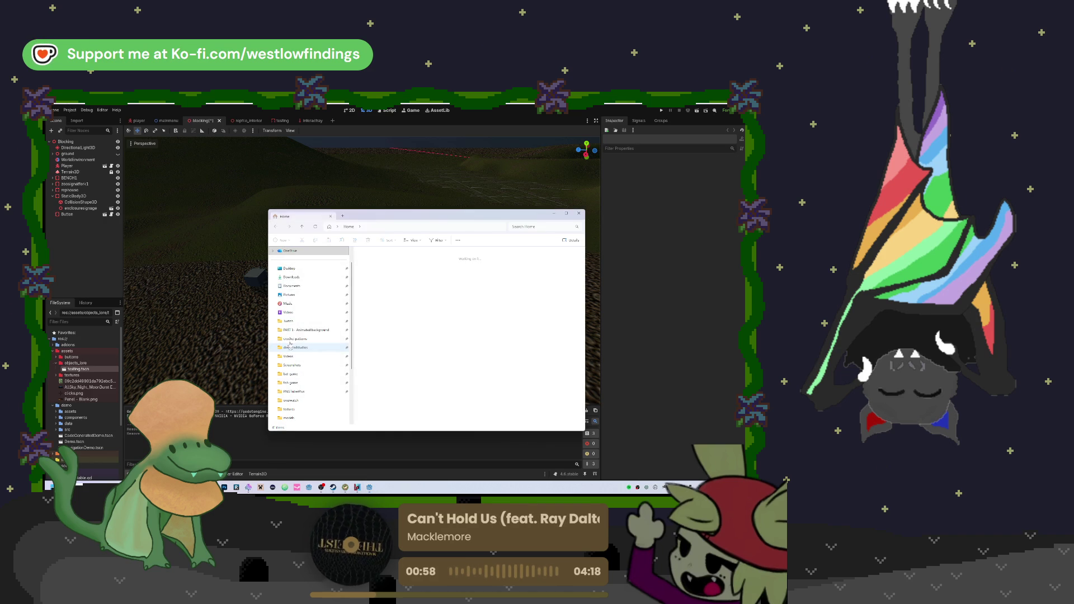
# Open the 'detecting BENCH1' screenshot from the Pictures > Screenshots folder
pyautogui.click(302, 366)
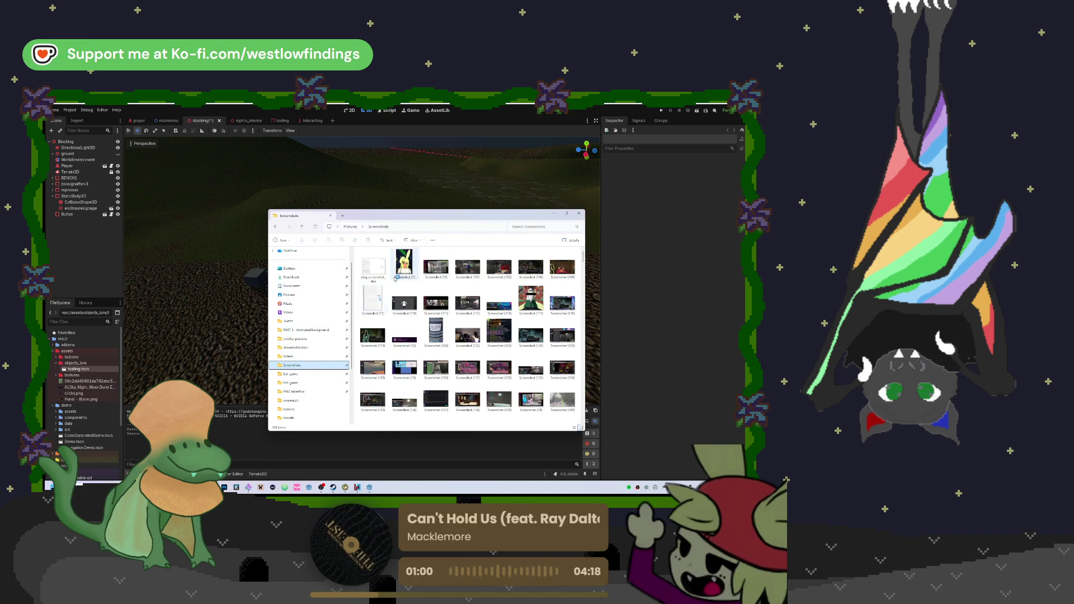
pyautogui.click(400, 270)
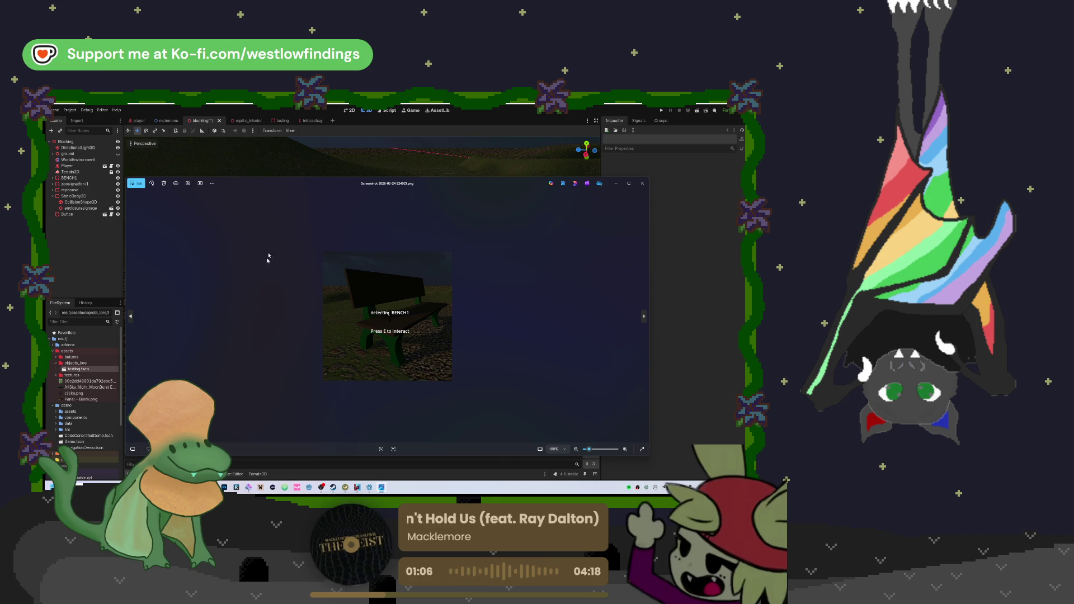
# Crop the bench detection screenshot to a 333 × 333 square around its prompt and save it
pyautogui.click(138, 183)
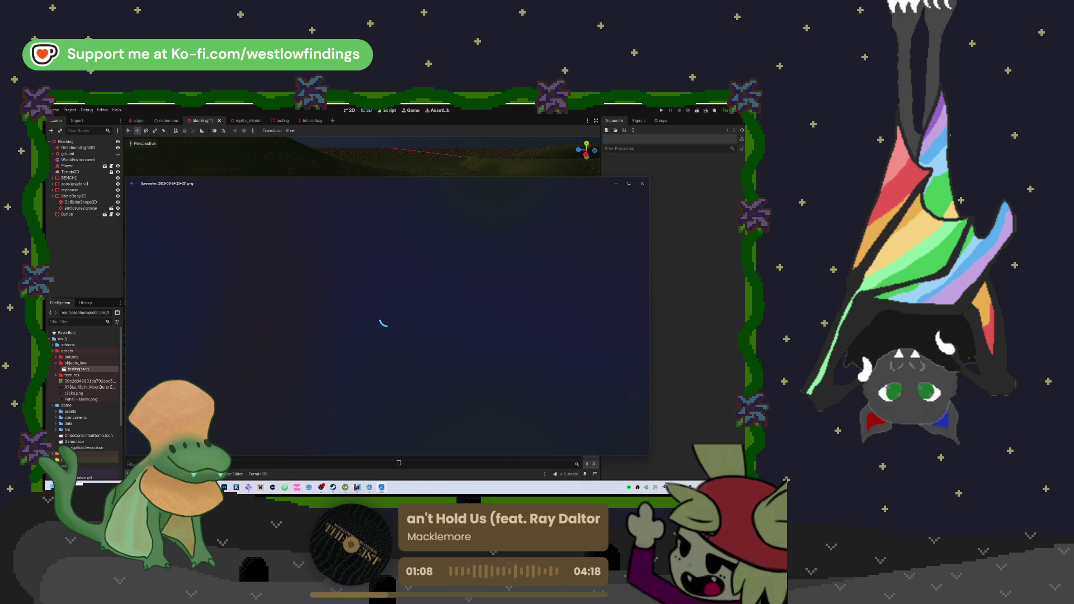
pyautogui.click(383, 446)
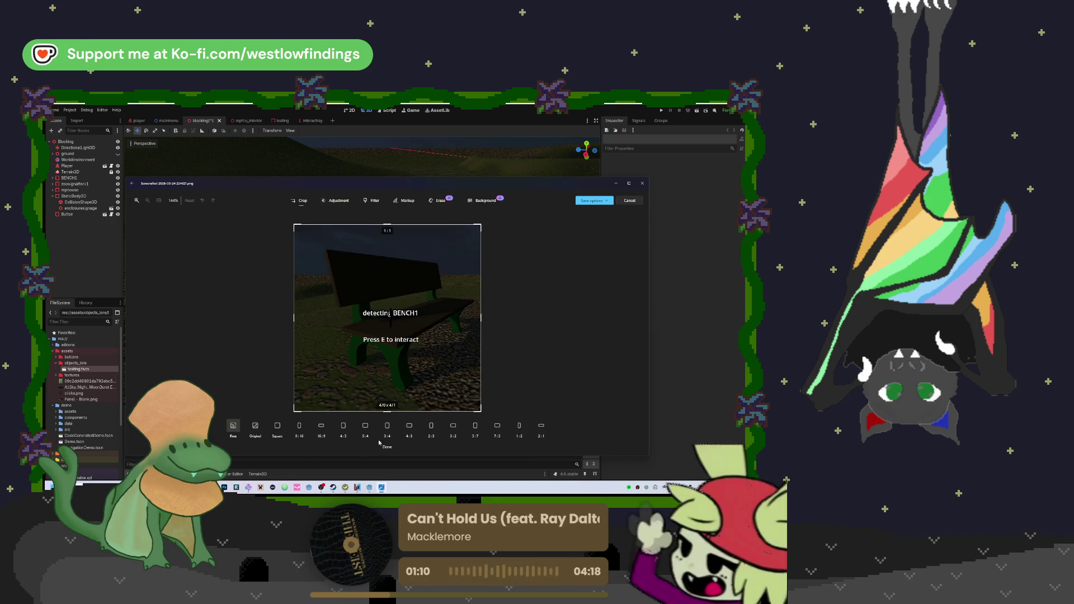
pyautogui.click(277, 427)
pyautogui.moveTo(294, 225)
pyautogui.mouseDown()
pyautogui.moveTo(319, 249)
pyautogui.moveTo(311, 240)
pyautogui.mouseUp()
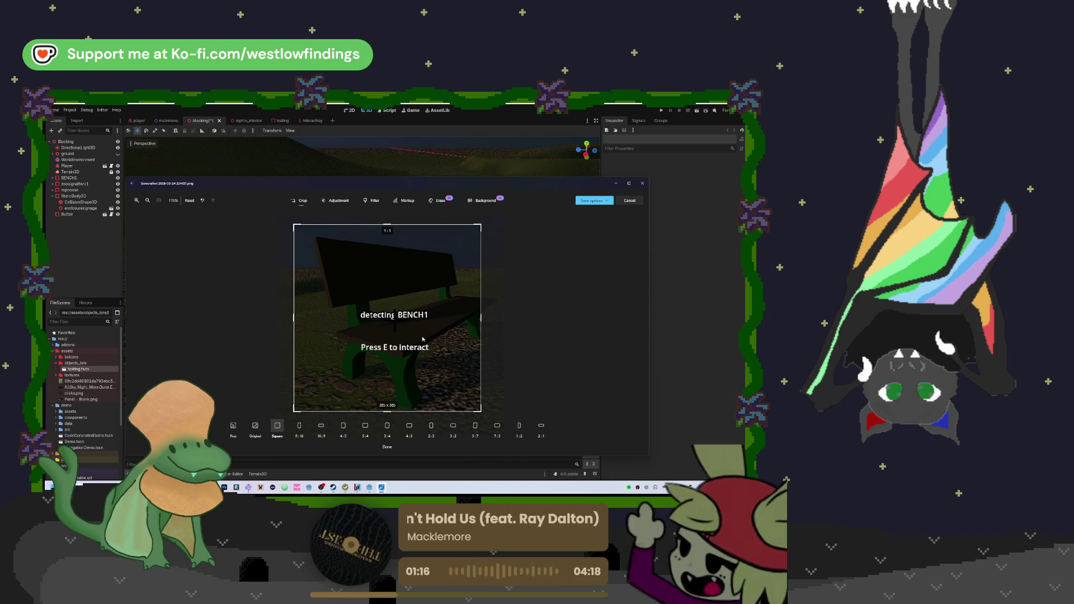
pyautogui.moveTo(294, 411); pyautogui.dragTo(306, 400)
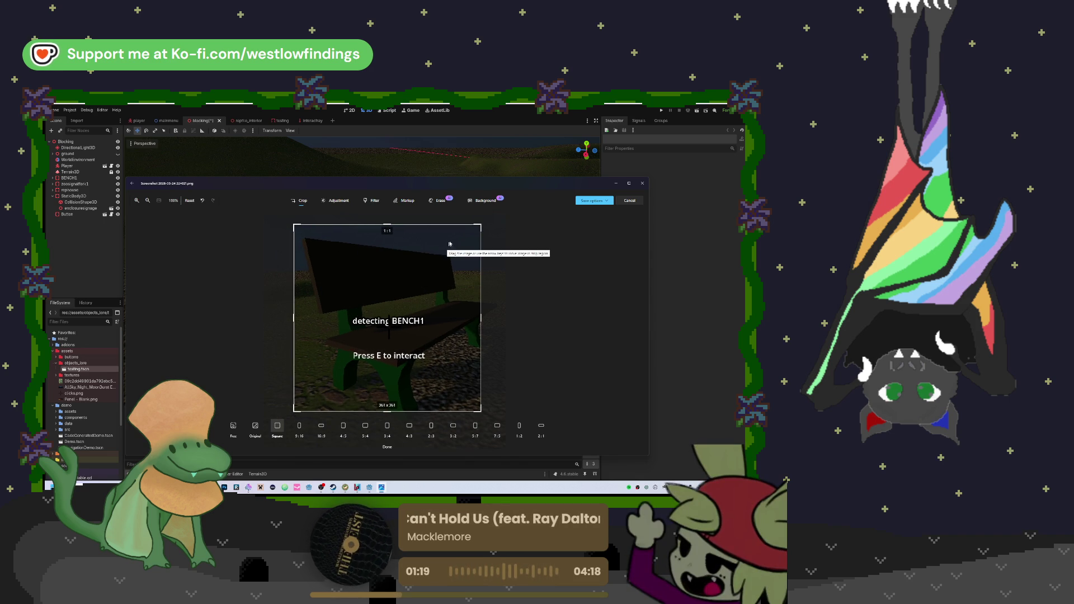
pyautogui.moveTo(483, 224); pyautogui.dragTo(469, 240)
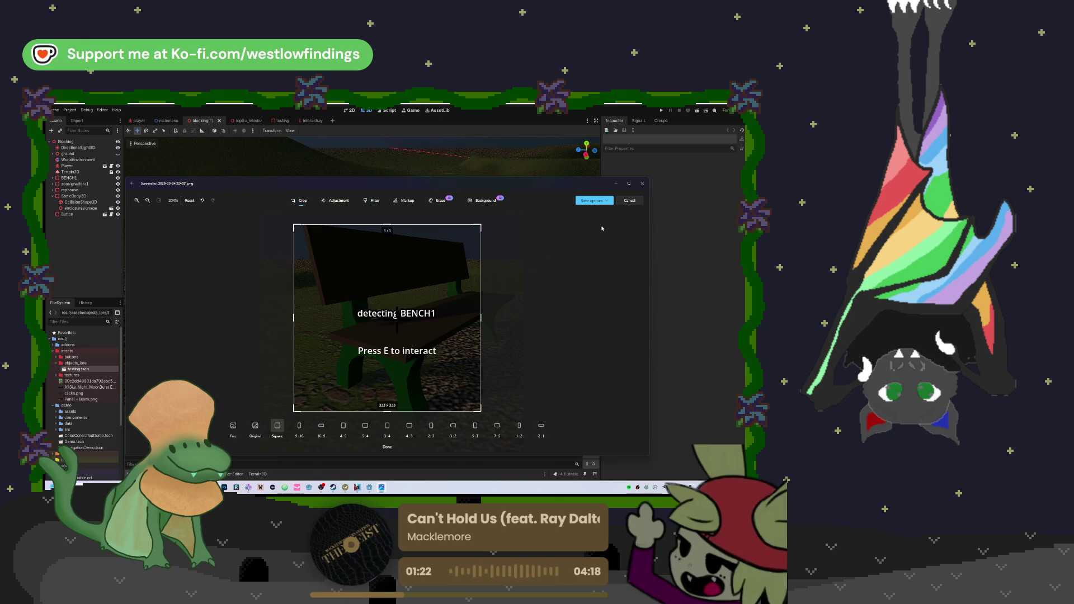
pyautogui.click(591, 200)
pyautogui.click(597, 220)
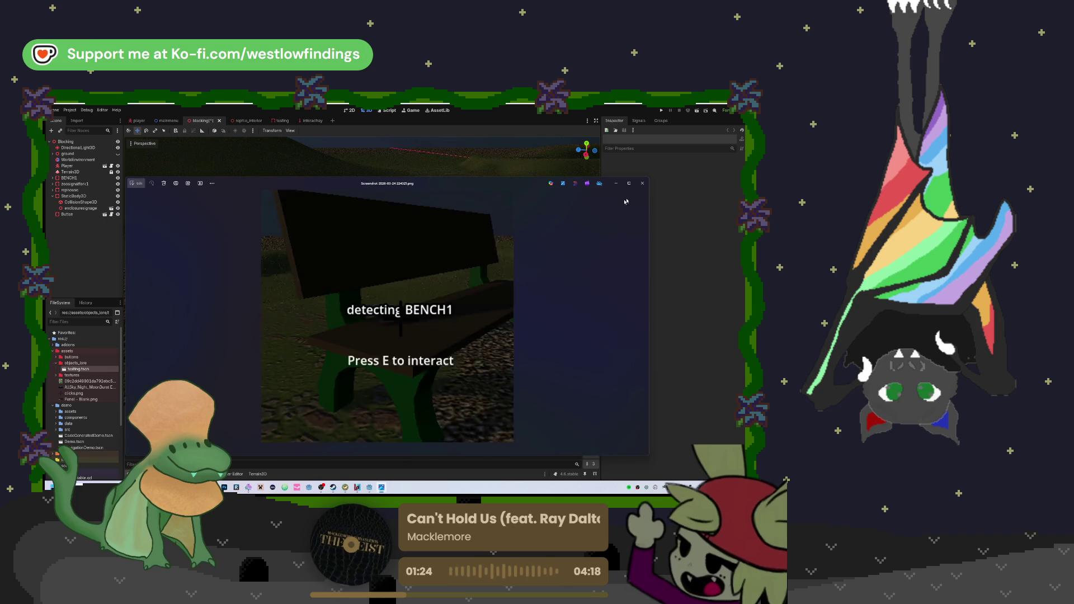
# Crop the cube detection screenshot to a square close-up around its prompt and save it
pyautogui.doubleClick(372, 266)
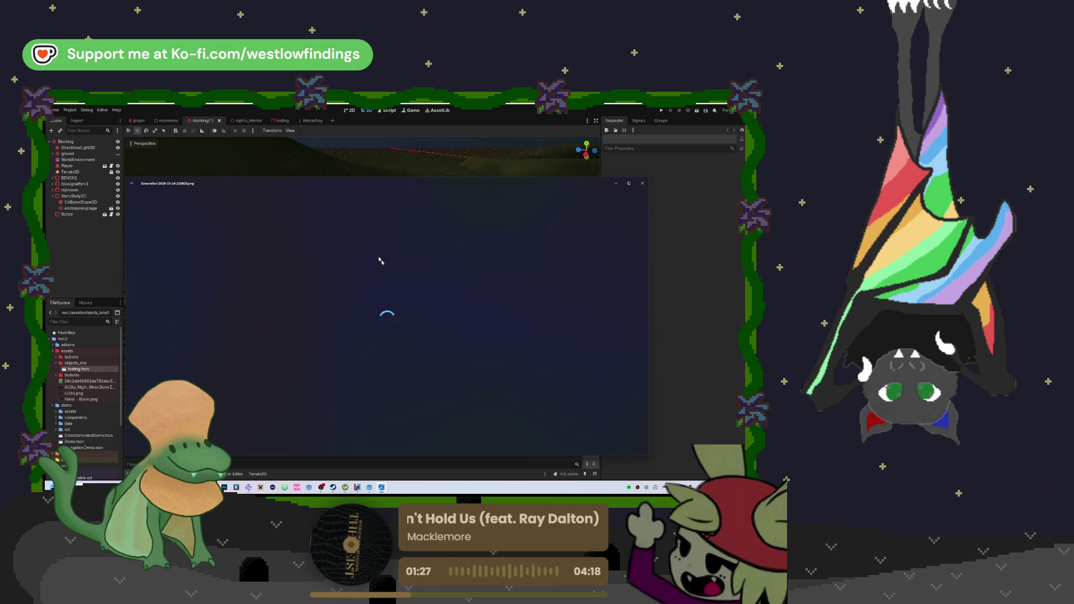
pyautogui.click(274, 432)
pyautogui.moveTo(484, 226); pyautogui.dragTo(416, 289)
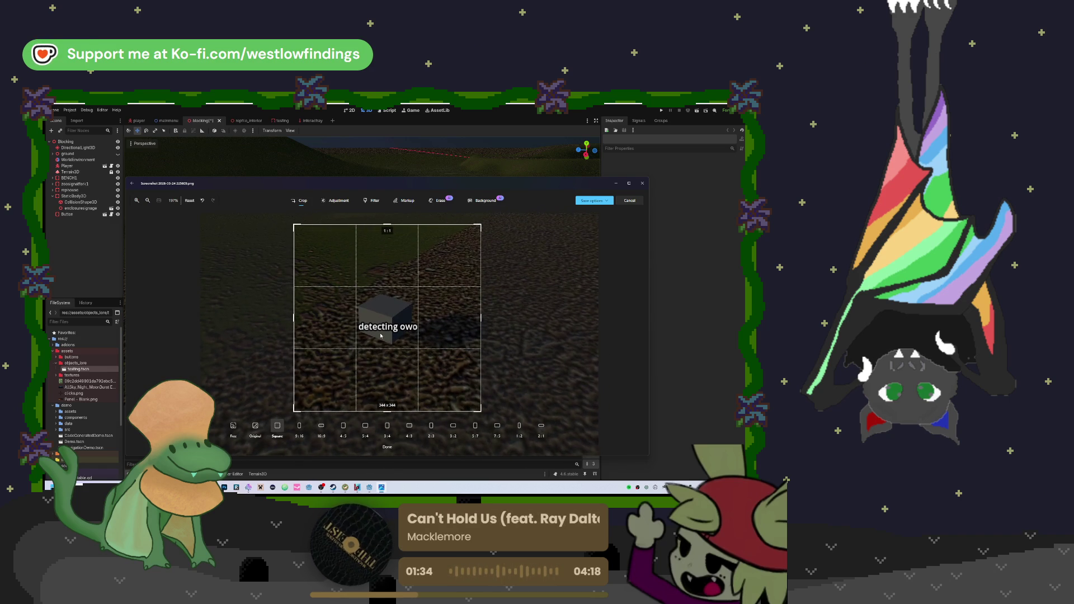
pyautogui.scroll(5, 323, 323)
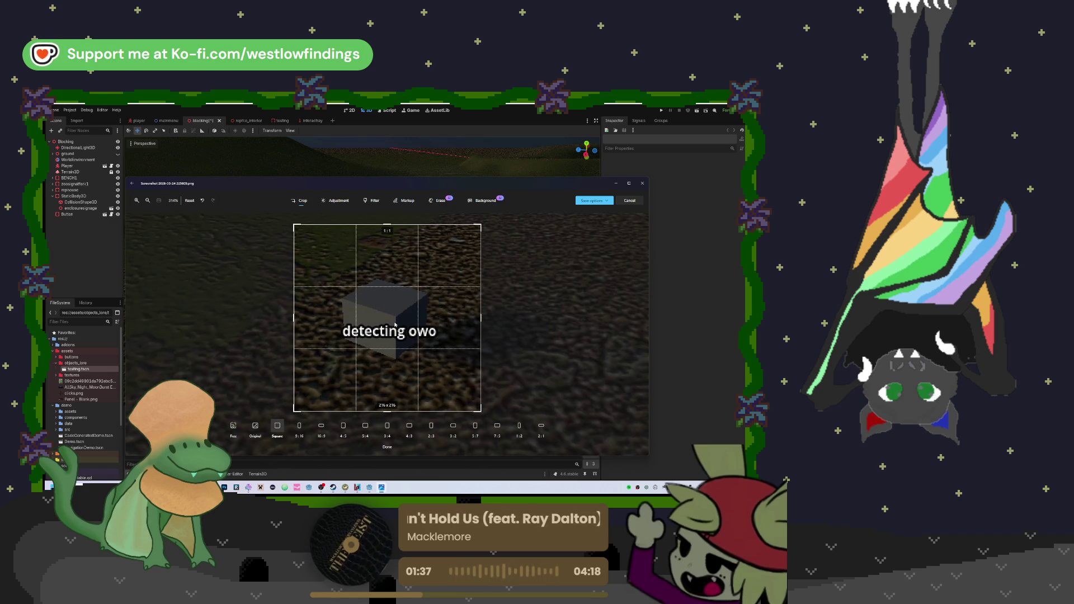
pyautogui.click(606, 202)
pyautogui.click(584, 218)
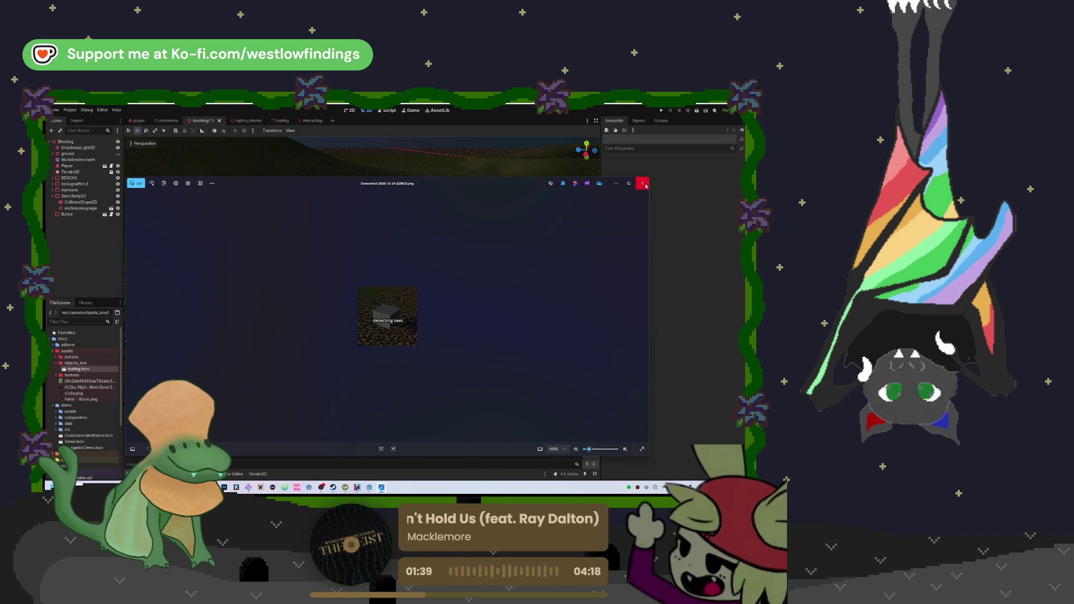
pyautogui.click(579, 214)
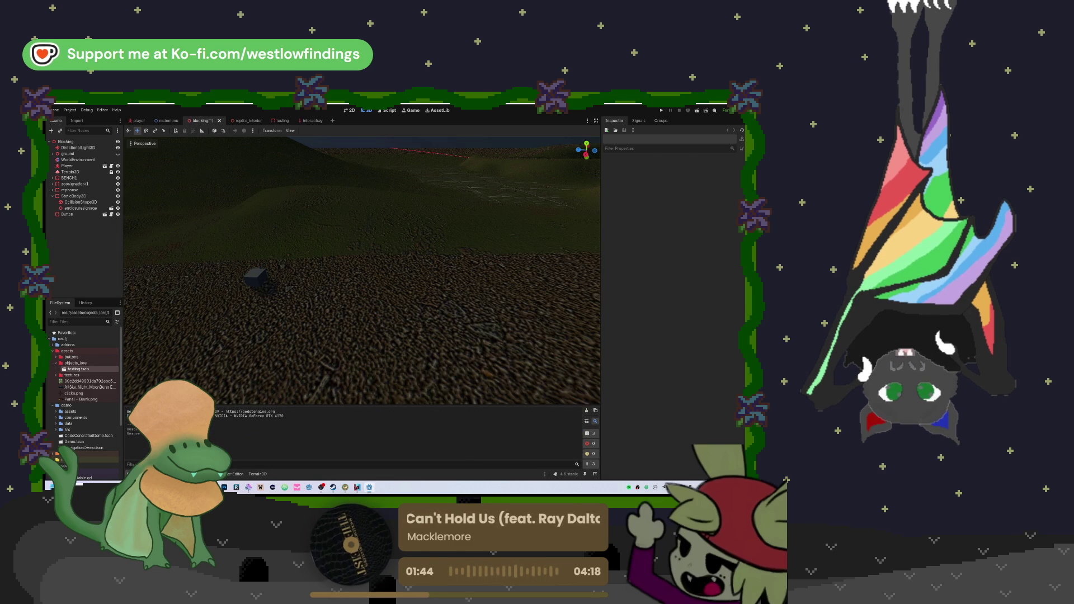
pyautogui.hotkey('alt', 'Tab')
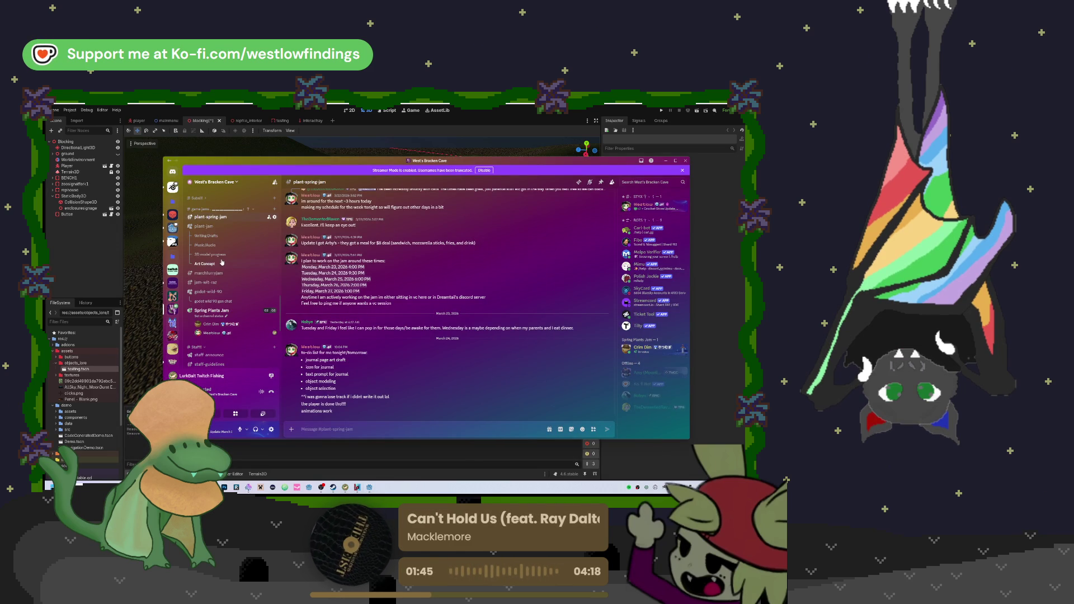
# Delete the Be our guest sticker from the server's Stickers settings and start a new sticker upload
pyautogui.click(211, 184)
pyautogui.click(217, 224)
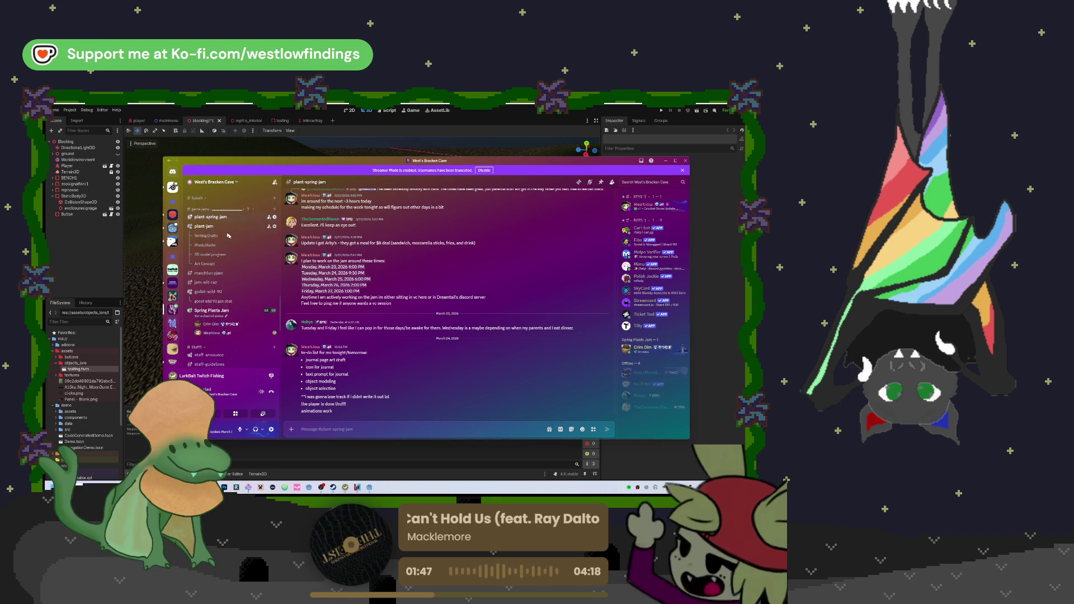
pyautogui.click(293, 233)
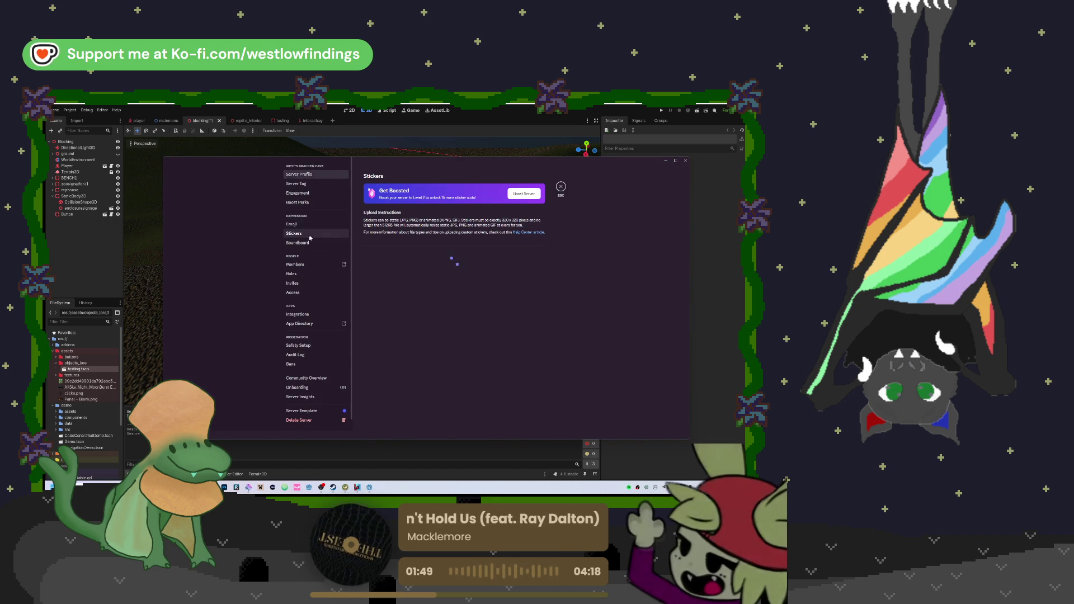
pyautogui.scroll(-3, 502, 301)
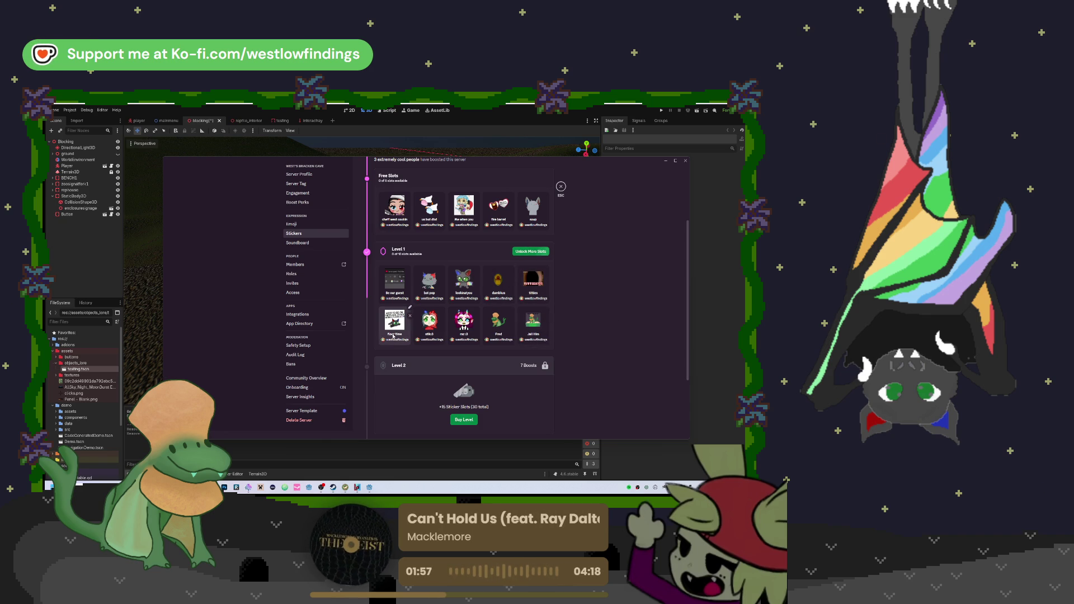
pyautogui.click(410, 275)
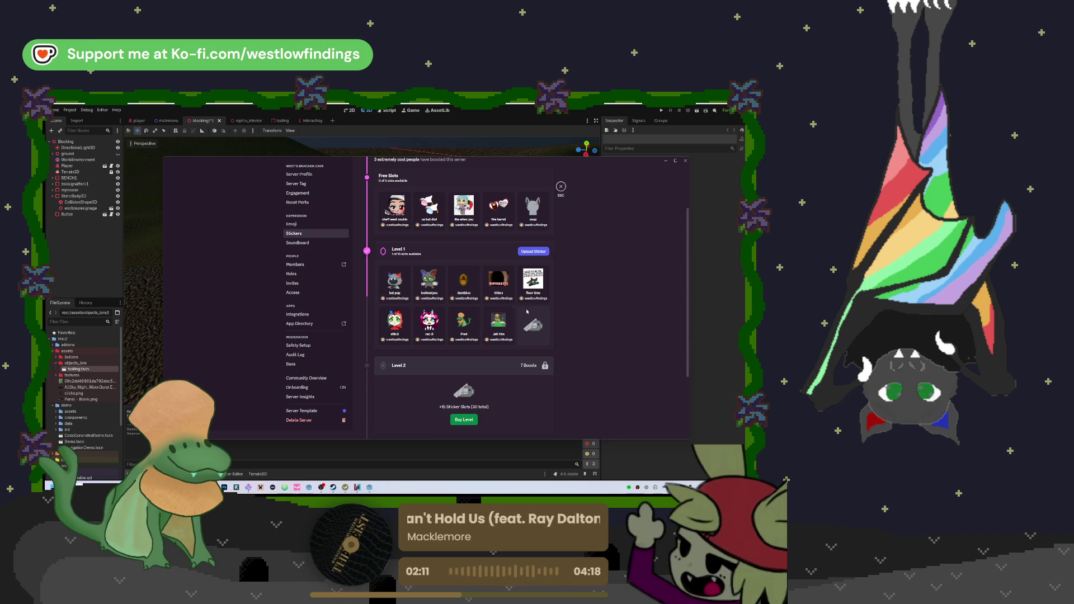
pyautogui.click(537, 254)
pyautogui.click(475, 315)
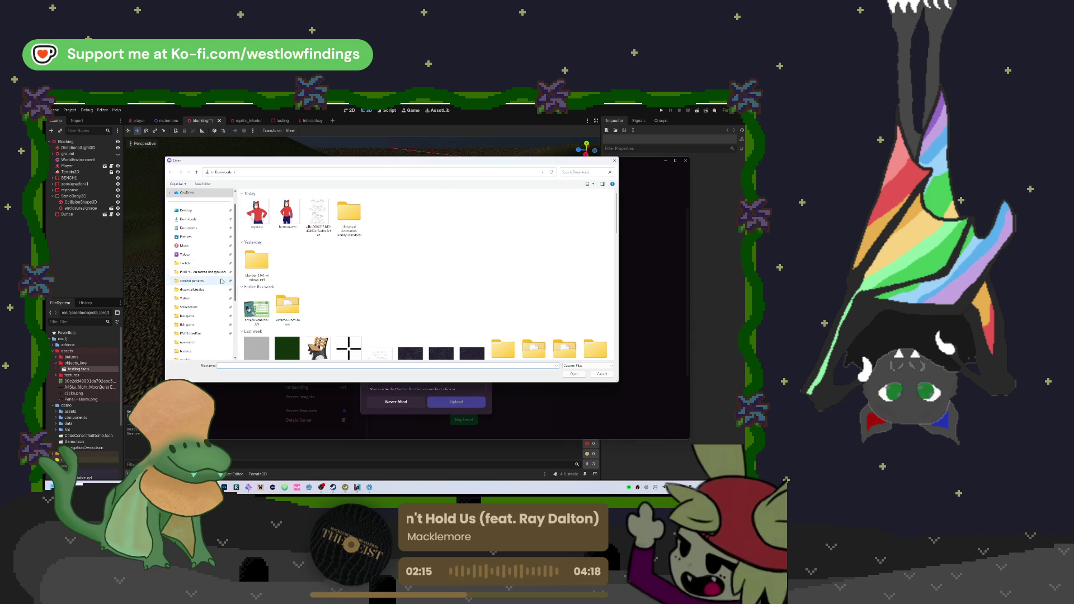
# Upload the newest cube screenshot as a sticker named 'detecting owo' with a related emoji
pyautogui.click(189, 307)
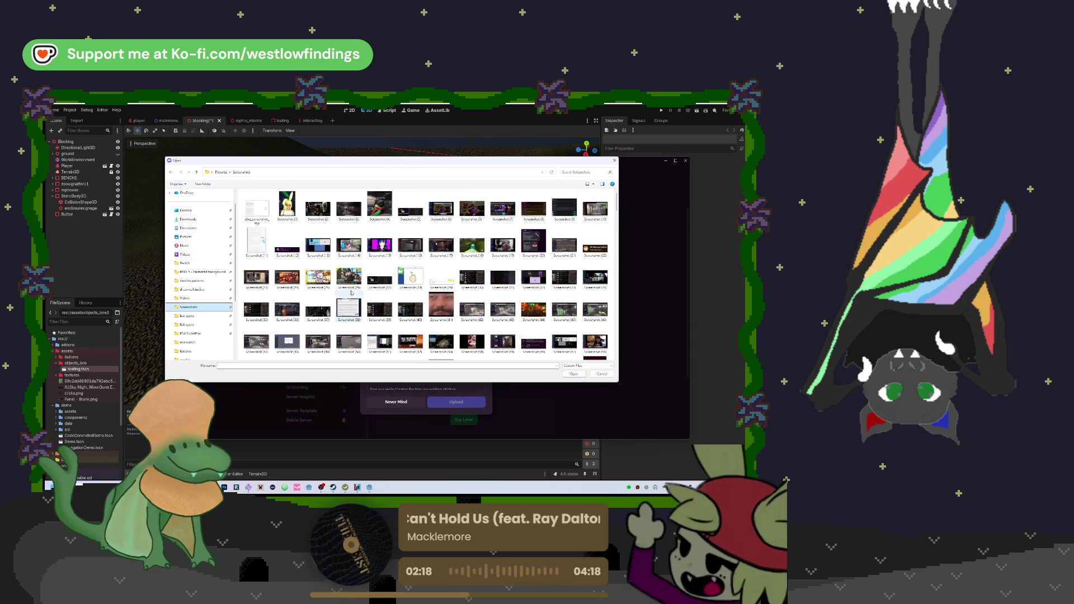
pyautogui.scroll(-10, 296, 249)
pyautogui.scroll(-10, 296, 249)
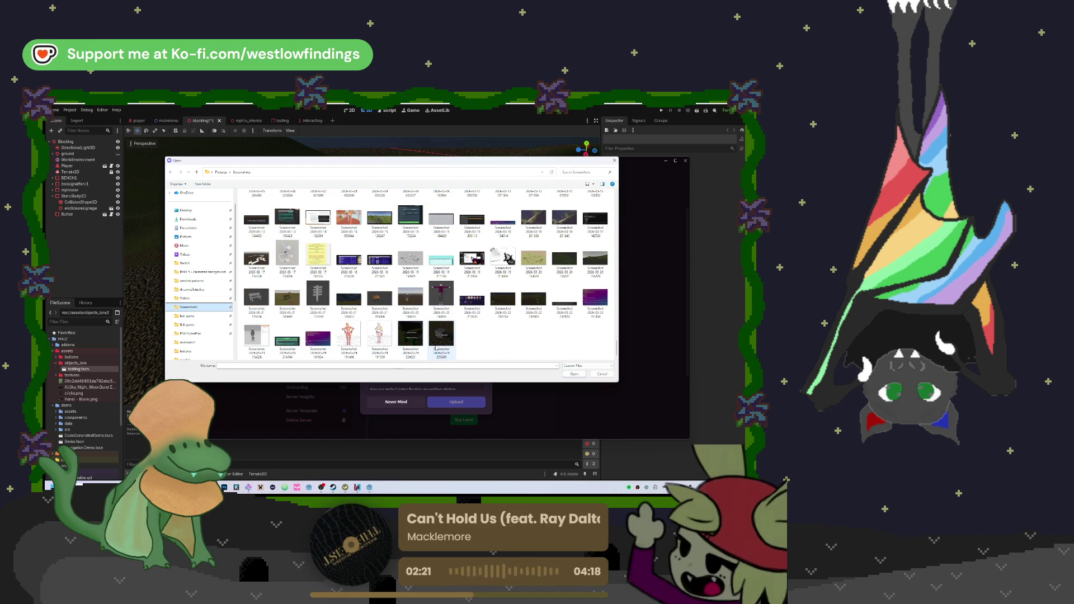
pyautogui.click(442, 338)
pyautogui.doubleClick(441, 339)
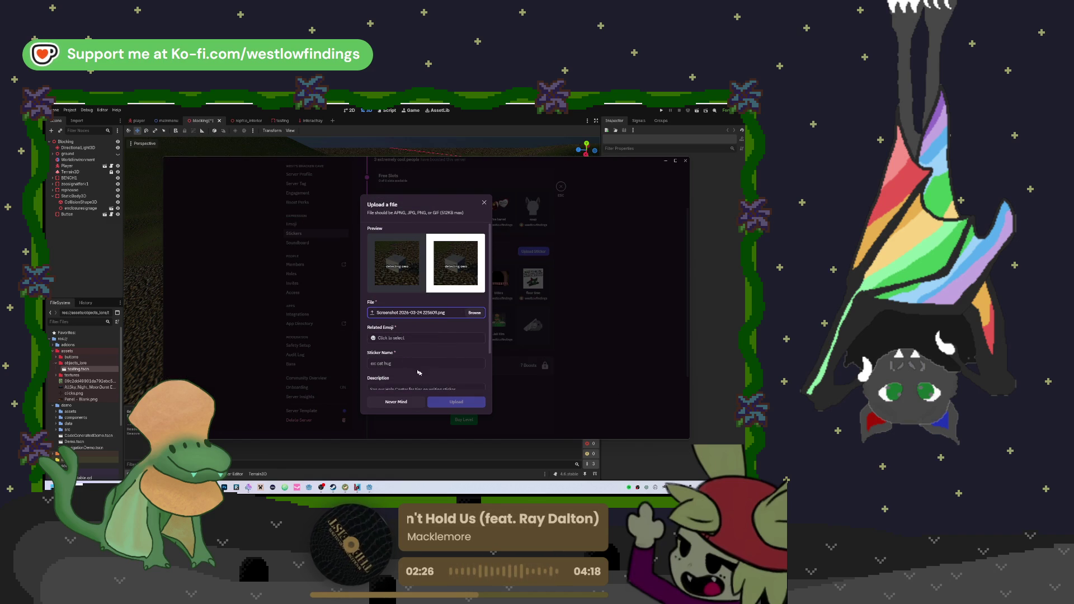
pyautogui.click(393, 339)
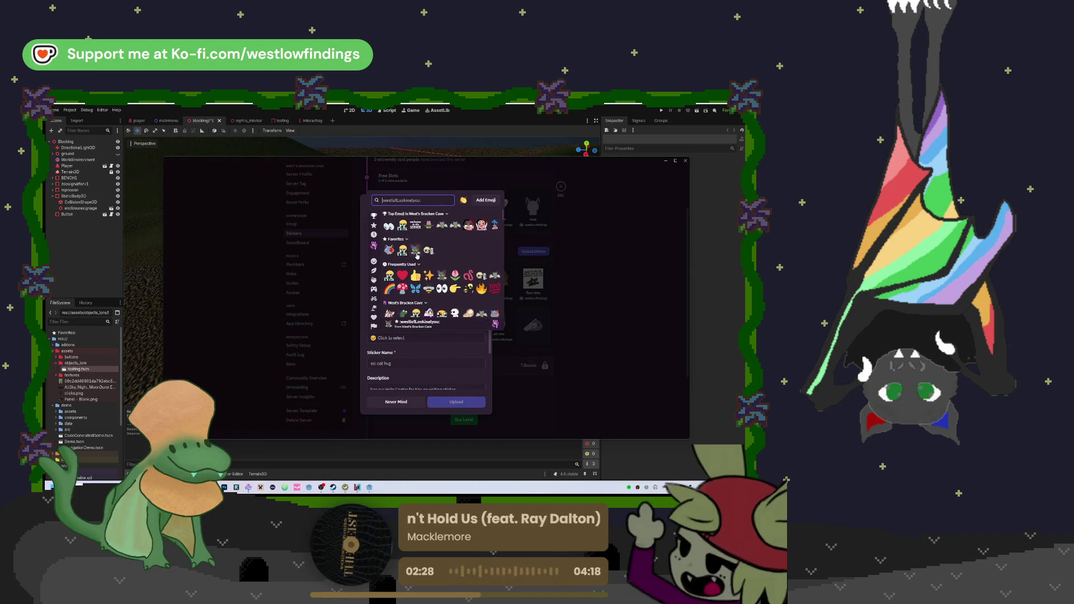
pyautogui.click(417, 253)
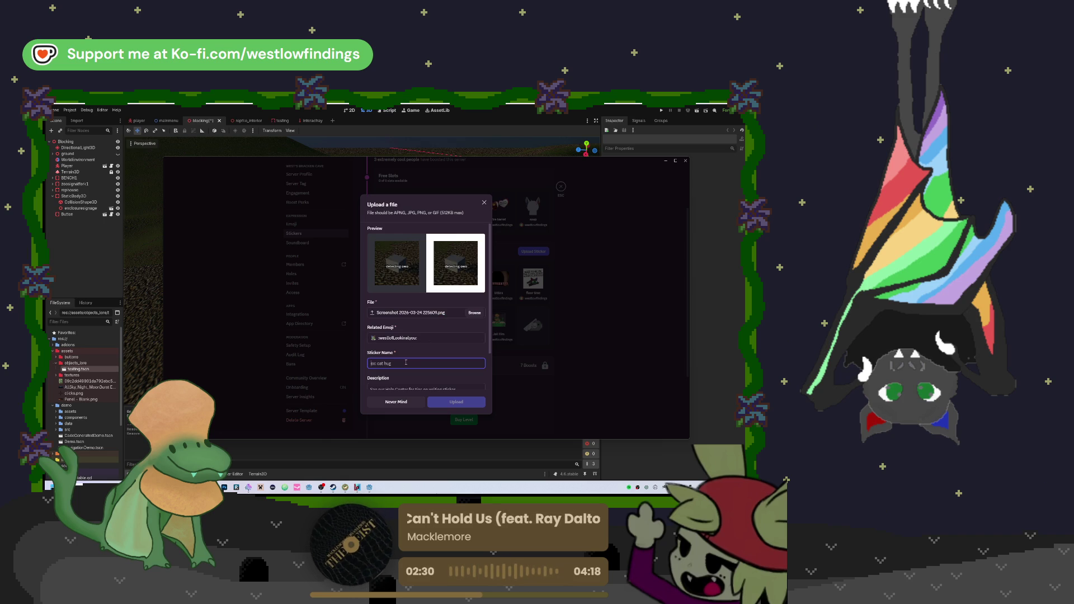
pyautogui.write('detecting')
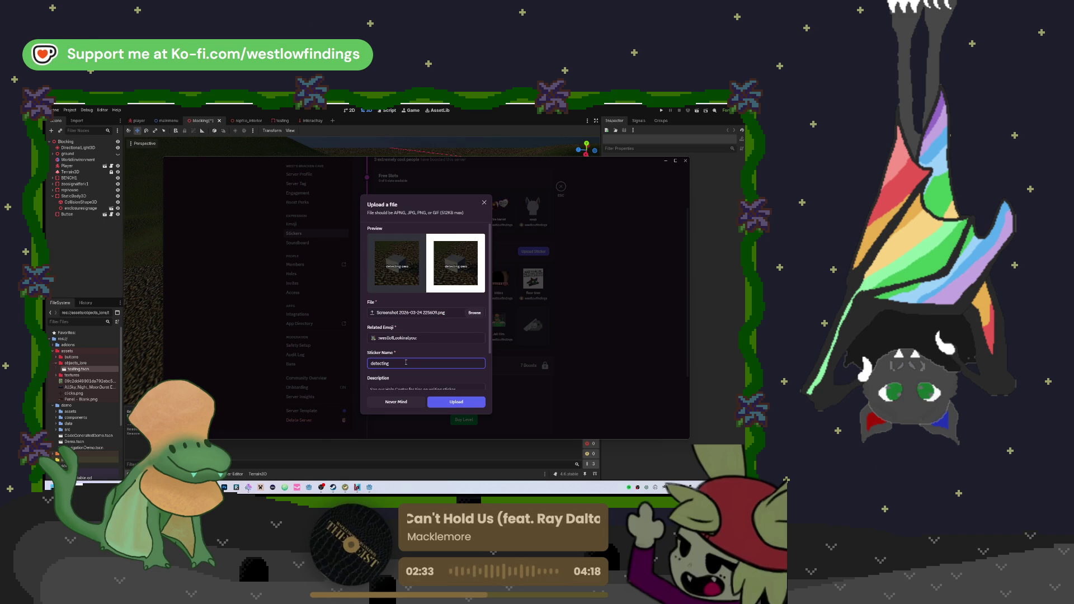
pyautogui.click(456, 402)
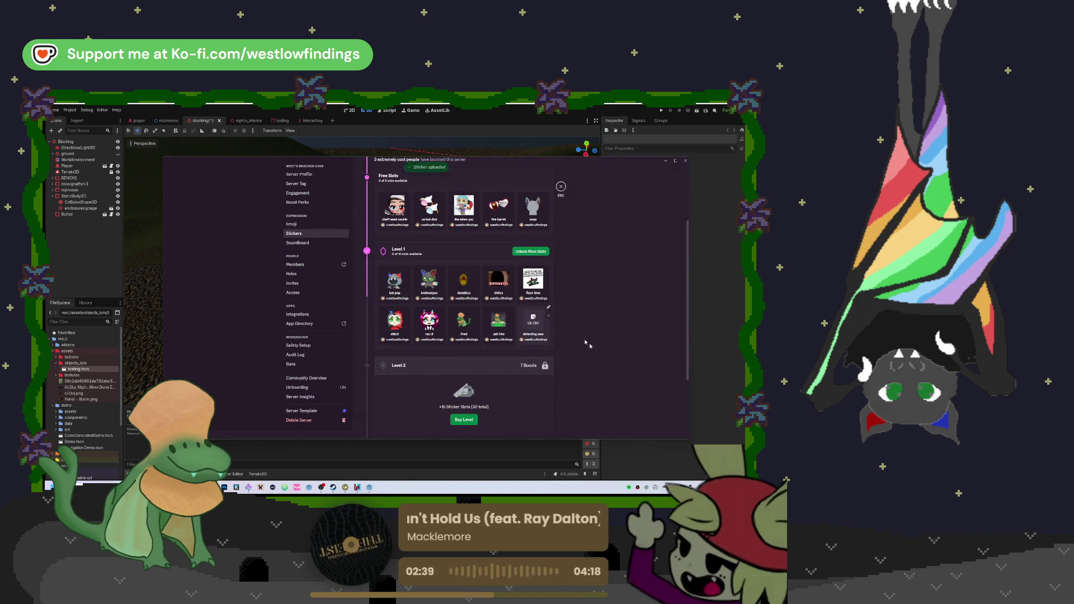
pyautogui.press('Escape')
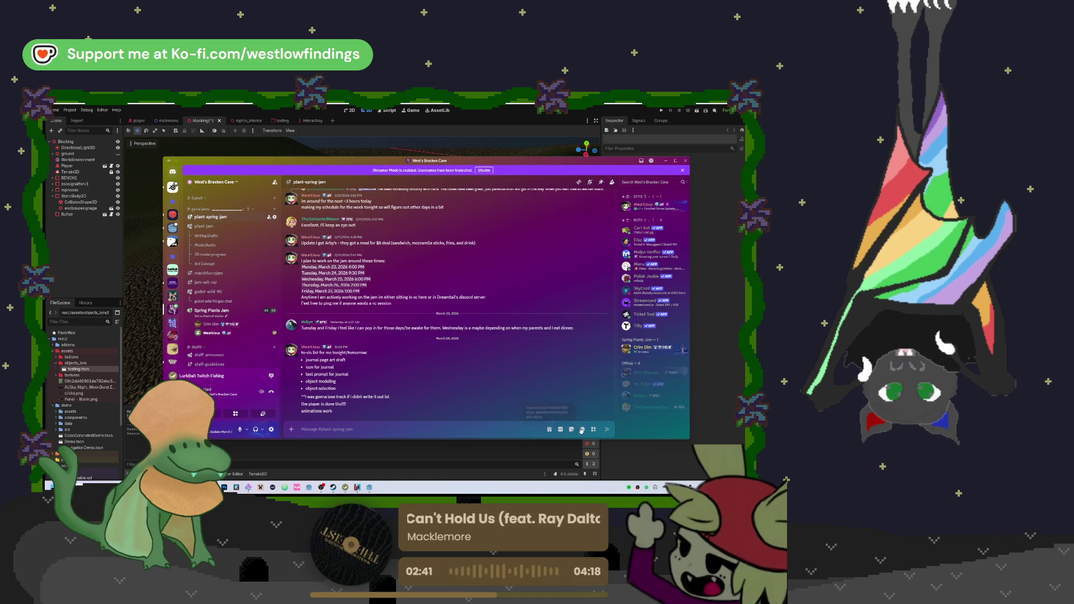
# Post the detection sticker in the plant-spring-jam channel
pyautogui.click(573, 431)
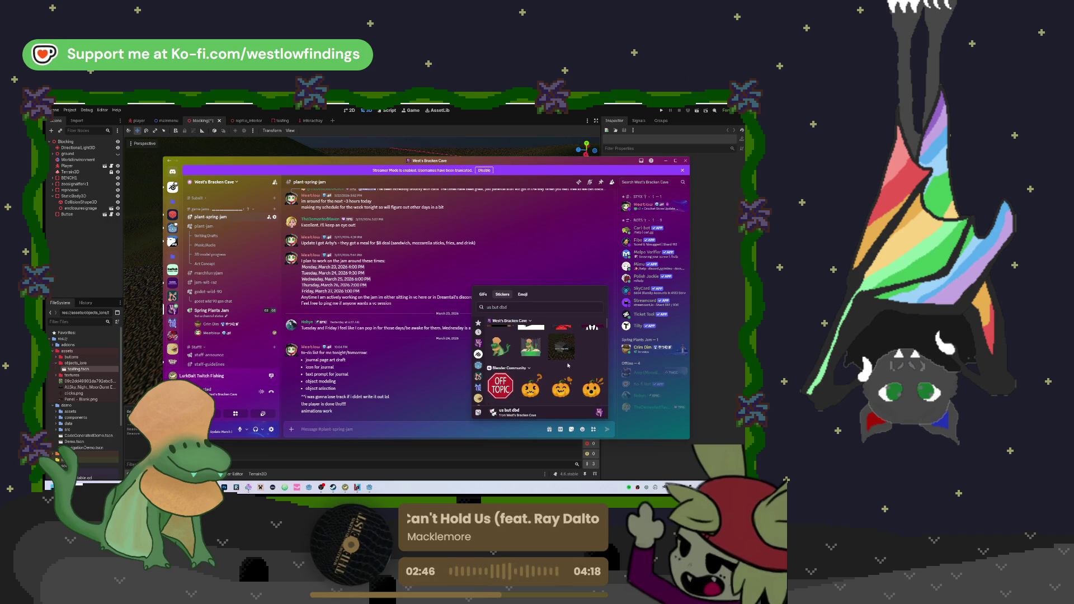
pyautogui.click(565, 353)
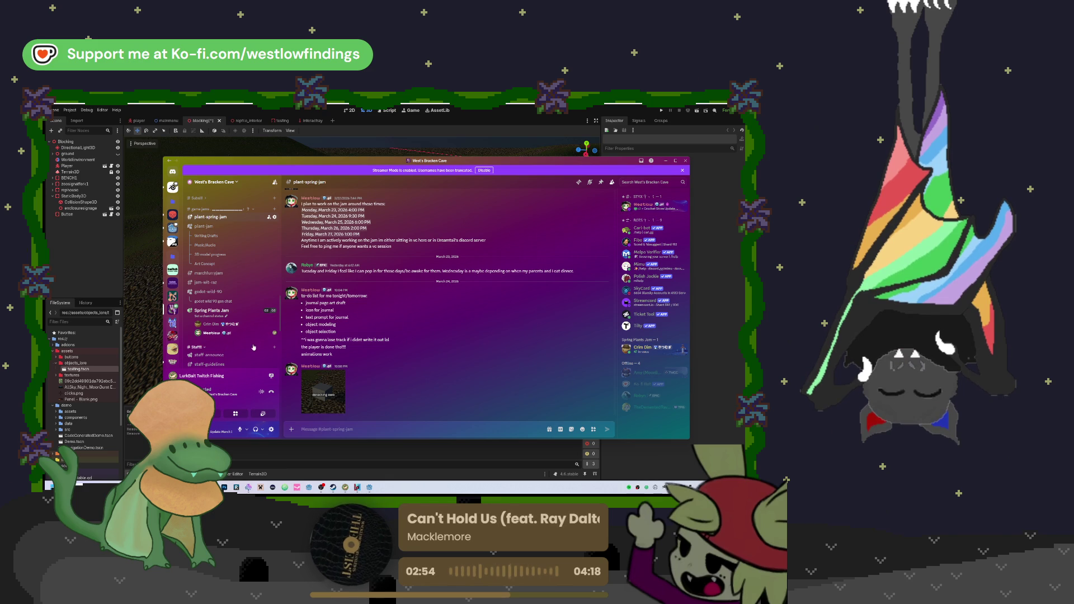
pyautogui.scroll(-5, 227, 318)
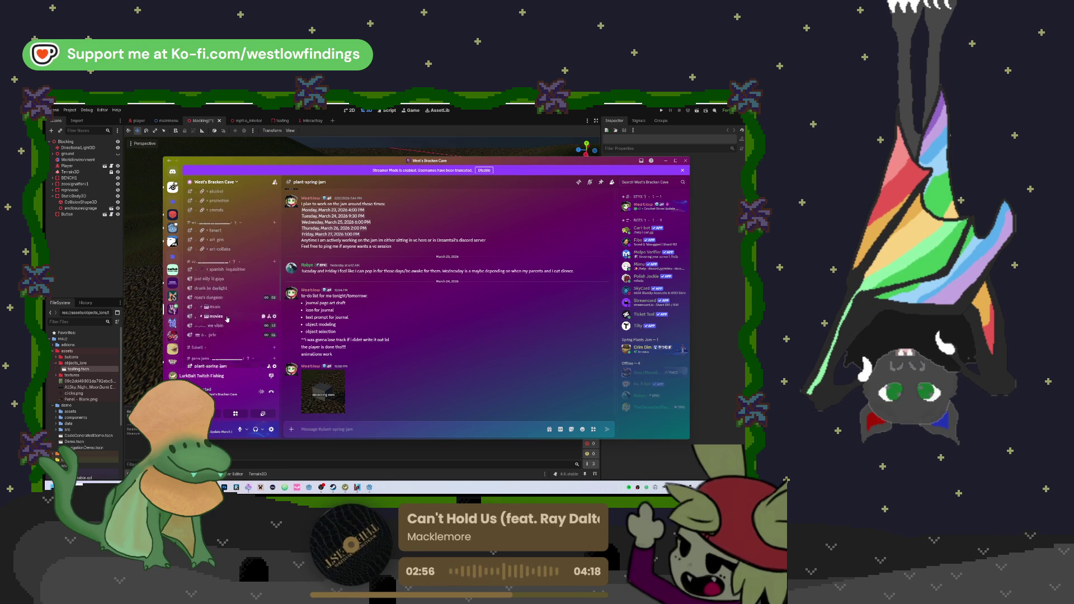
pyautogui.click(236, 186)
pyautogui.click(238, 222)
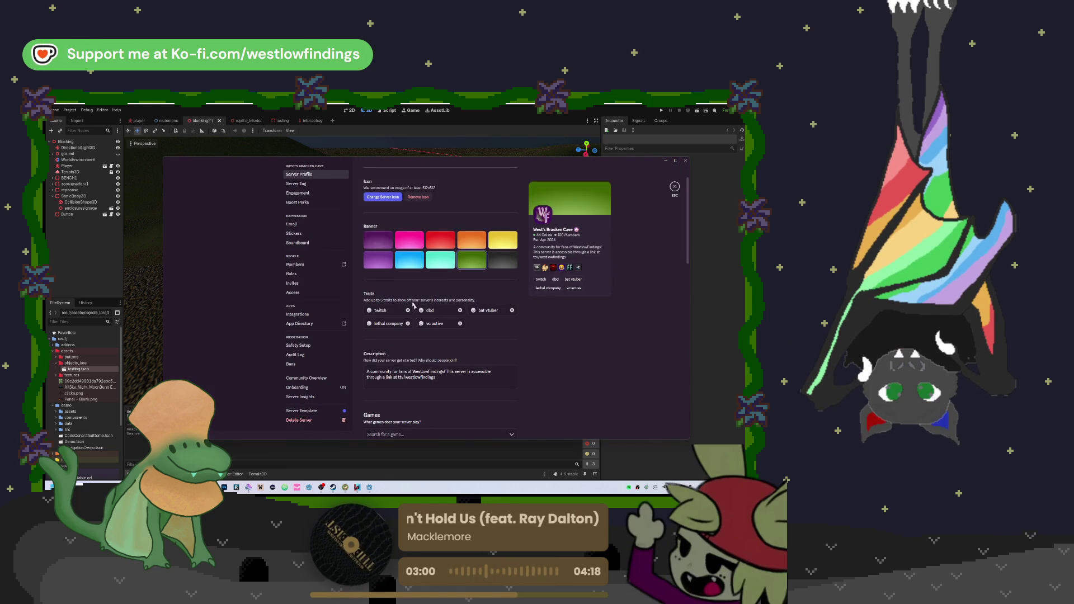
pyautogui.click(674, 186)
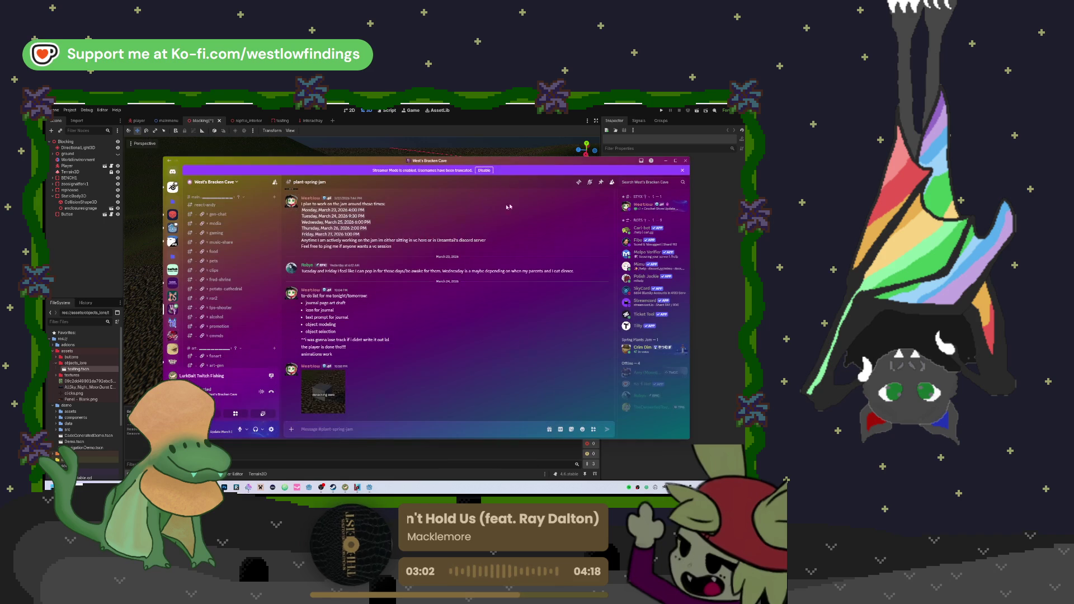
# Post the same detection sticker in gen-chat, then reopen the server settings
pyautogui.click(226, 216)
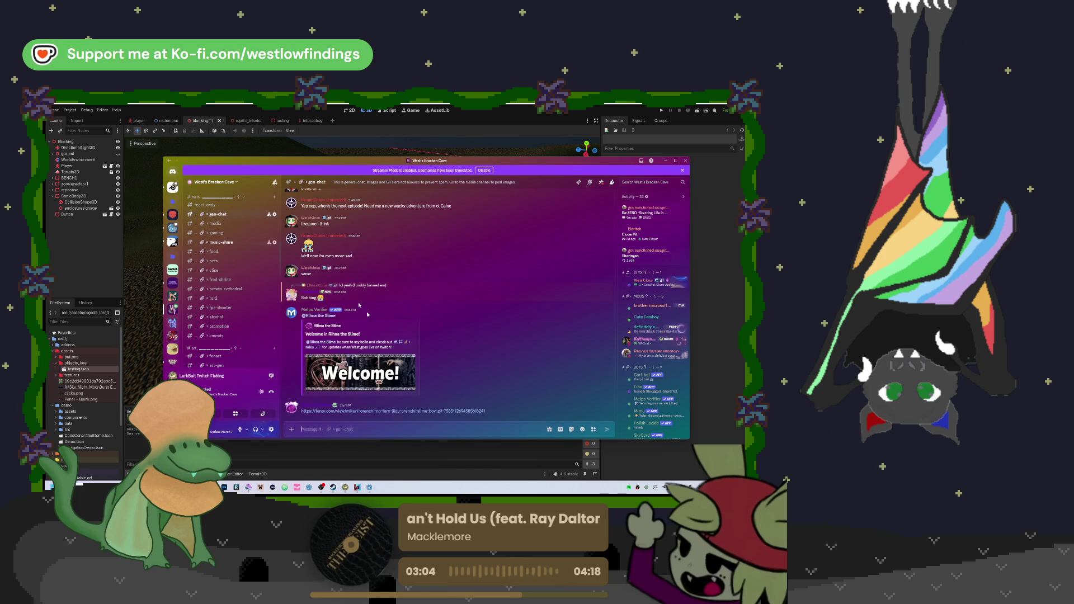
pyautogui.click(576, 430)
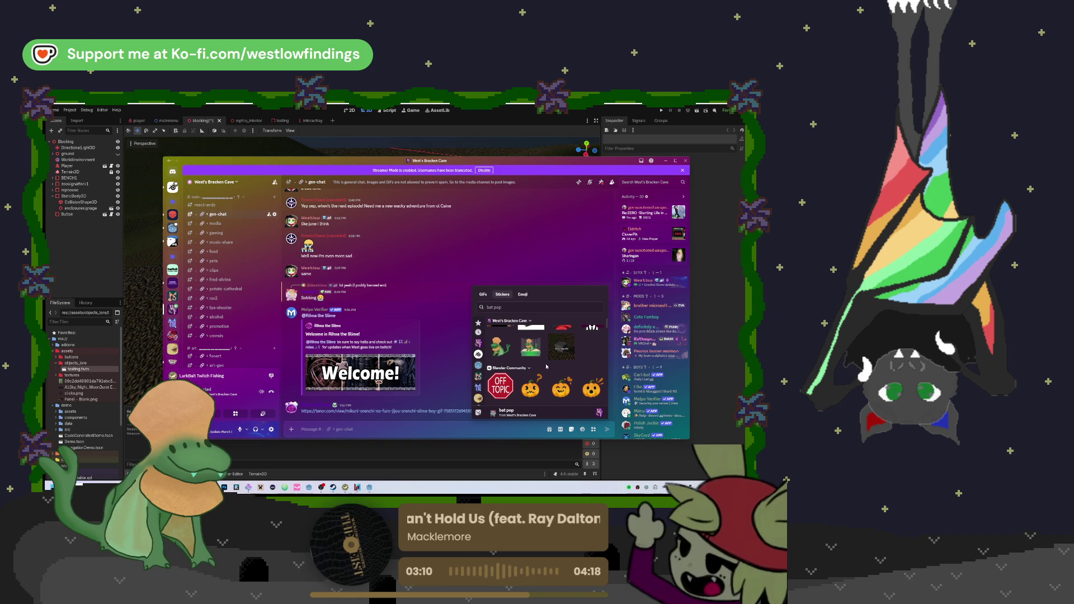
pyautogui.click(564, 350)
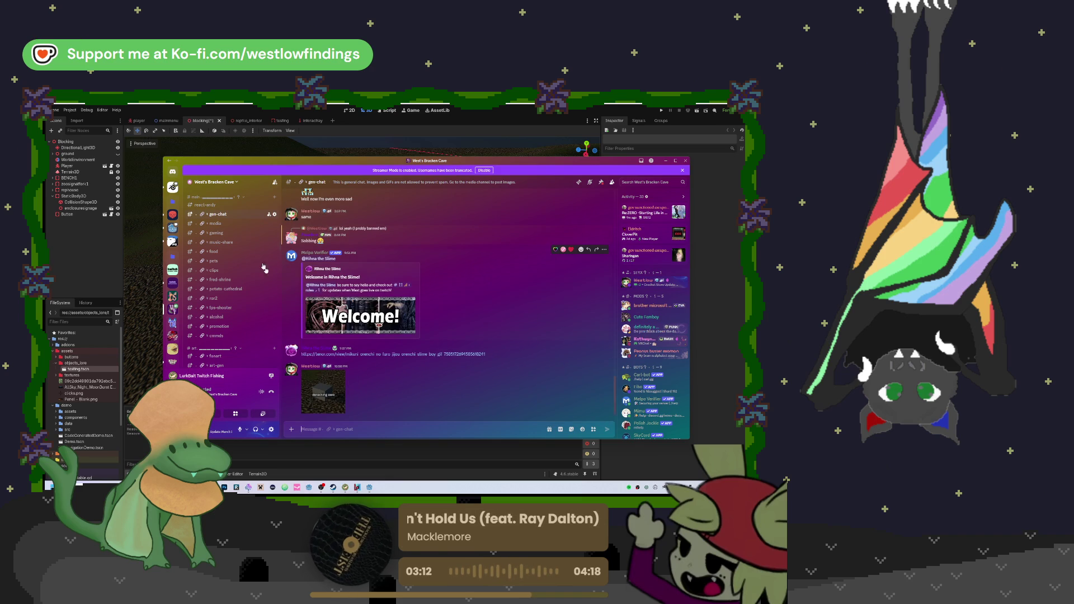
pyautogui.click(226, 187)
pyautogui.click(238, 222)
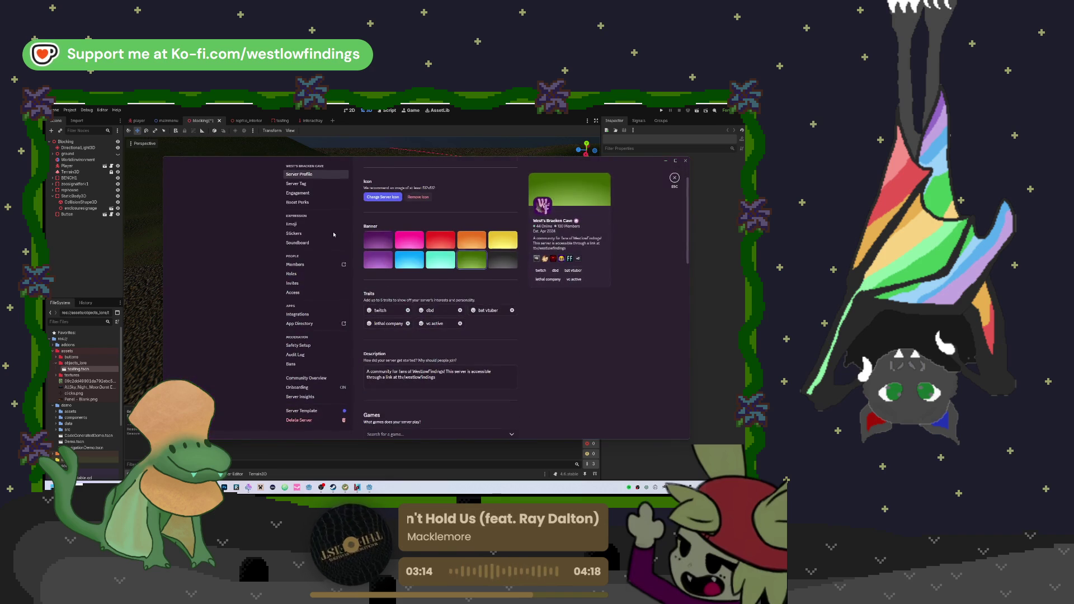
# Upload the newest bench screenshot as a custom server emoji named BENCH
pyautogui.click(292, 224)
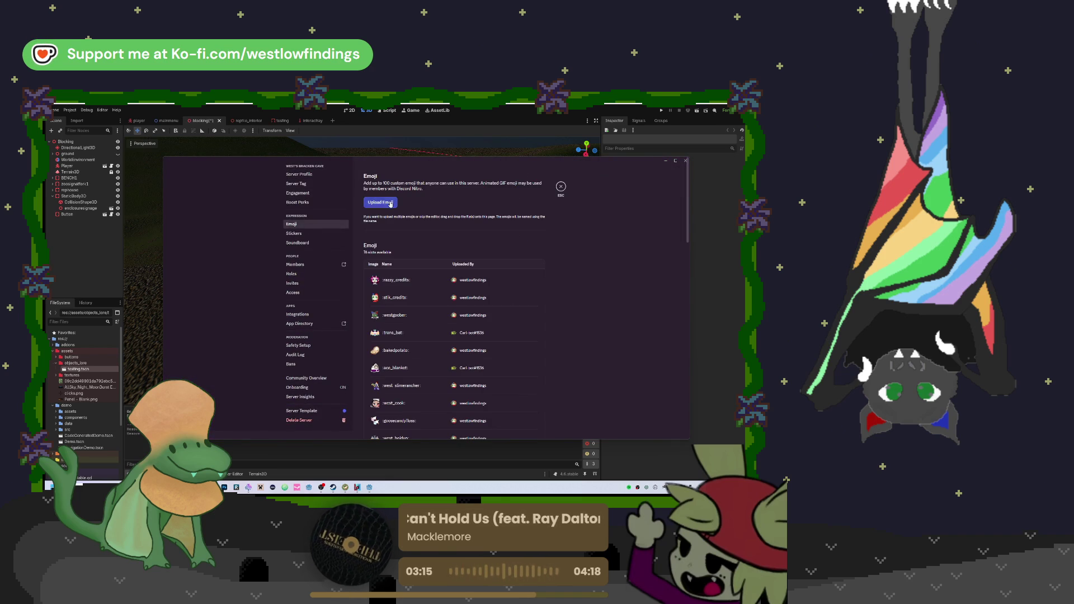
pyautogui.click(390, 203)
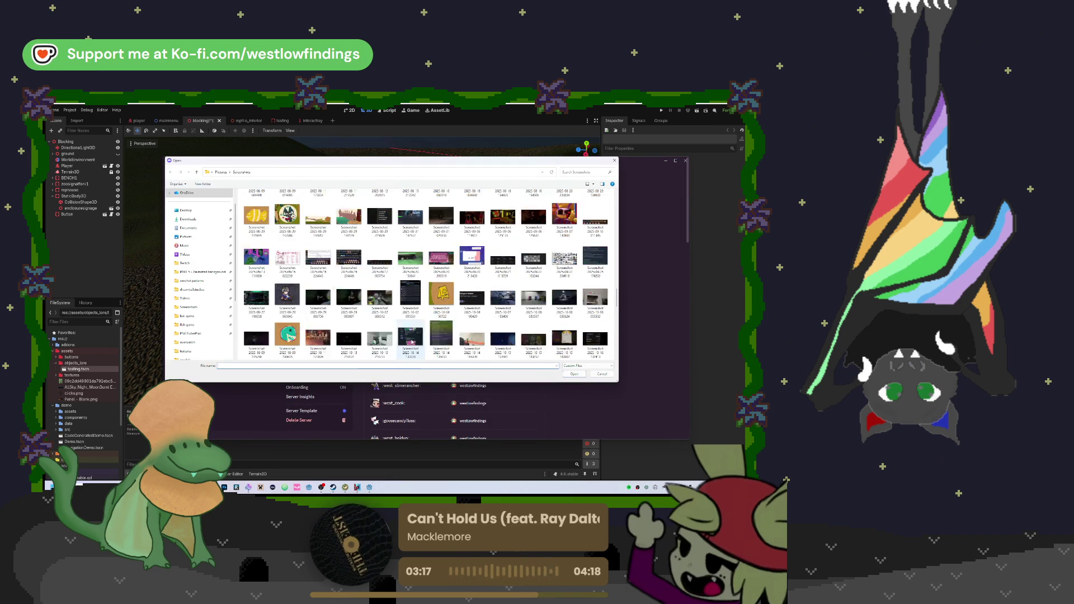
pyautogui.scroll(-10, 410, 313)
pyautogui.click(411, 338)
pyautogui.keyDown('shift'); pyautogui.click(445, 355); pyautogui.keyUp('shift')
pyautogui.press('Return')
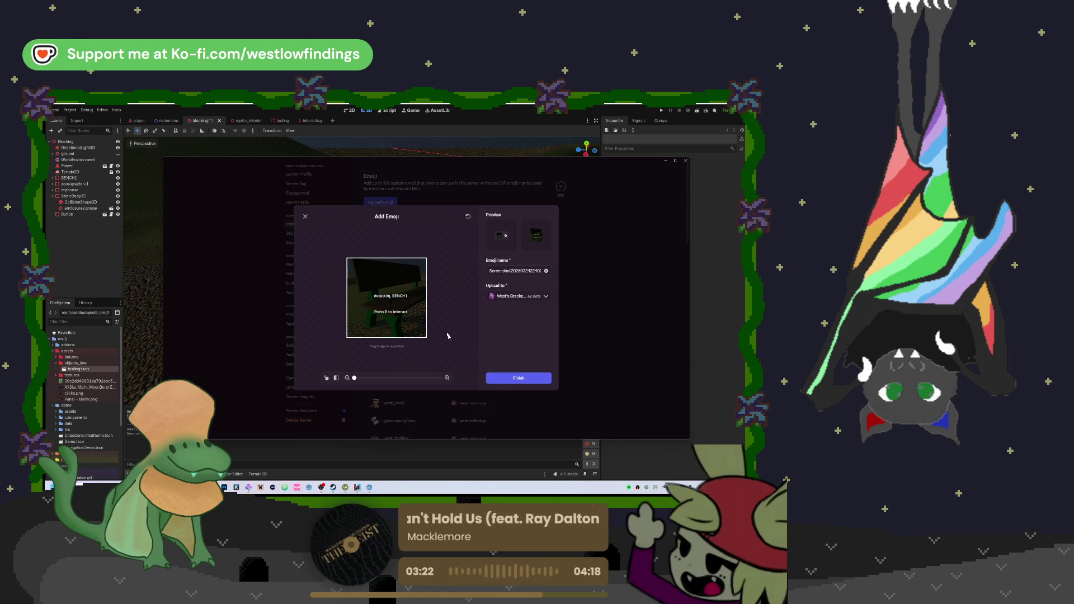
pyautogui.click(512, 270)
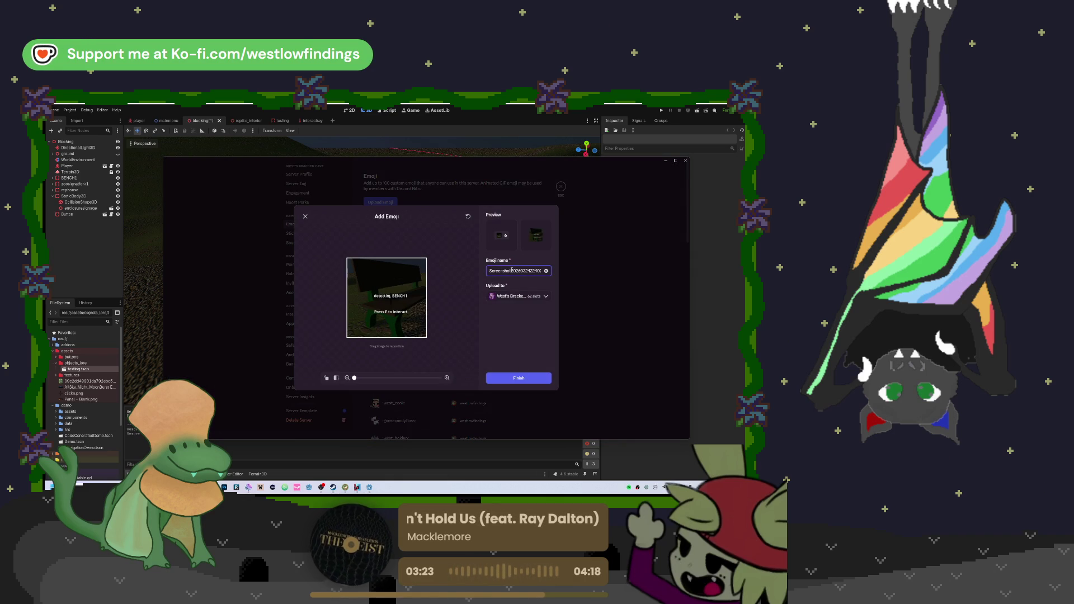
pyautogui.write('BENCH')
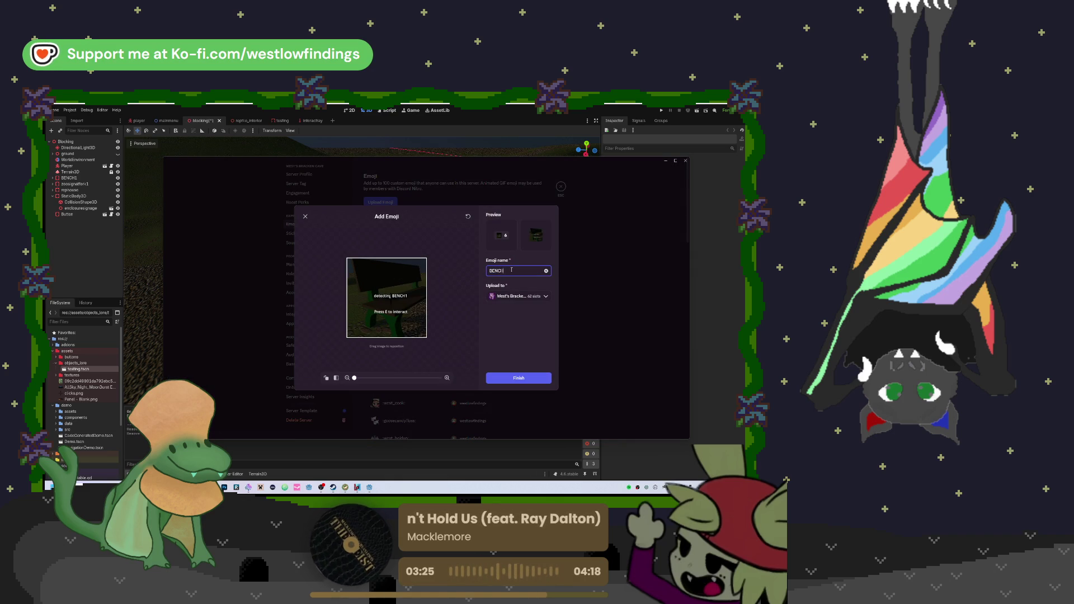
pyautogui.press('Return')
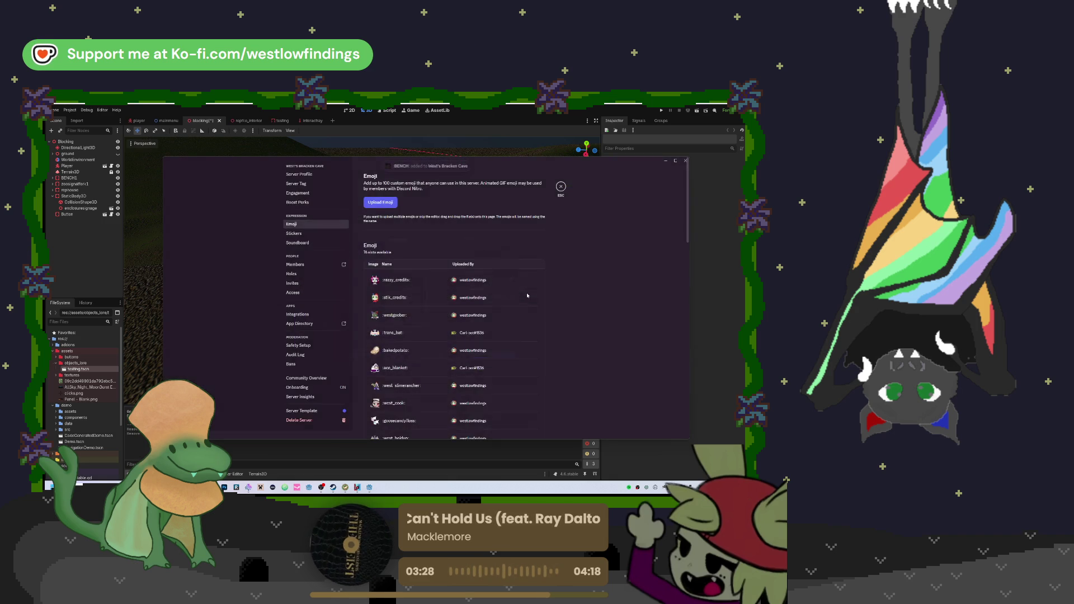
pyautogui.click(373, 203)
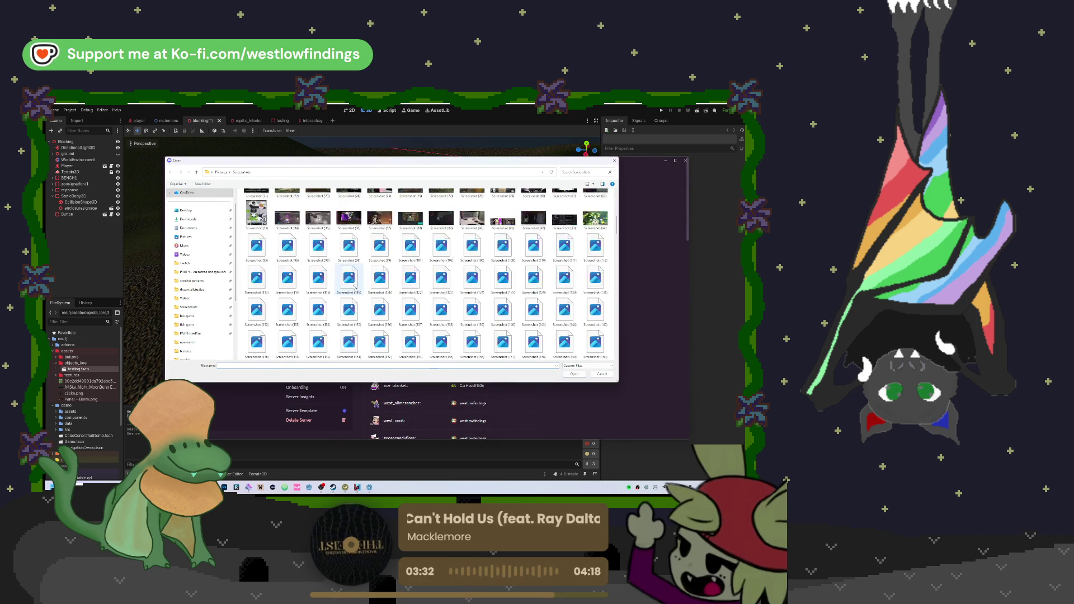
# Upload the latest cube screenshot as a custom emoji named detecting_owo, then return to gen-chat
pyautogui.scroll(-10, 354, 287)
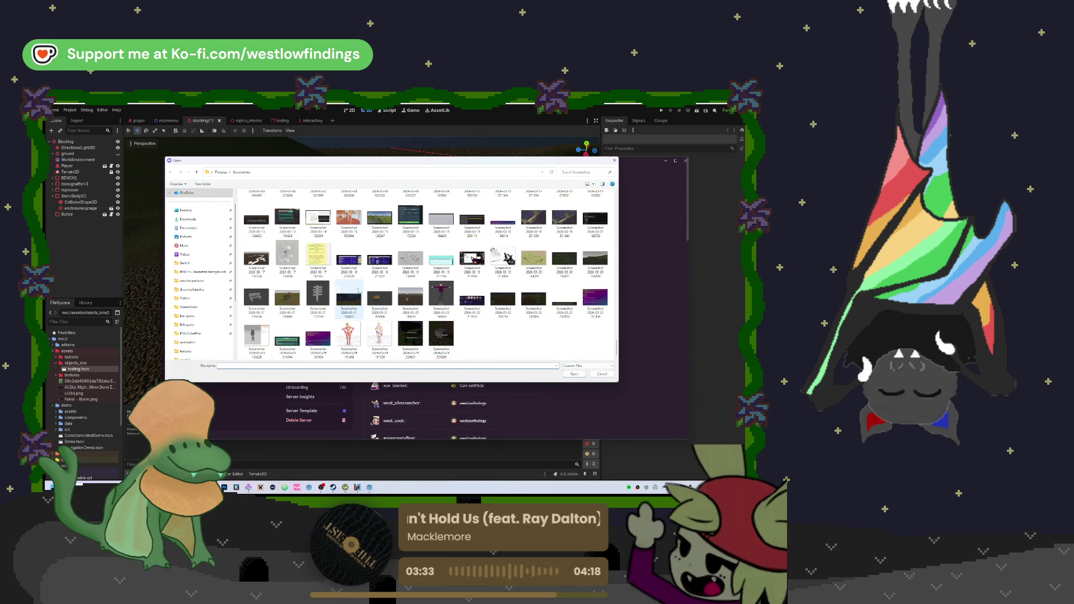
pyautogui.doubleClick(435, 339)
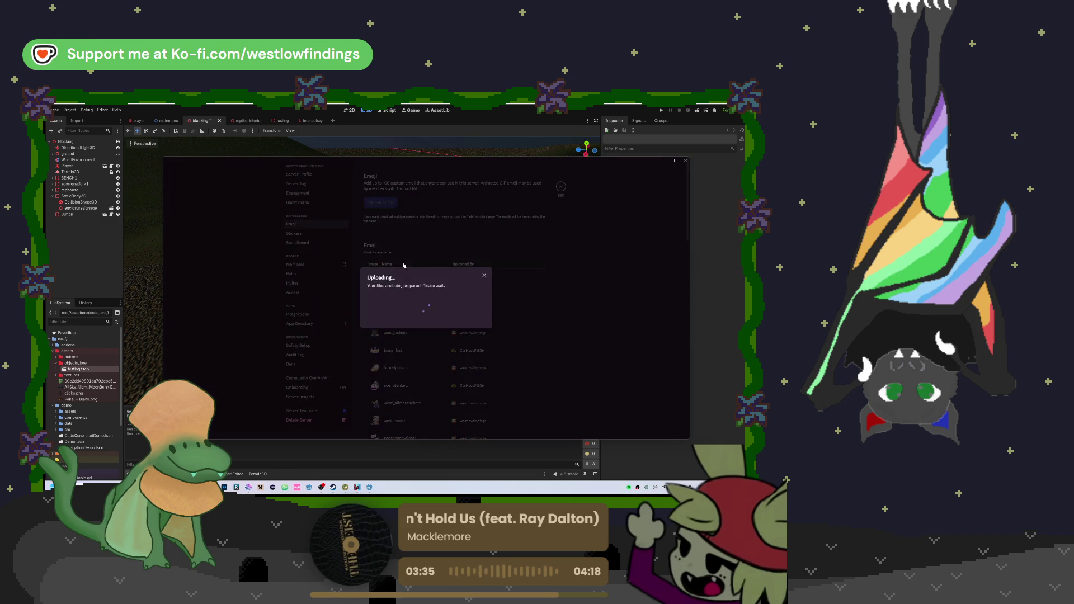
pyautogui.hotkey('ctrl', 'a')
pyautogui.write('DECT')
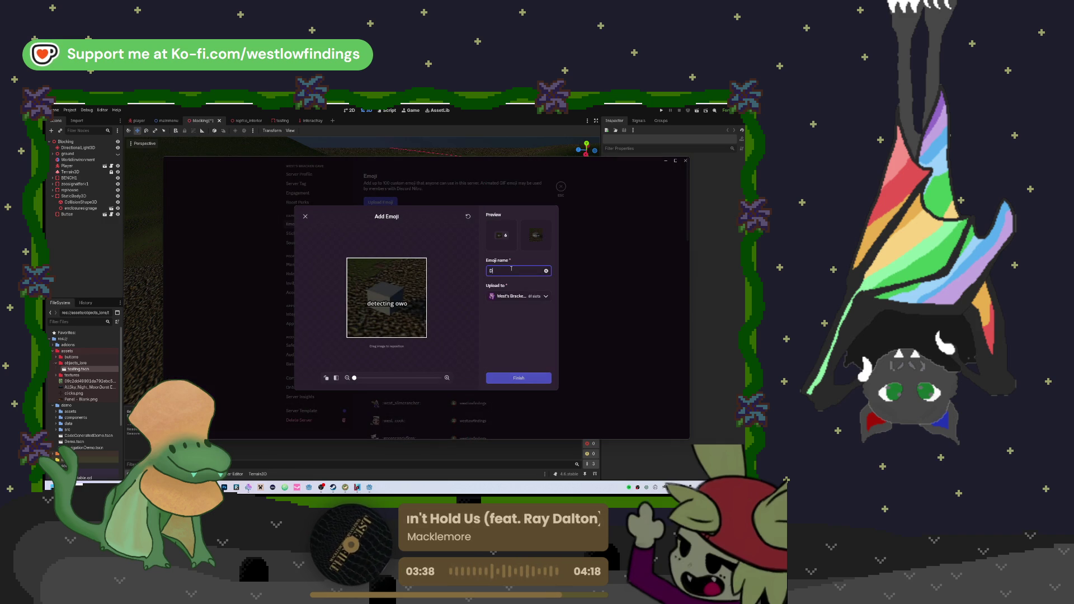
pyautogui.press('BackSpace')
pyautogui.press('BackSpace')
pyautogui.press('BackSpace')
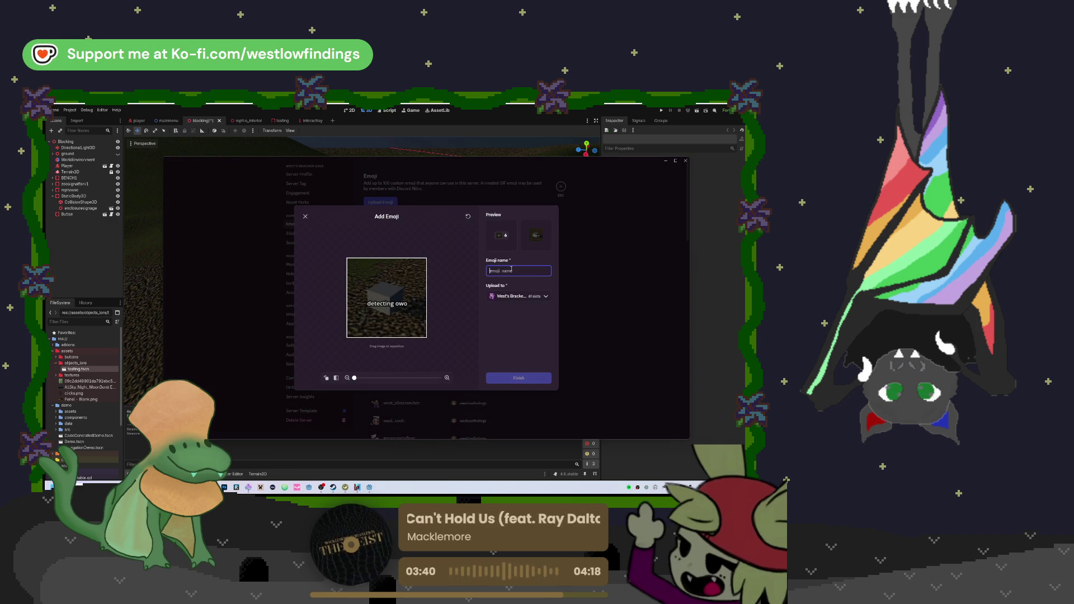
pyautogui.write('detecting_owo')
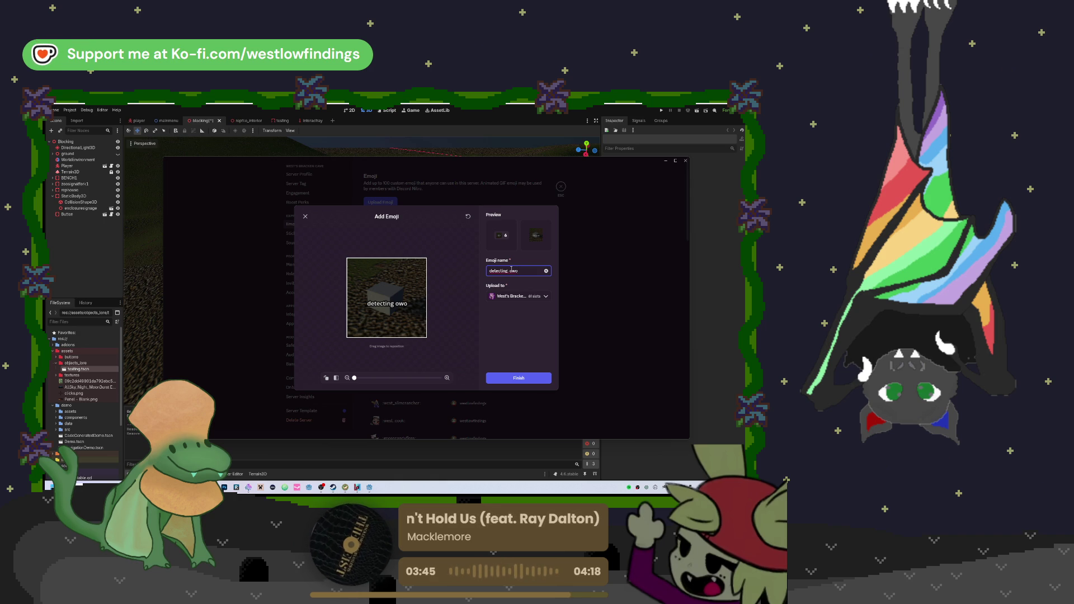
pyautogui.click(523, 379)
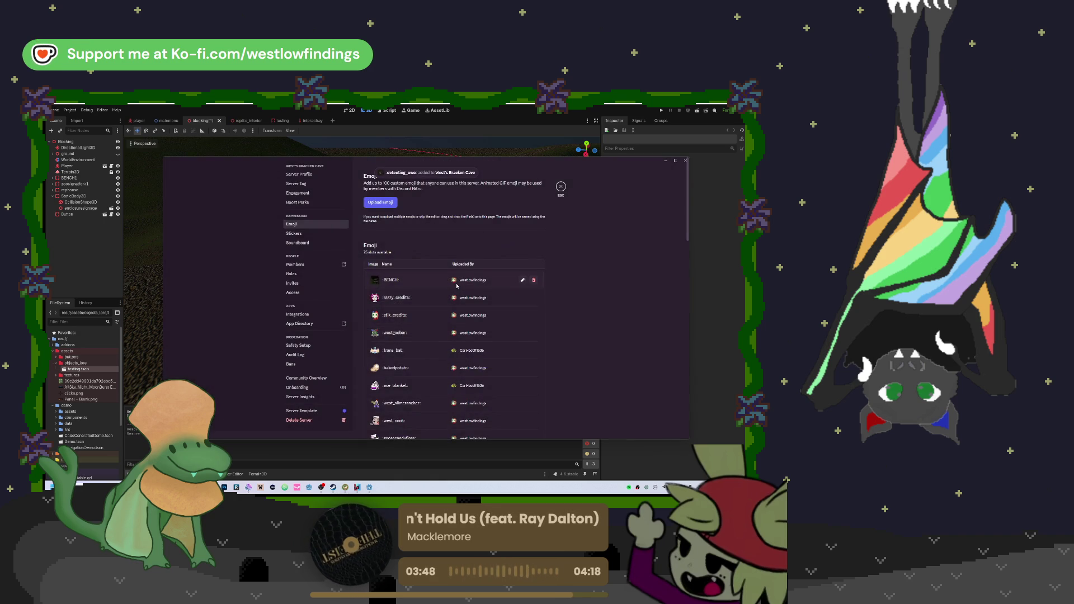
pyautogui.press('Escape')
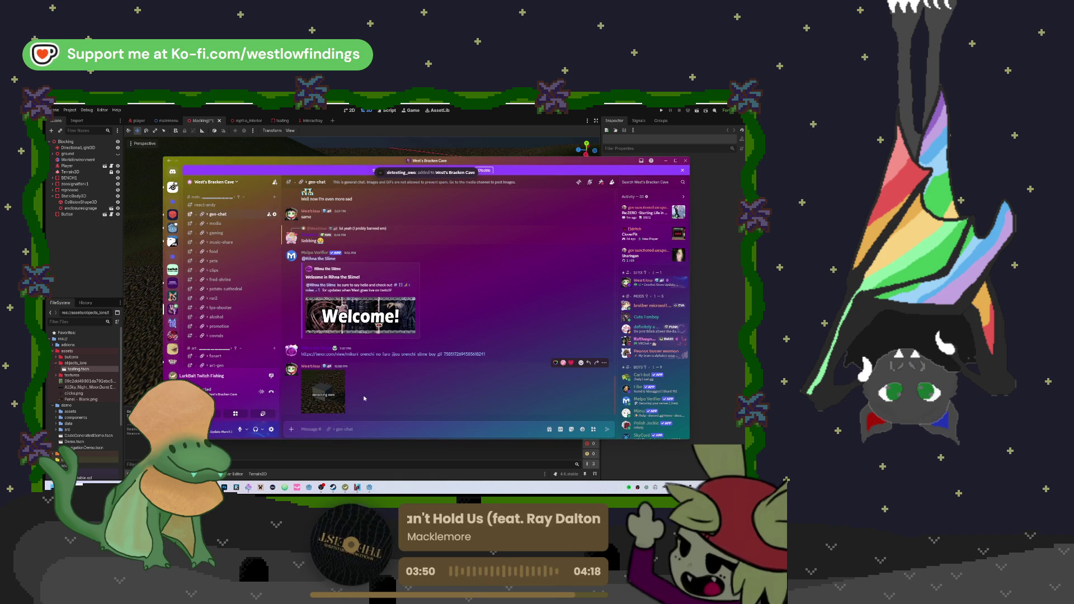
pyautogui.click(581, 429)
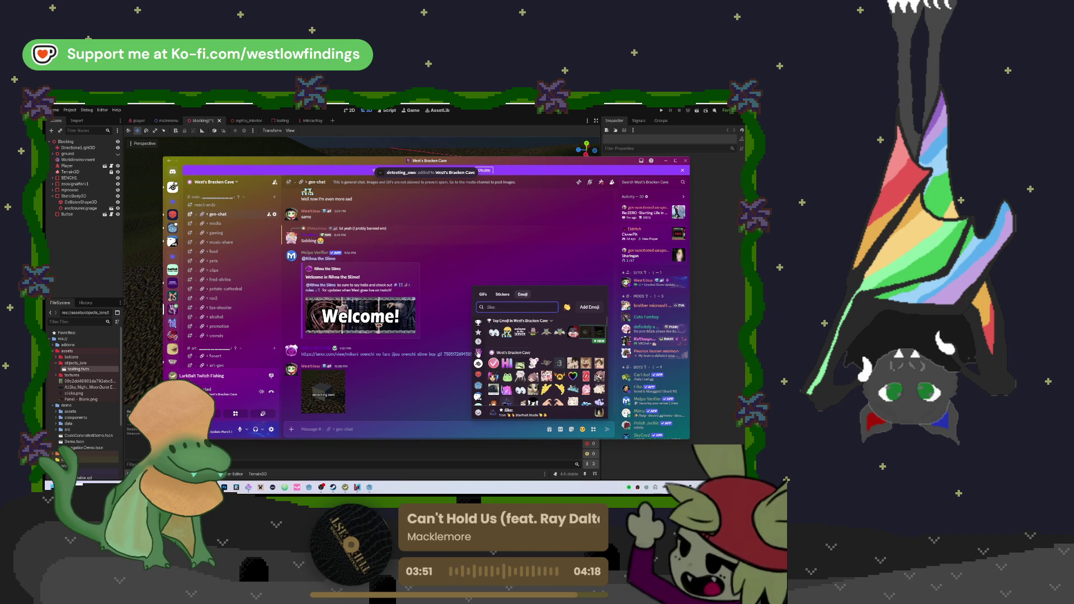
# Send the :detecting_owo: emoji in gen-chat and glance at the BENCH emoji's details
pyautogui.keyDown('shift'); pyautogui.click(493, 332); pyautogui.keyUp('shift')
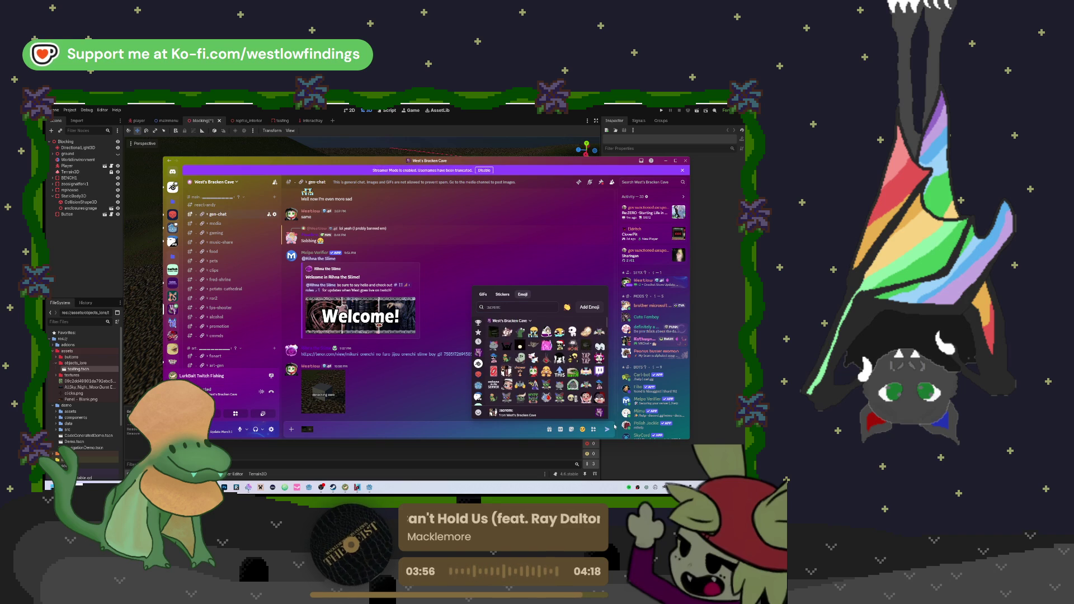
pyautogui.click(583, 429)
pyautogui.click(607, 429)
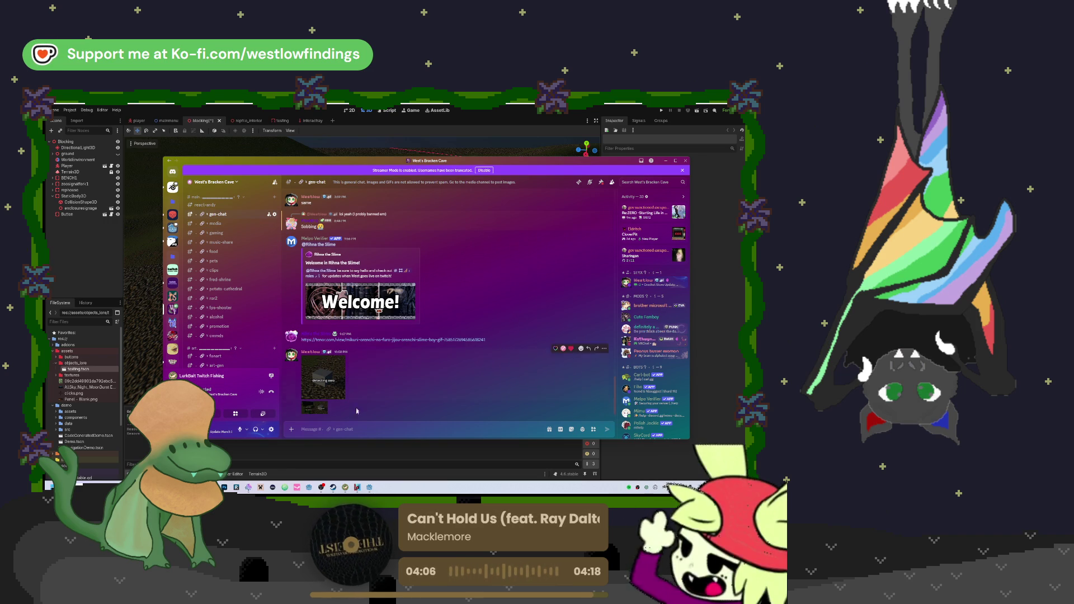
pyautogui.click(307, 407)
pyautogui.click(306, 408)
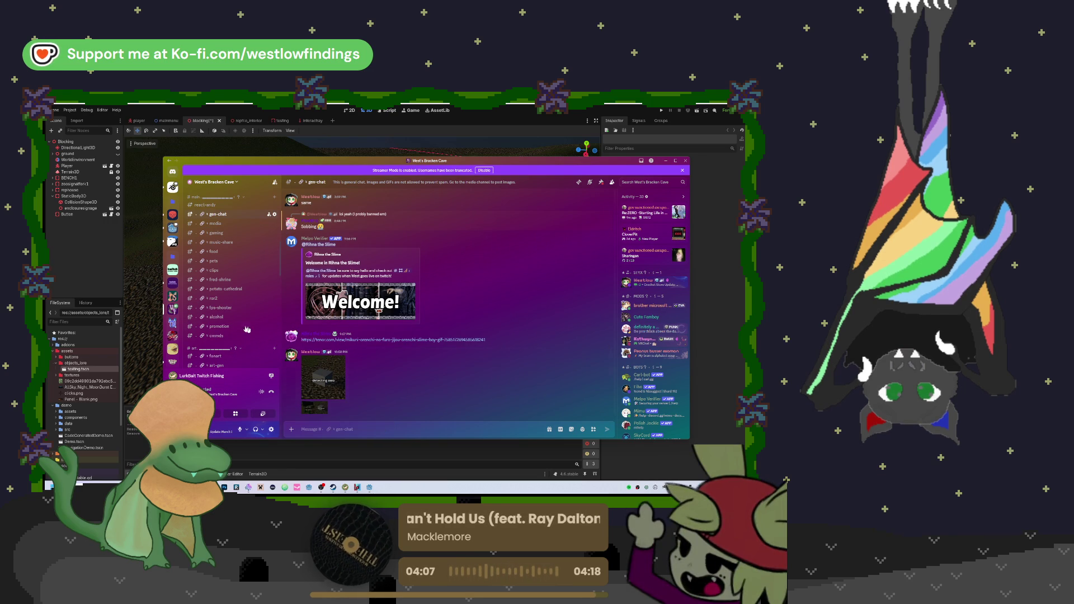
pyautogui.click(172, 269)
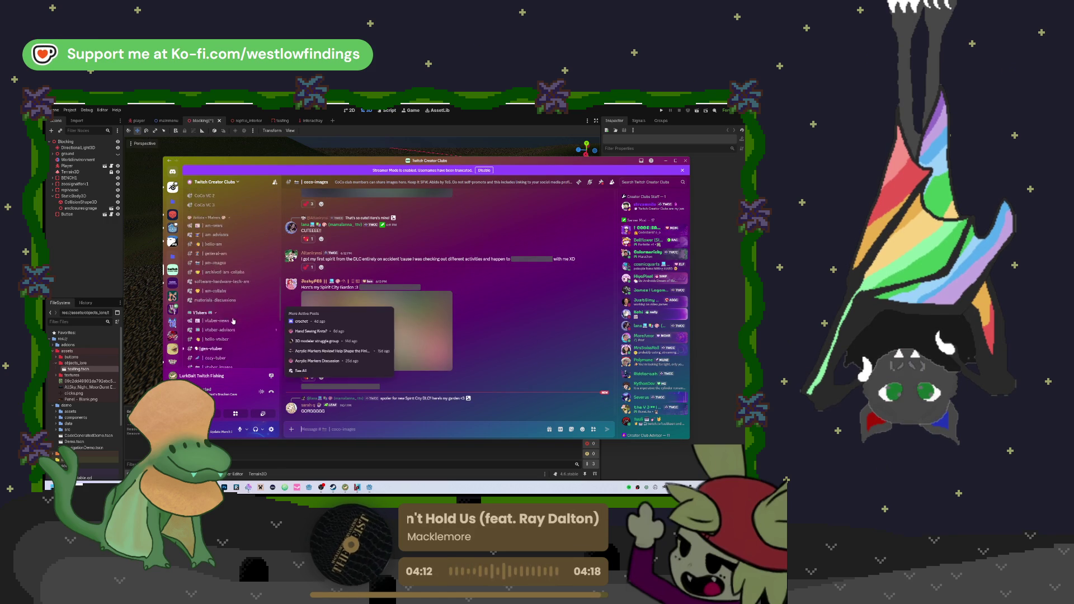
# Navigate to Twitch University's Game Developers channel under areas-of-study and scroll to its latest messages
pyautogui.scroll(-5, 221, 302)
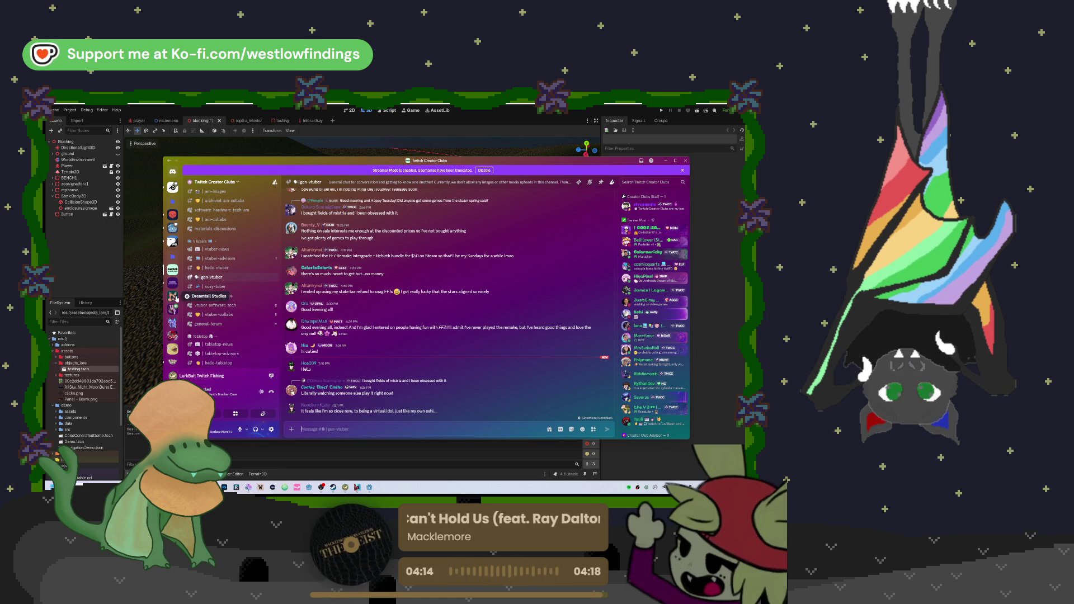
pyautogui.hotkey('ctrl', 'alt', 'Down')
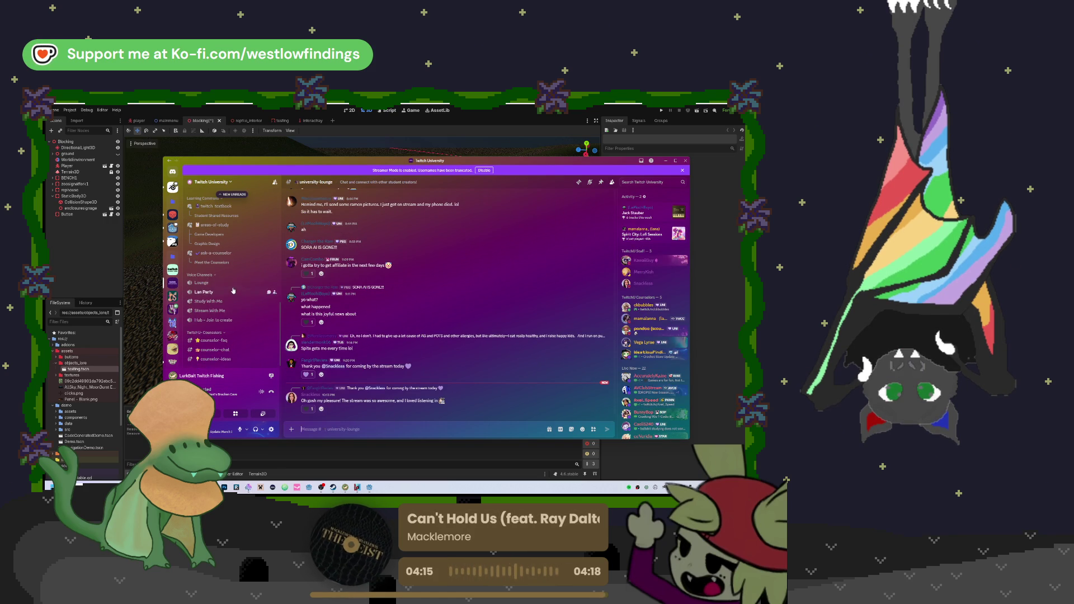
pyautogui.scroll(4, 238, 319)
pyautogui.click(240, 323)
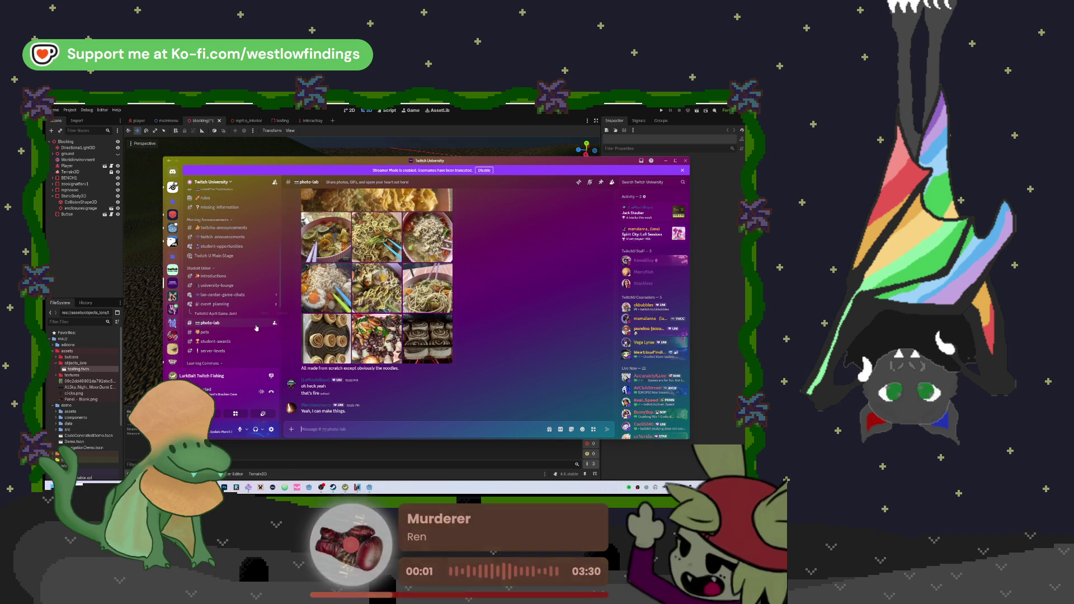
pyautogui.click(175, 294)
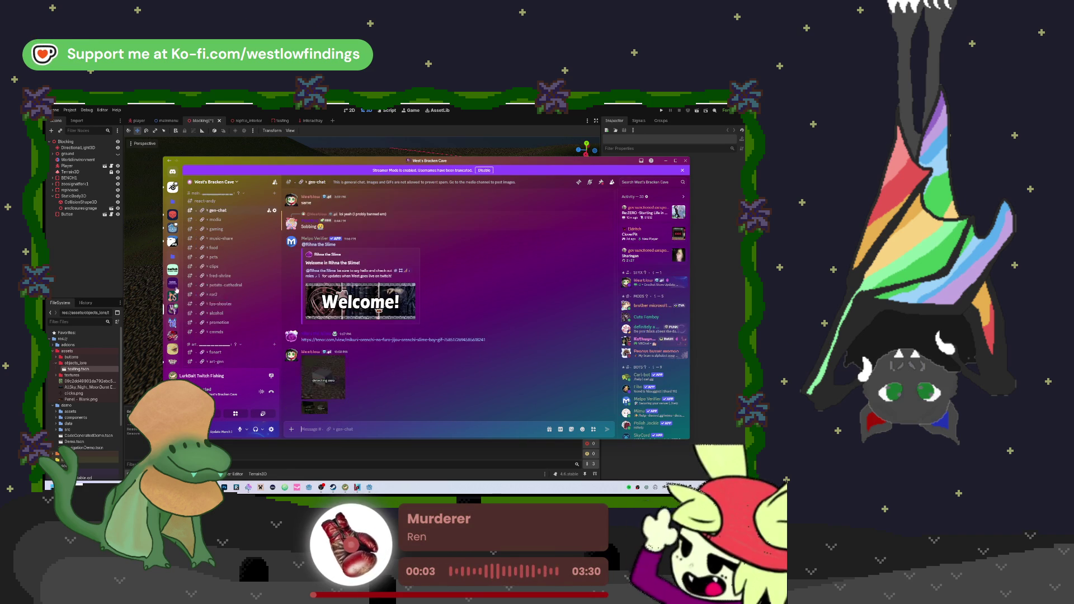
pyautogui.click(175, 287)
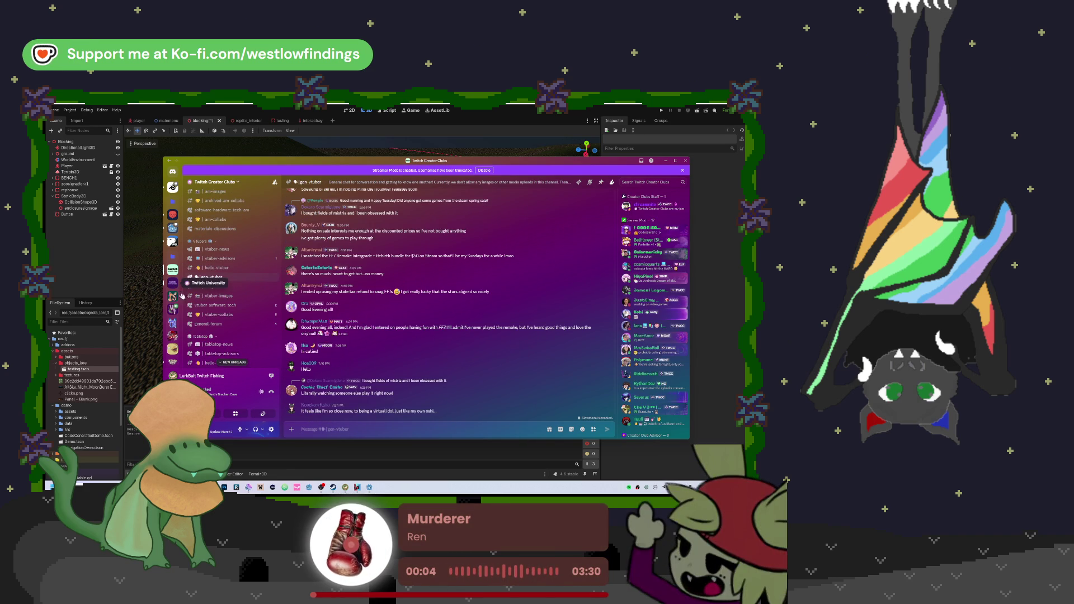
pyautogui.click(176, 289)
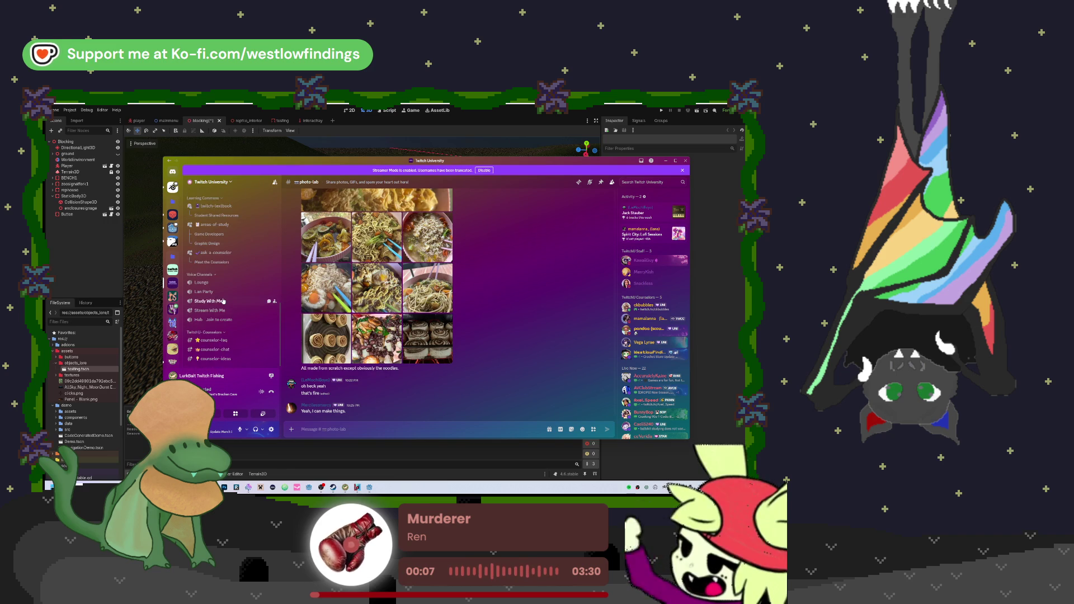
pyautogui.click(209, 234)
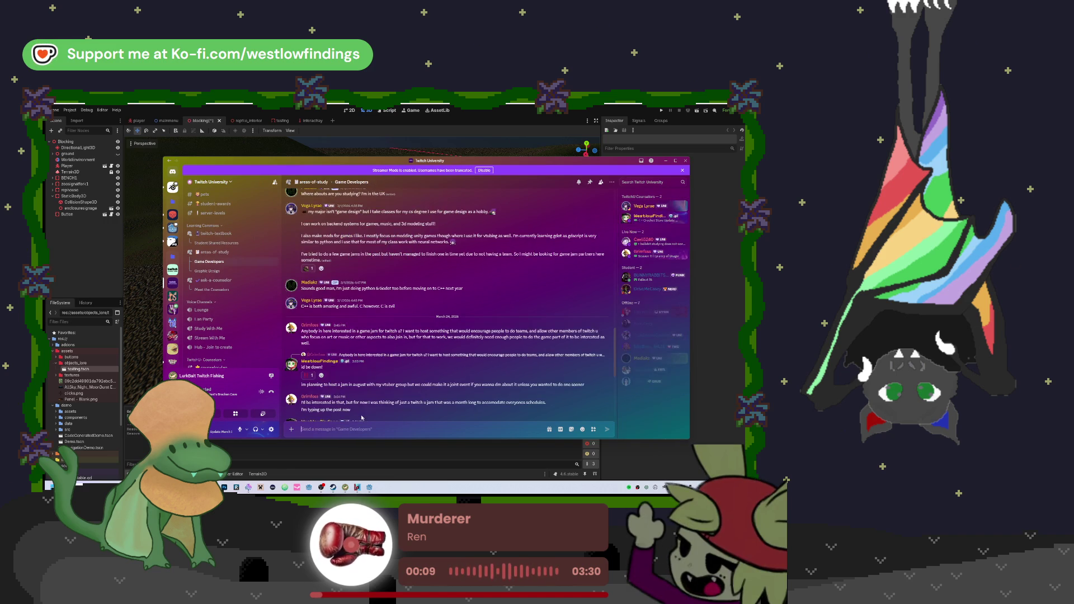
pyautogui.scroll(-3, 438, 389)
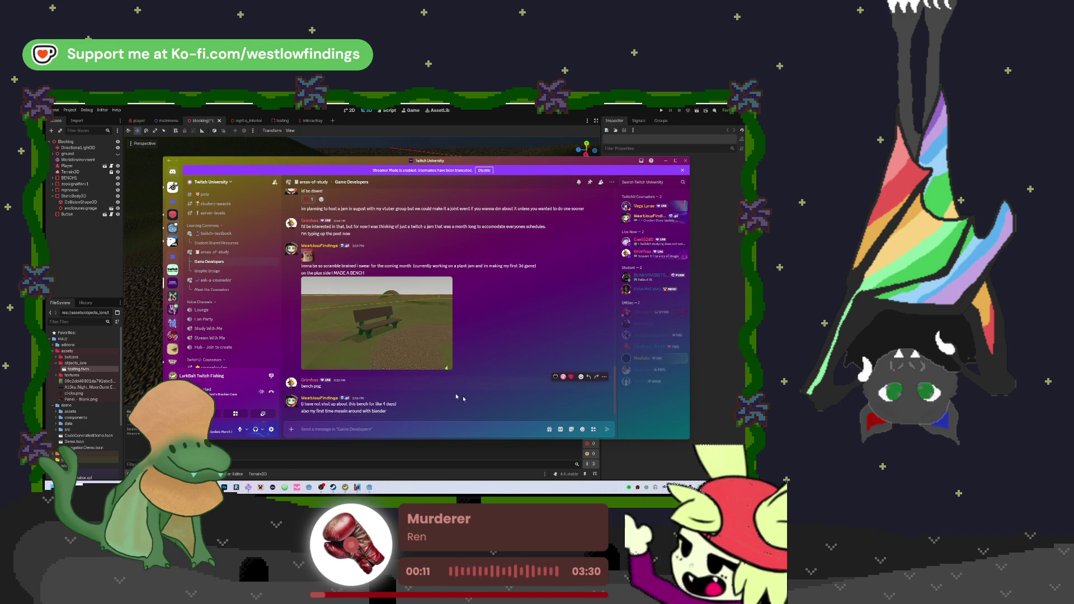
# Post the 2026-03-24 screenshot with the caption 'i had free will in testing ray'
pyautogui.click(572, 429)
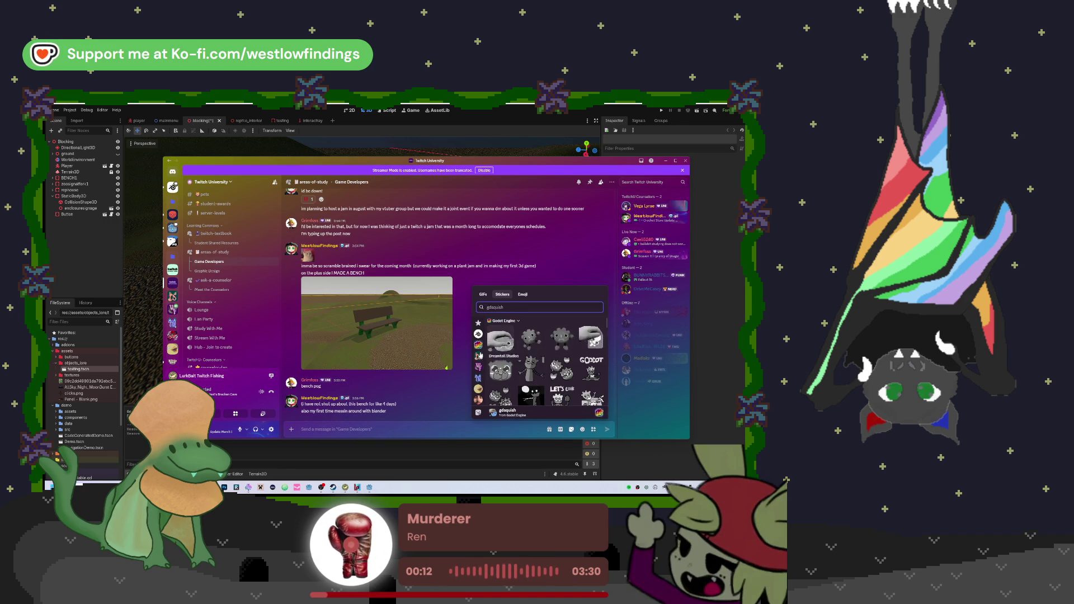
pyautogui.click(478, 367)
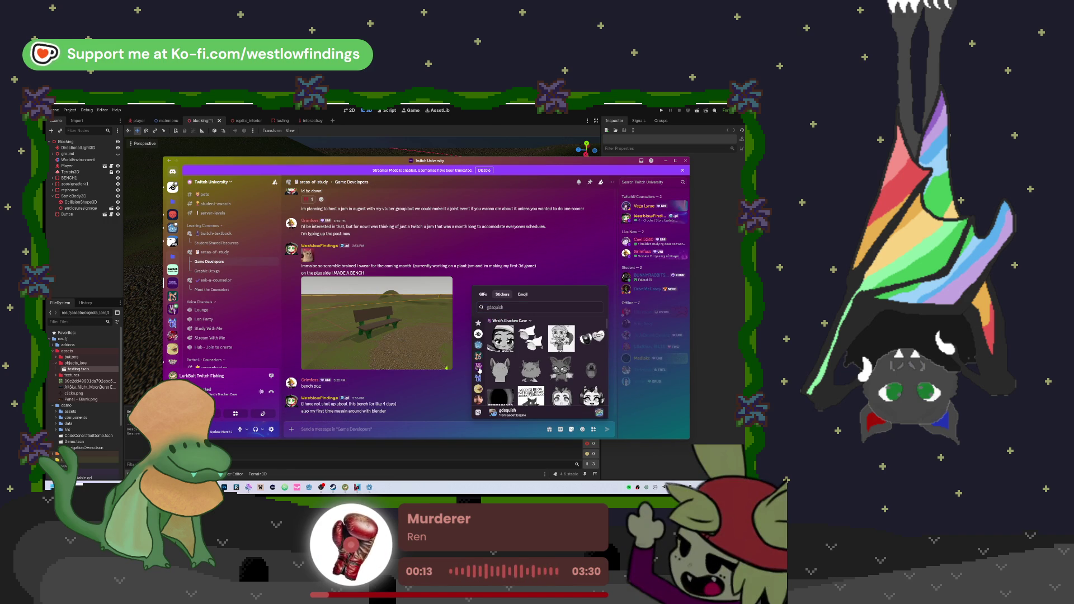
pyautogui.click(442, 376)
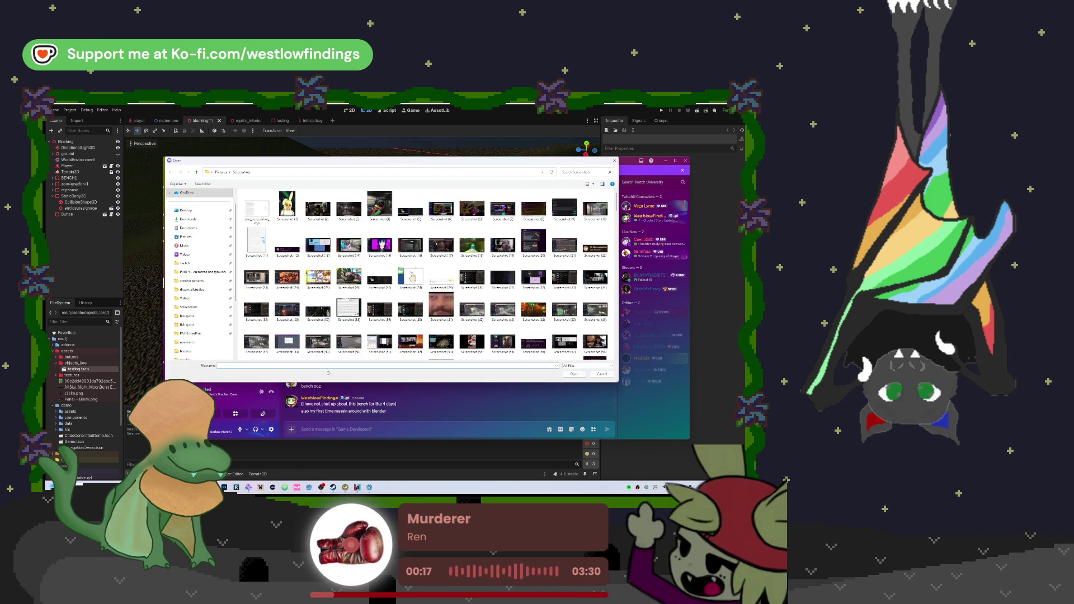
pyautogui.scroll(-10, 392, 291)
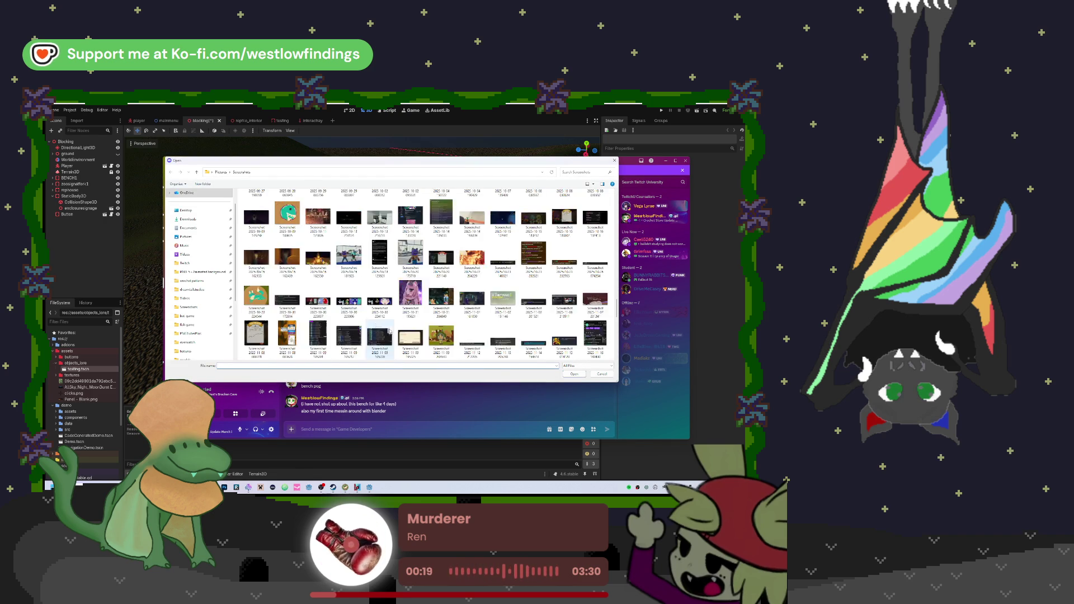
pyautogui.doubleClick(446, 341)
pyautogui.write('i had free will in testin')
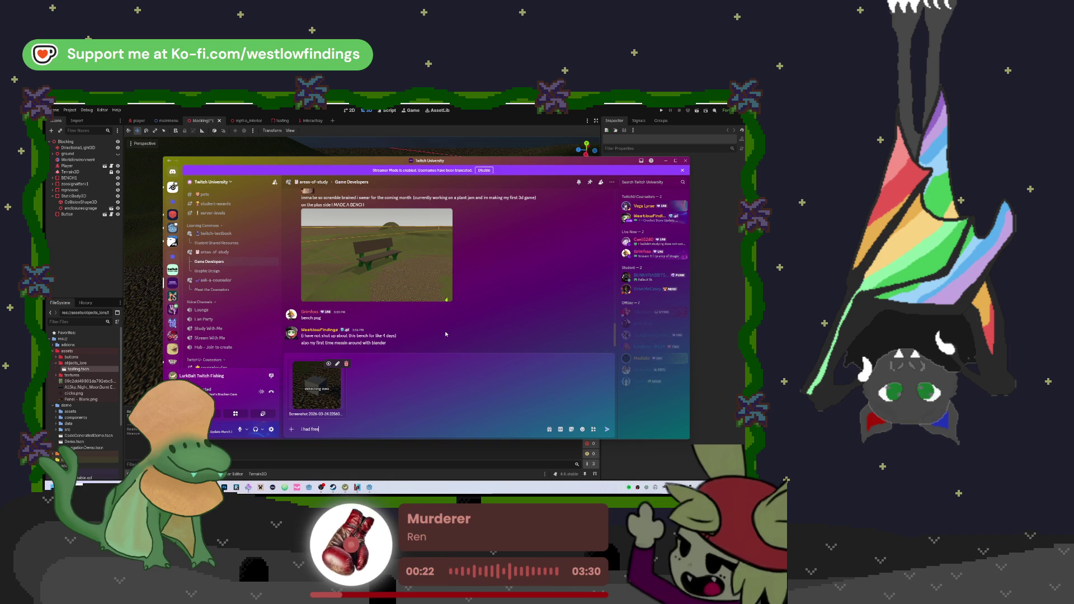
pyautogui.write('g raycasts')
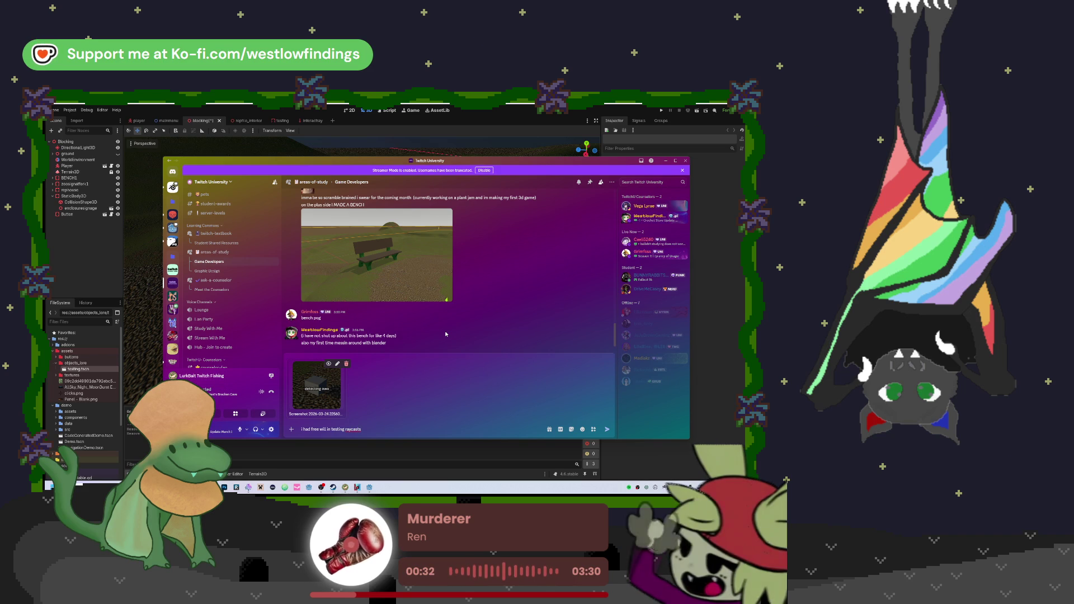
pyautogui.press('Return')
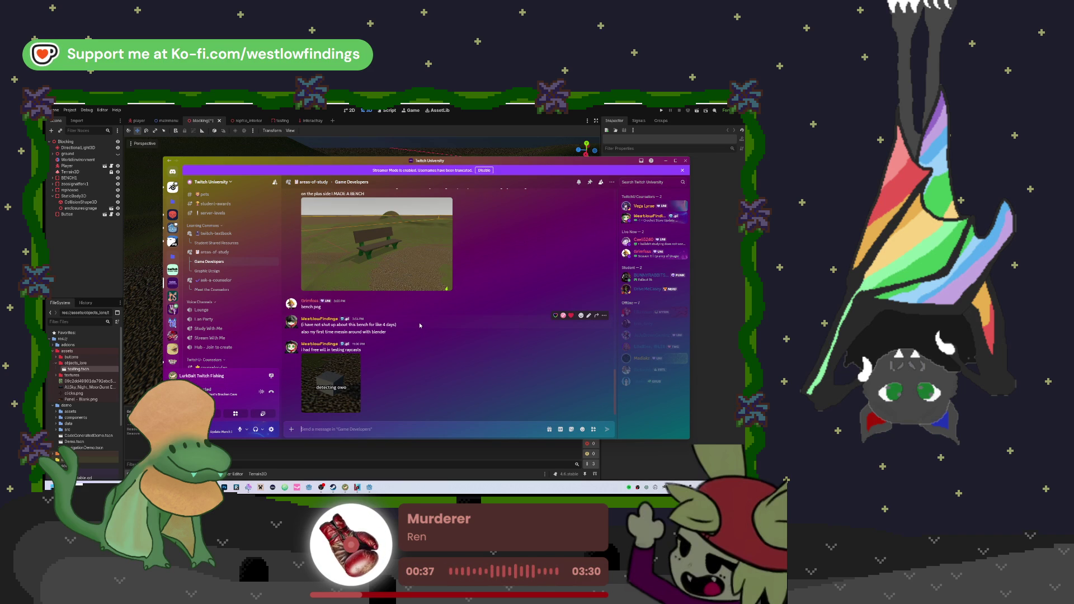
# View the posted screenshot full size, then switch to West's Bracken Cave
pyautogui.click(337, 378)
pyautogui.press('Escape')
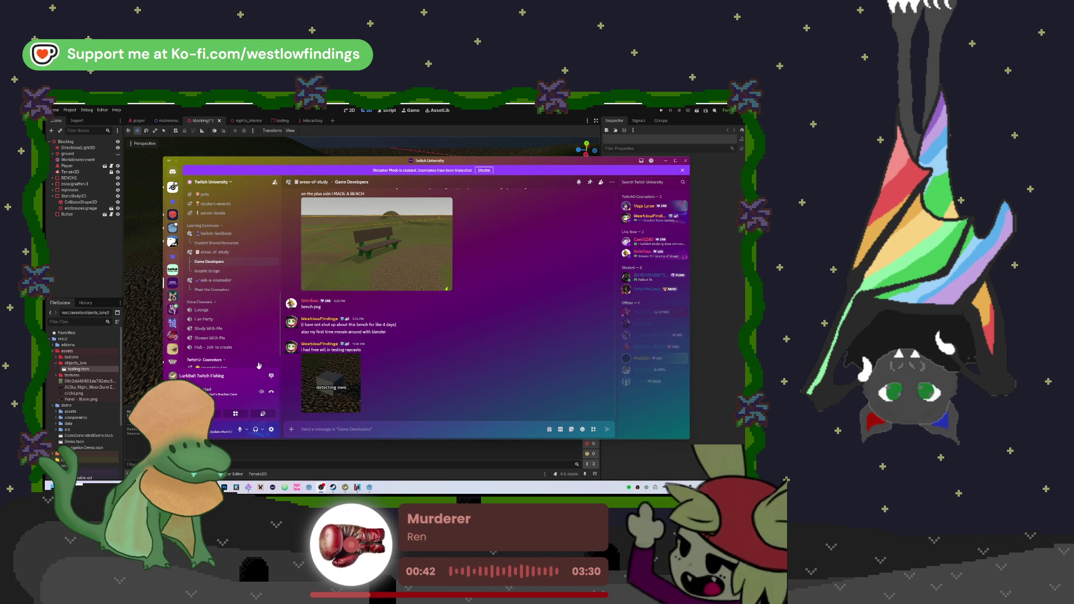
pyautogui.click(174, 310)
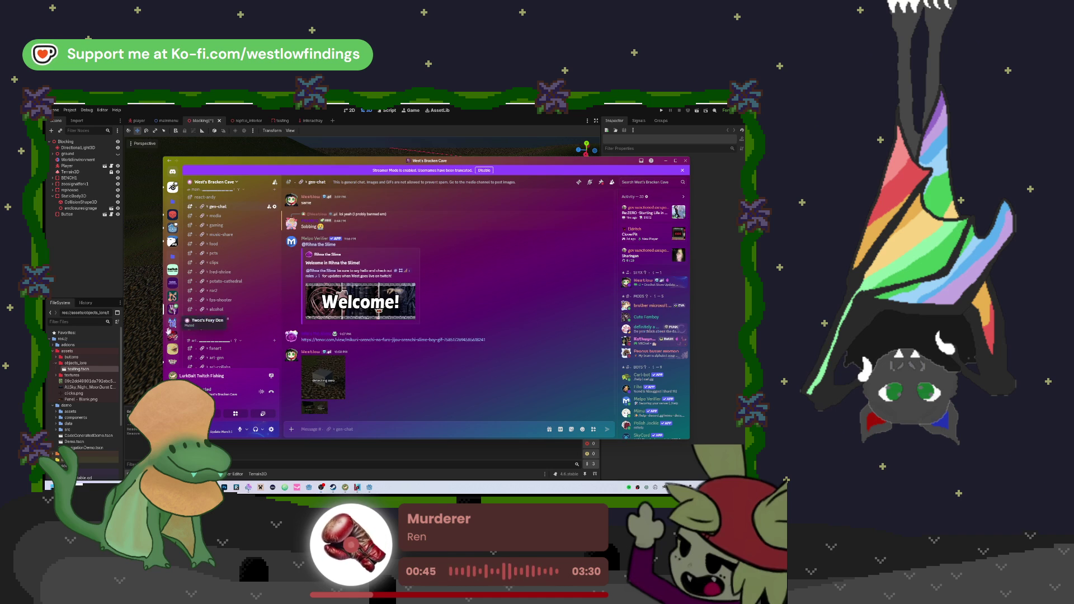
# Browse Camp HollowWood's channels, then open the '3D model progress' post under plant-jam
pyautogui.click(173, 363)
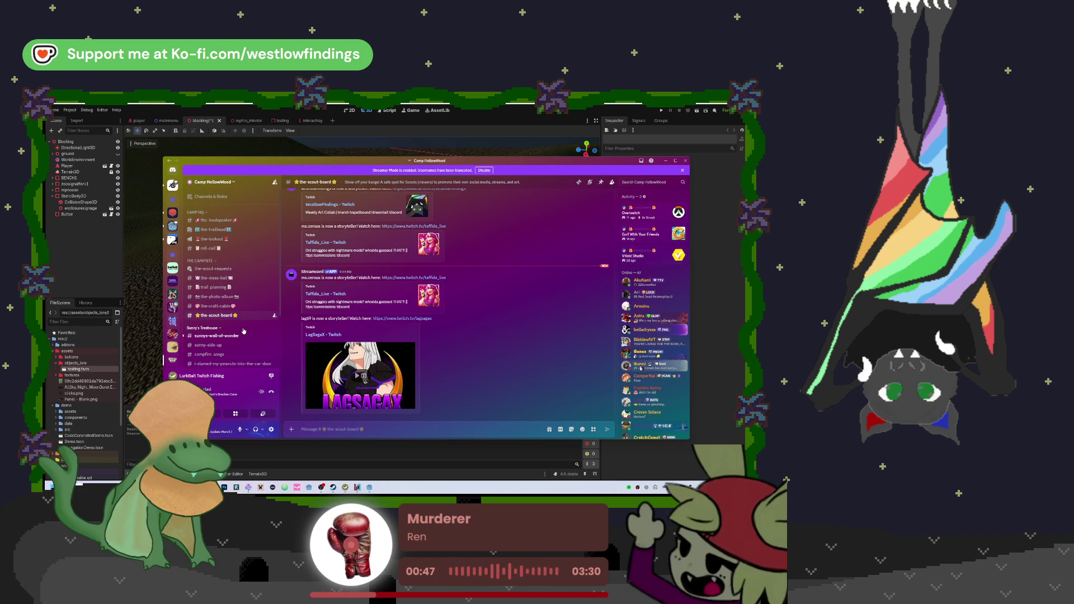
pyautogui.click(228, 336)
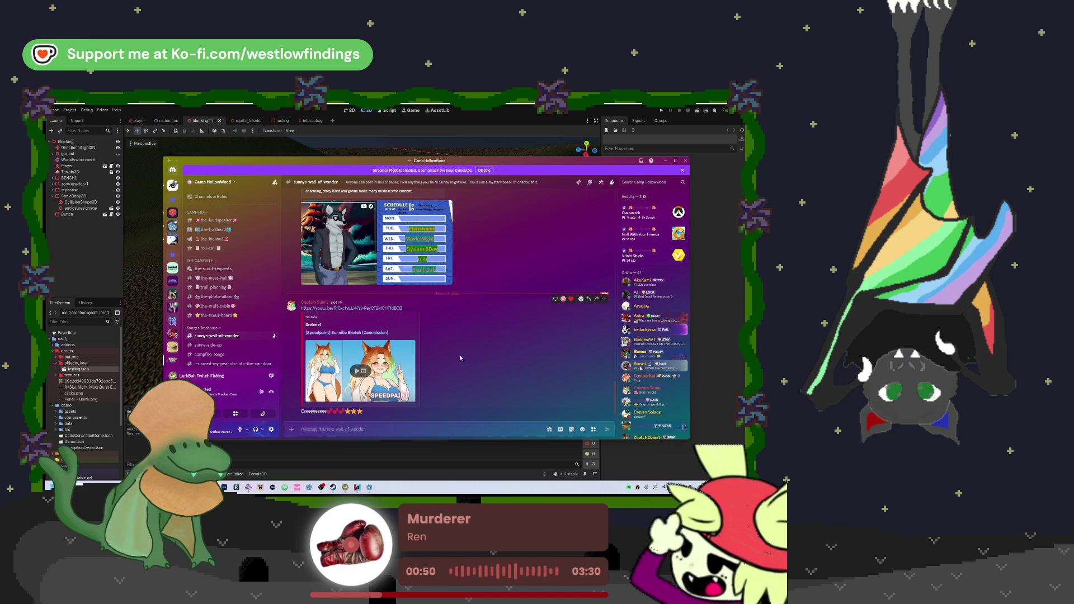
pyautogui.hotkey('alt', 'Up')
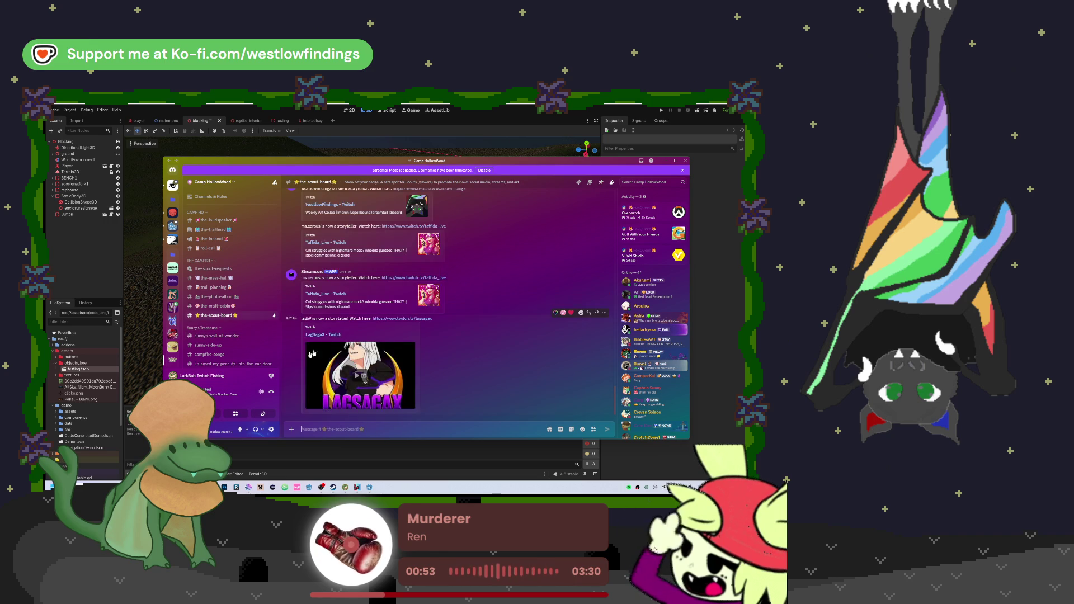
pyautogui.click(221, 394)
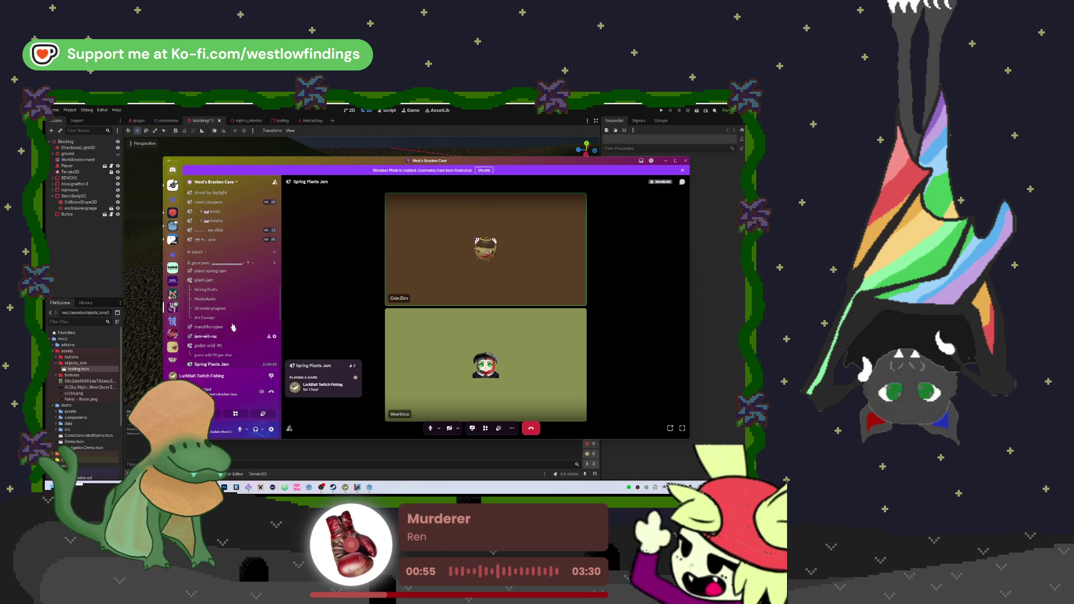
pyautogui.scroll(-1, 230, 316)
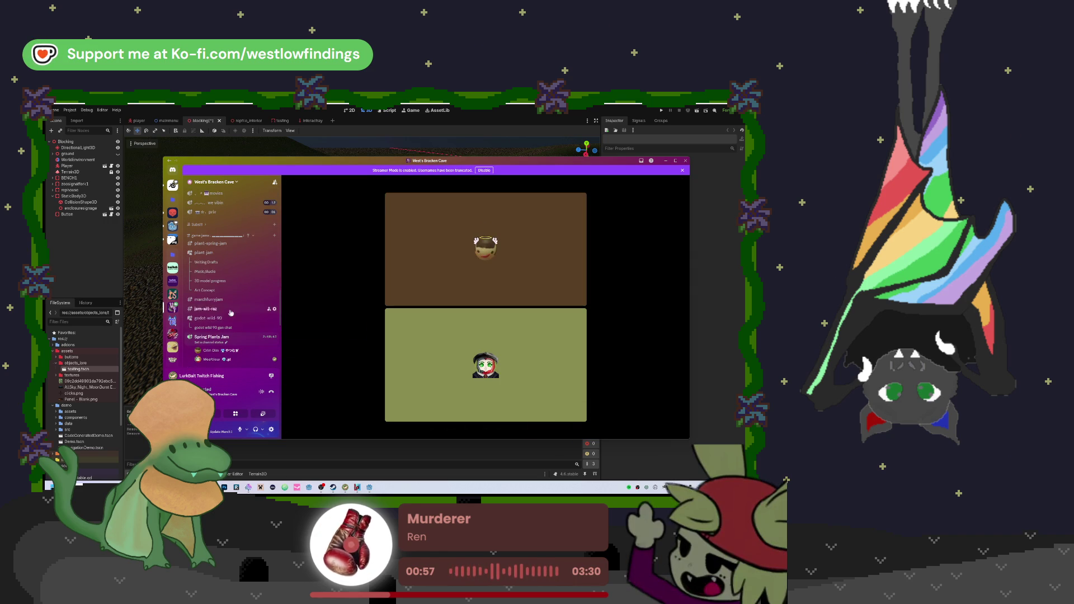
pyautogui.click(226, 282)
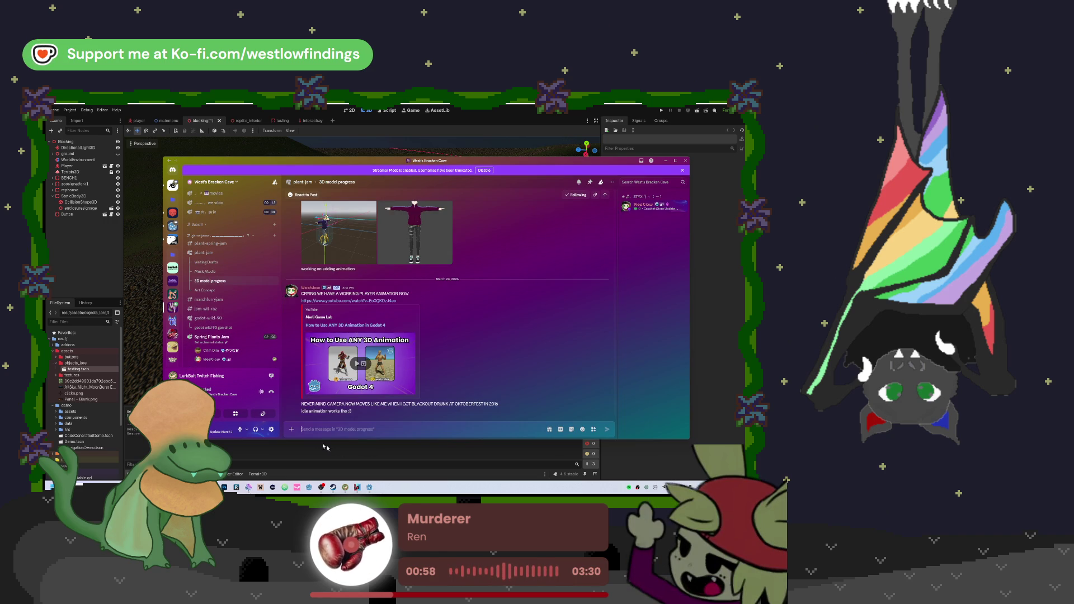
# Upload the two newest bench-detection screenshots to the 3D model progress post
pyautogui.doubleClick(292, 430)
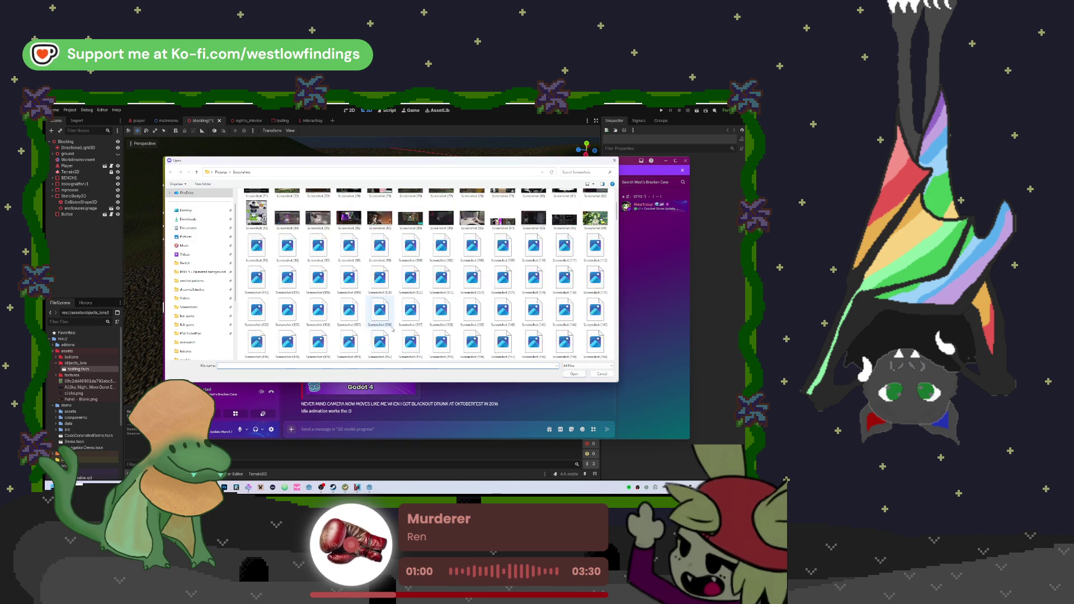
pyautogui.scroll(-10, 394, 331)
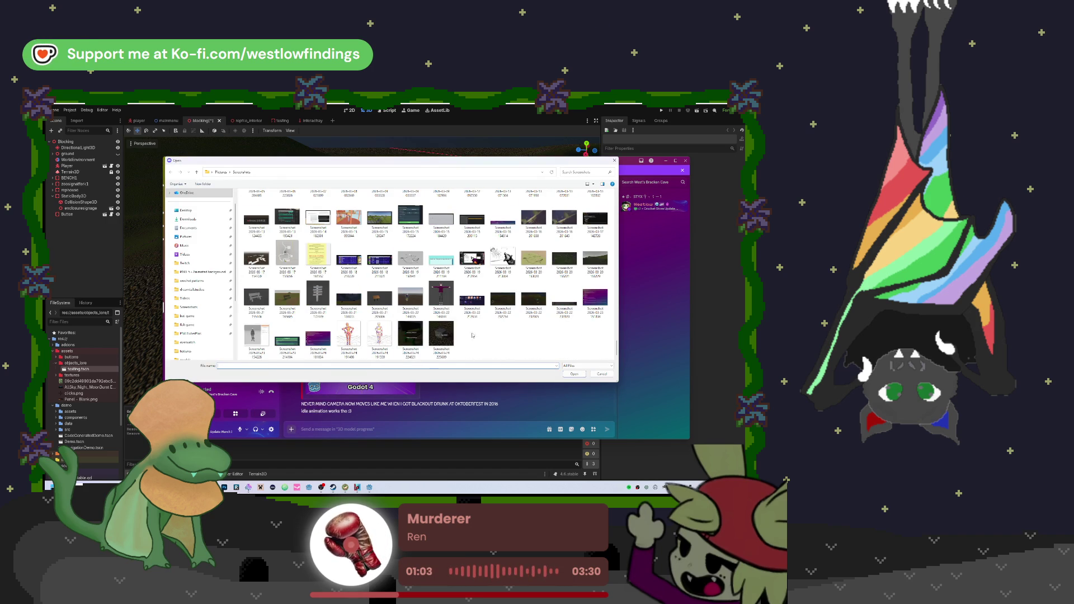
pyautogui.moveTo(471, 336); pyautogui.dragTo(404, 335)
pyautogui.press('Return')
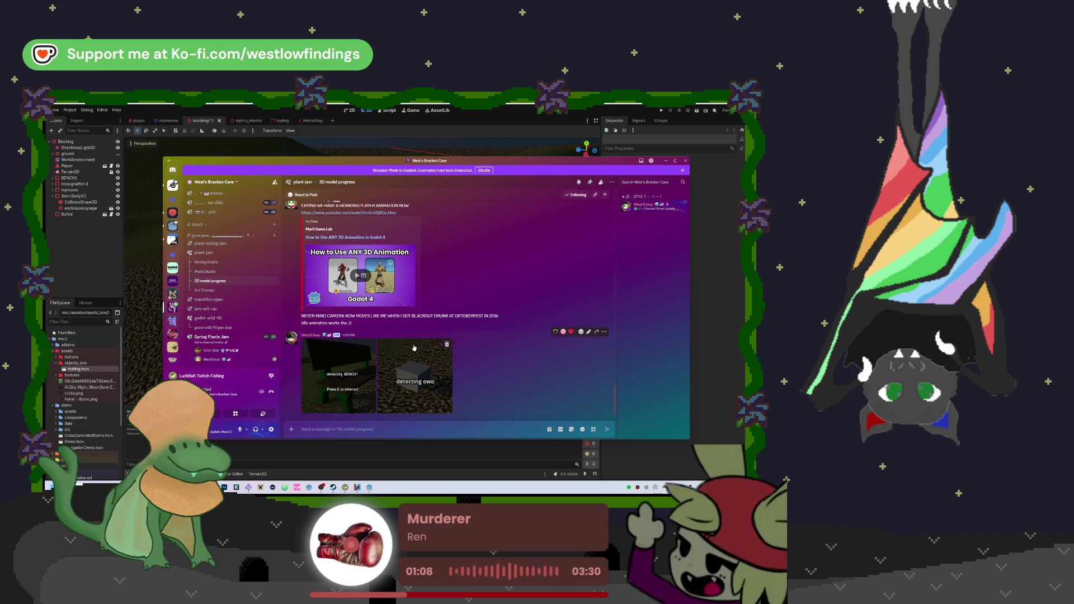
# Open the plant-spring-jam channel, then return to Godot's Blocking scene and orbit toward the night sky
pyautogui.click(210, 244)
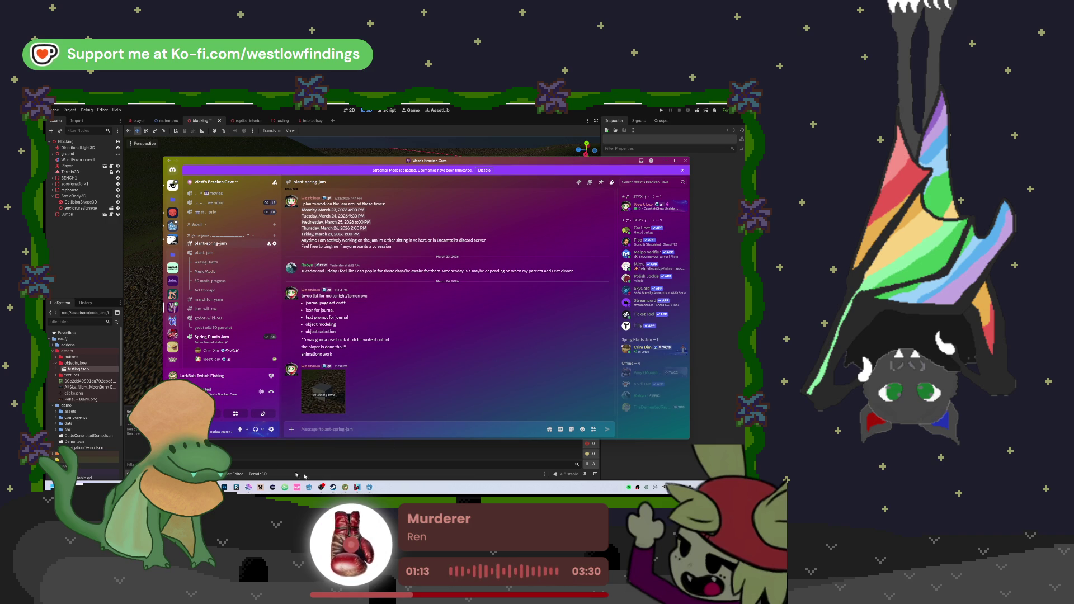
pyautogui.click(358, 459)
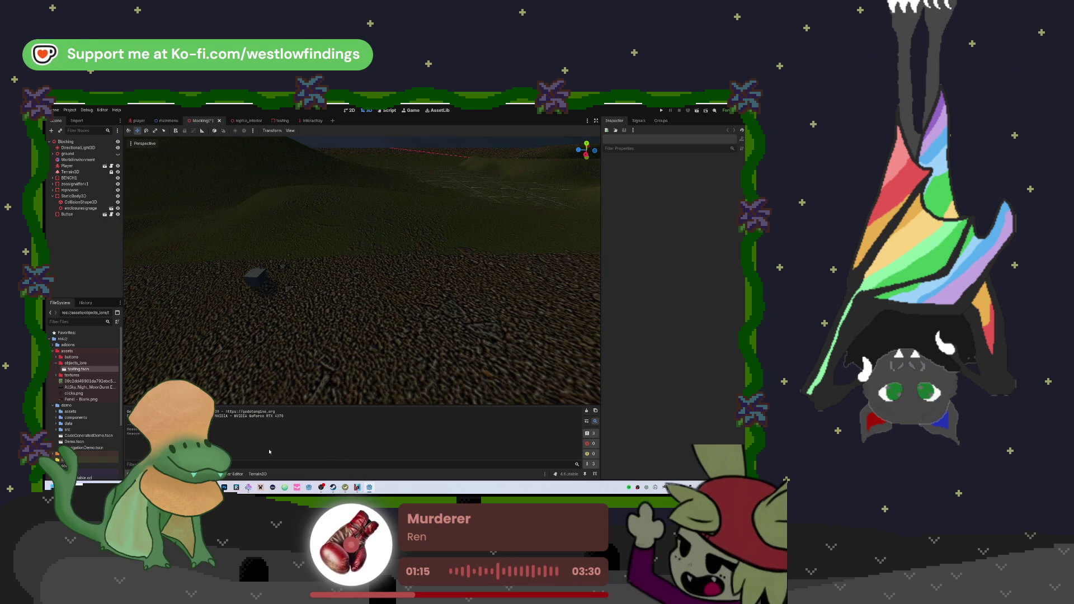
pyautogui.moveTo(396, 299); pyautogui.dragTo(386, 258)
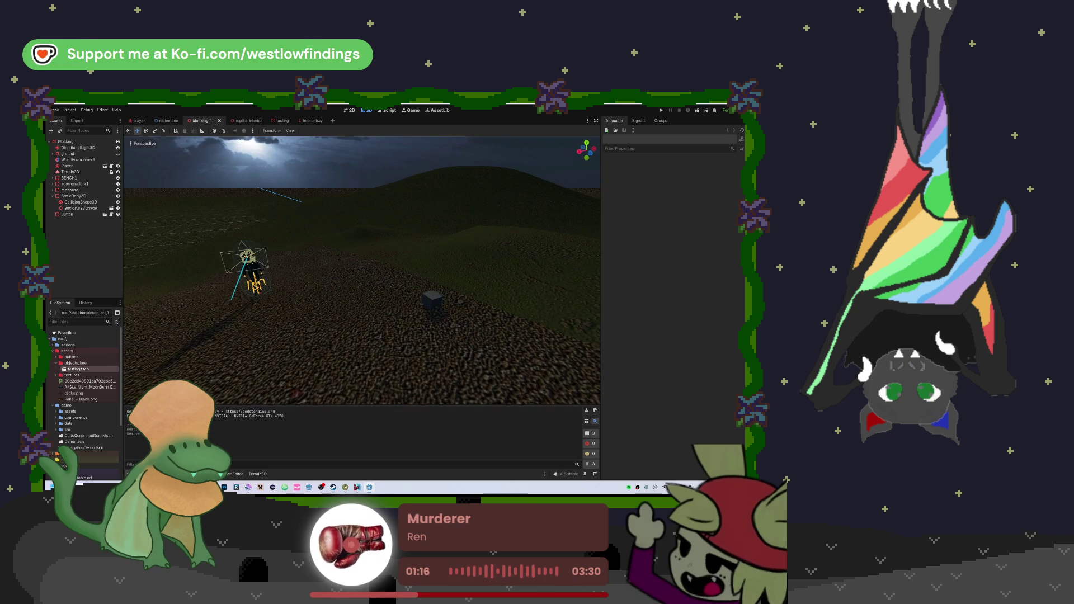
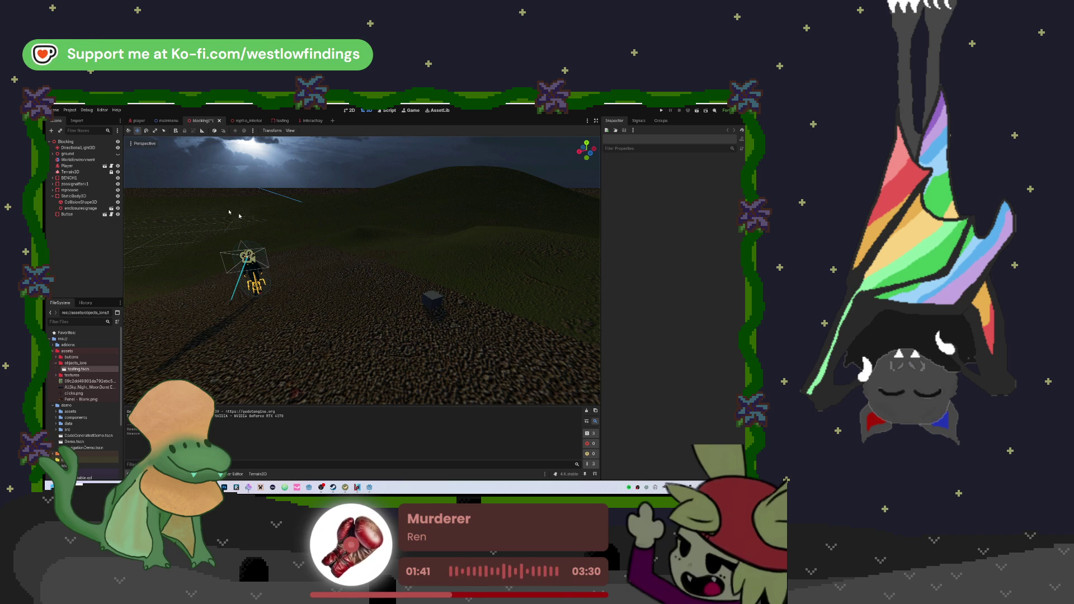
# Switch to the Script workspace and open interactable.gd
pyautogui.click(390, 110)
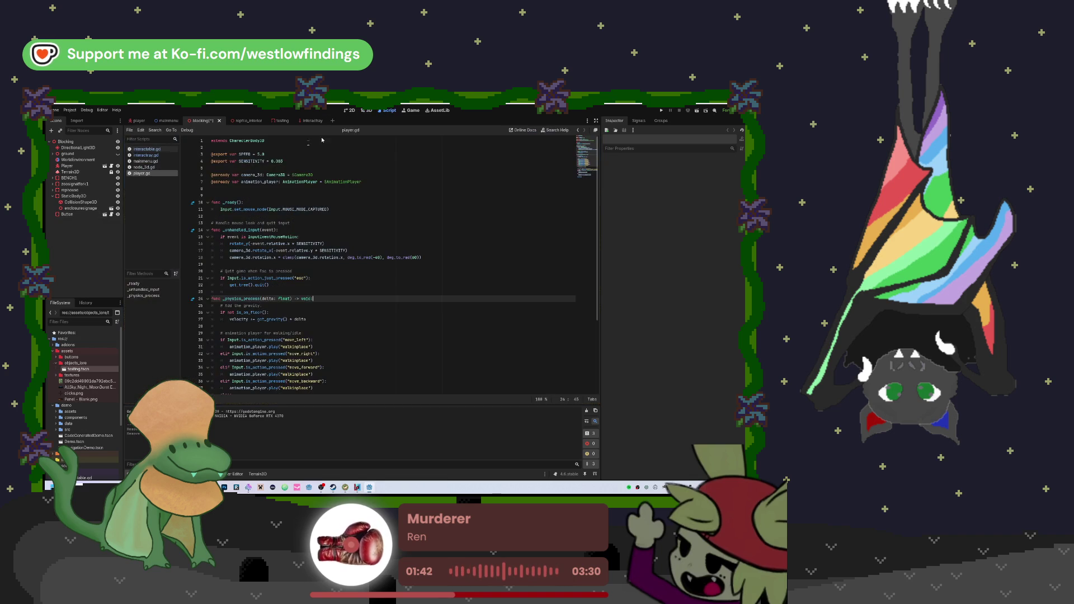
pyautogui.click(143, 150)
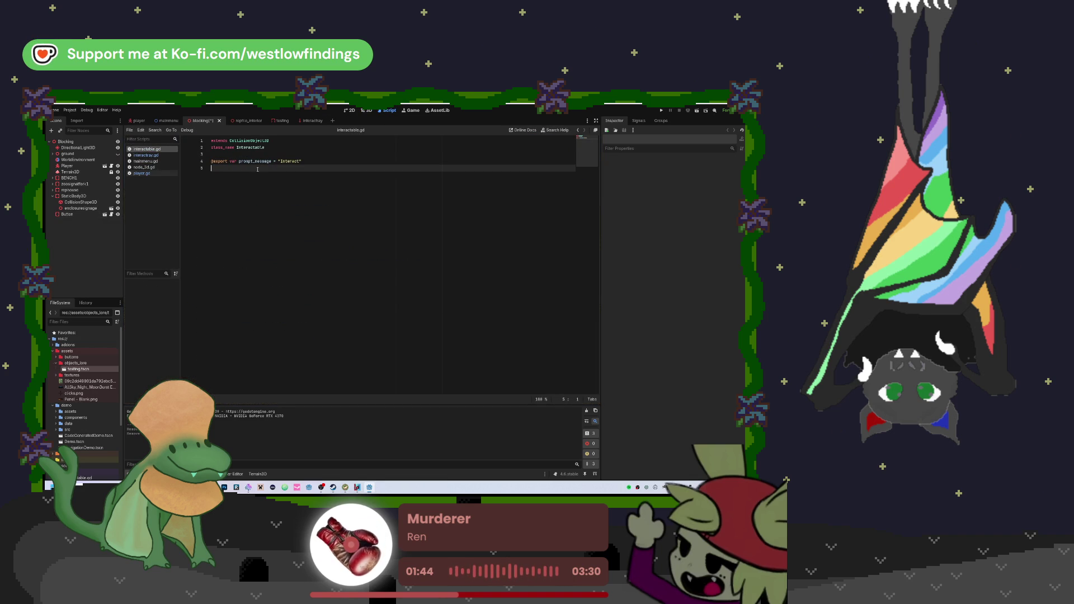
# Add an interact(body) function that prints body.name, " interacted with ", name
pyautogui.press('Return')
pyautogui.press('Return')
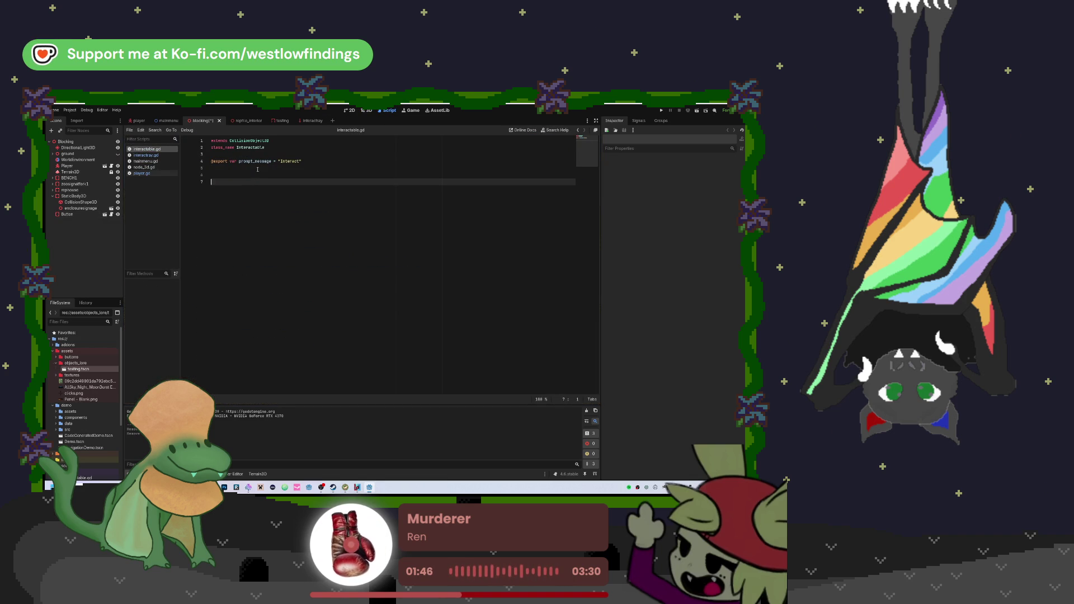
pyautogui.write('func interact(body):')
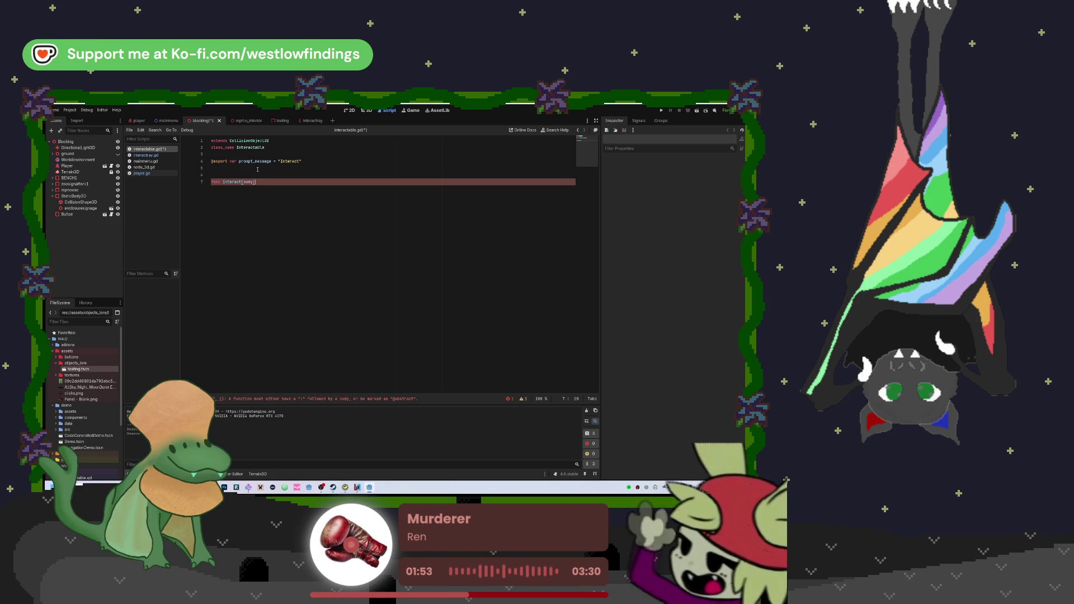
pyautogui.press('Return')
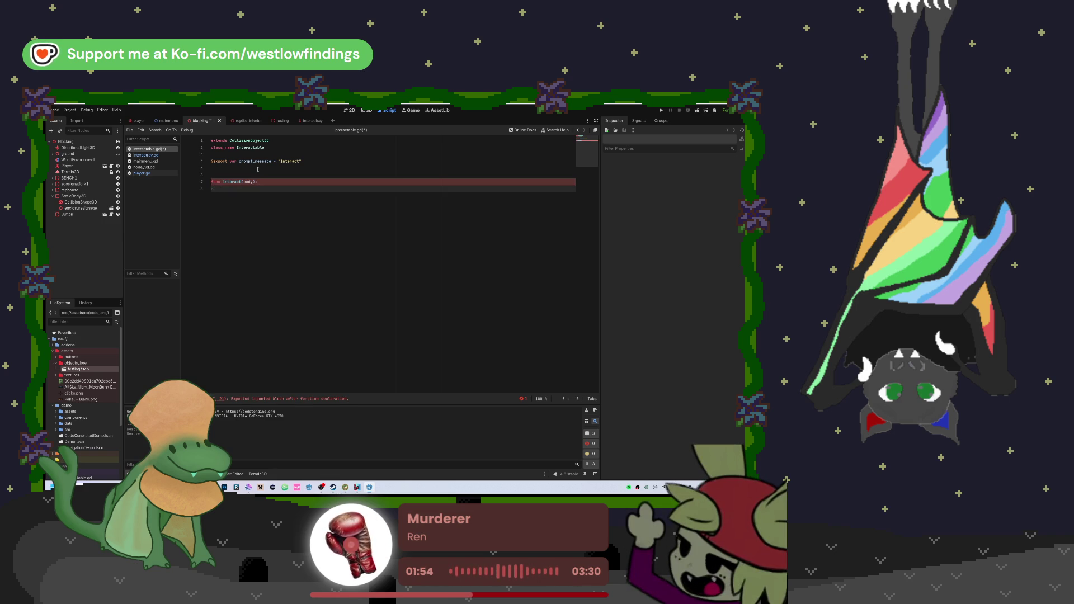
pyautogui.write('print')
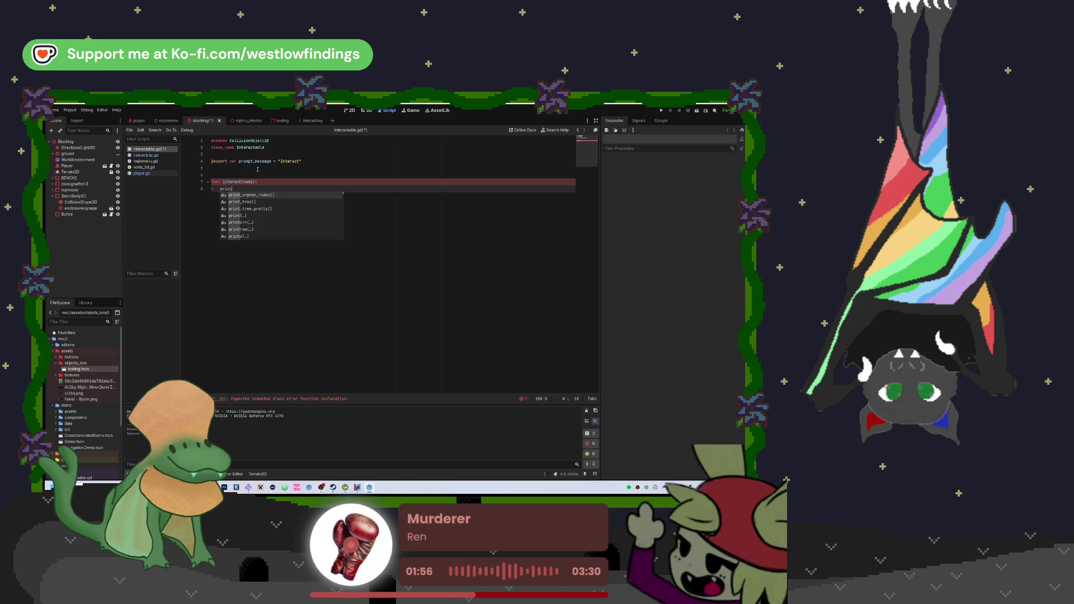
pyautogui.write('(bod')
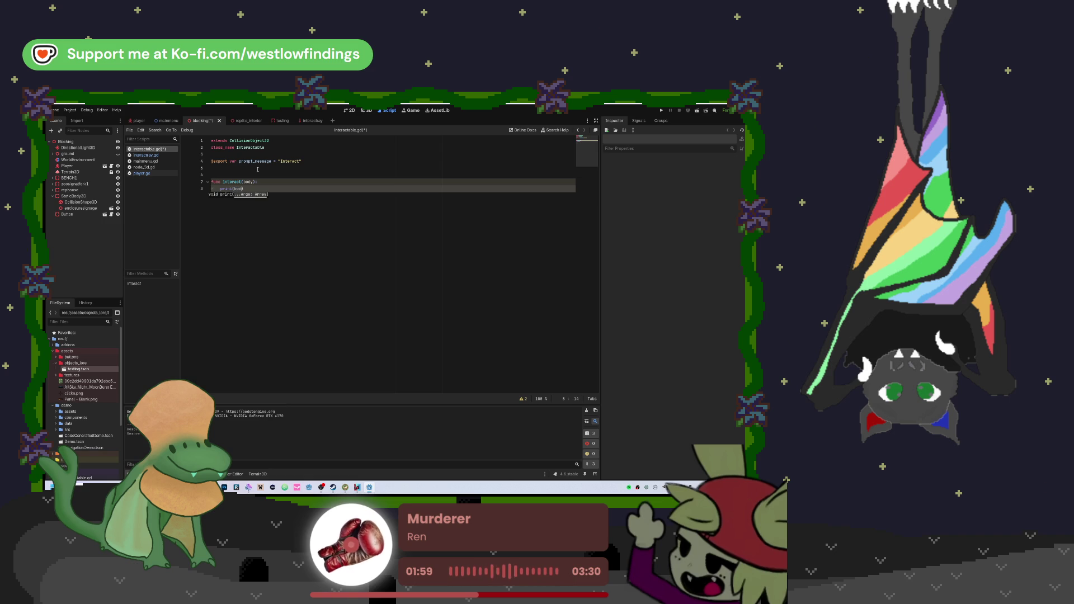
pyautogui.write('y.name,')
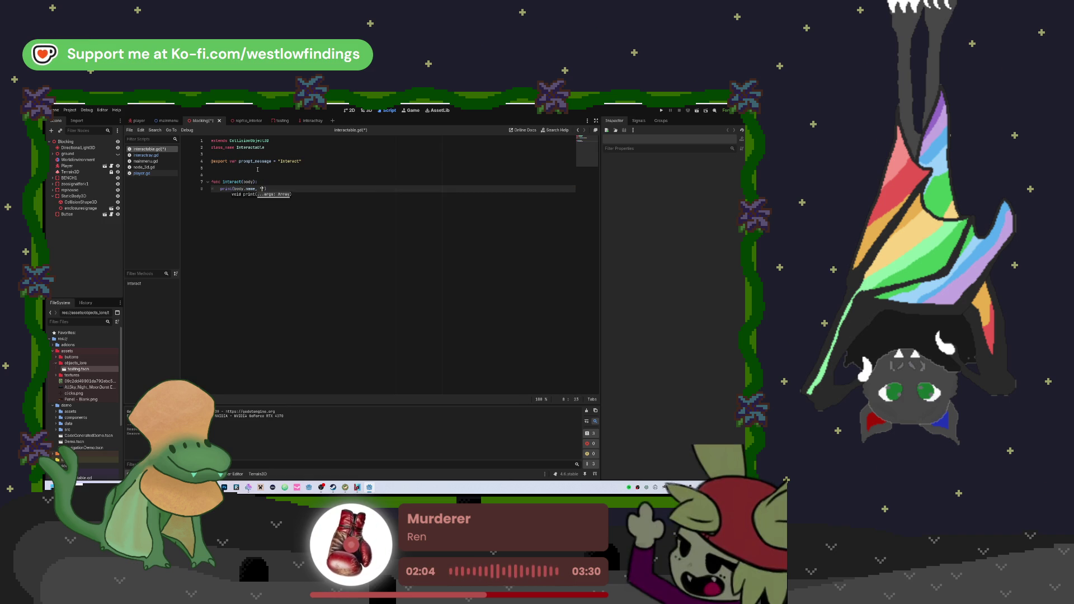
pyautogui.write(' interacted')
pyautogui.write(' with')
pyautogui.write(' ",')
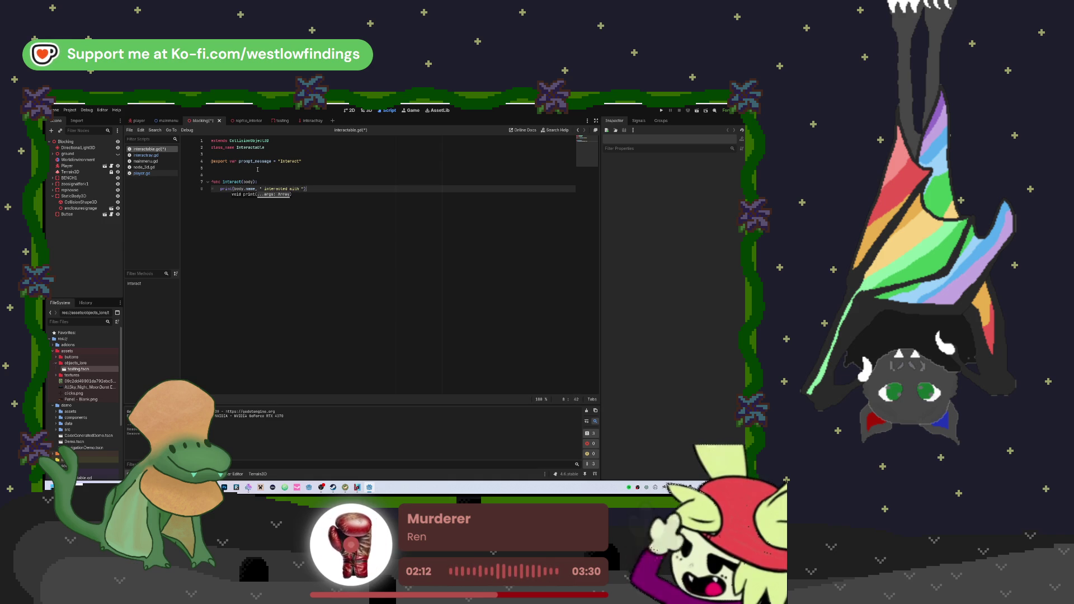
pyautogui.write('name')
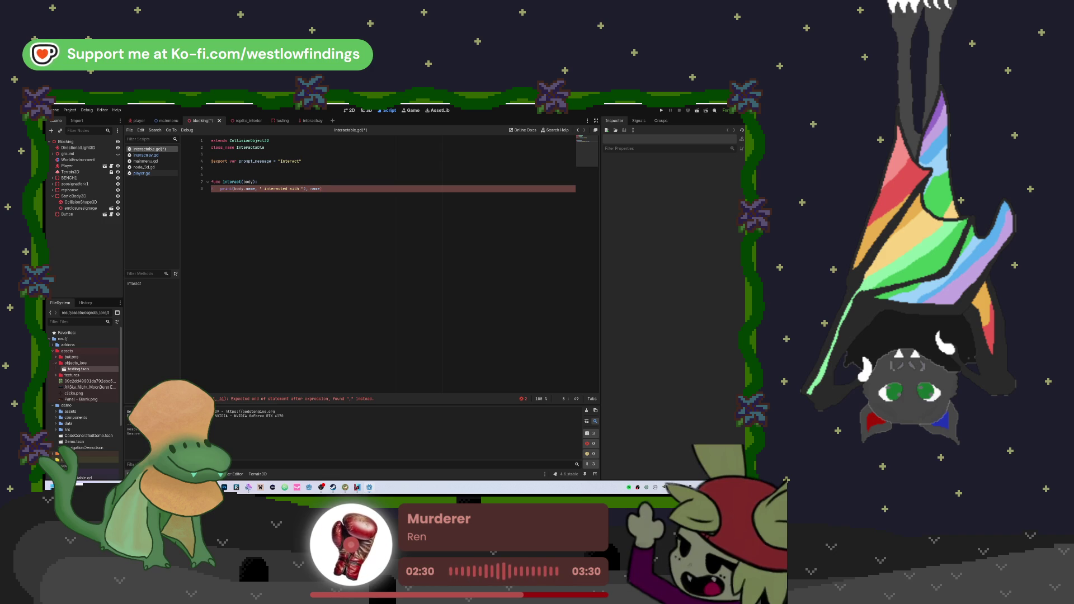
pyautogui.write(')')
pyautogui.press('Return')
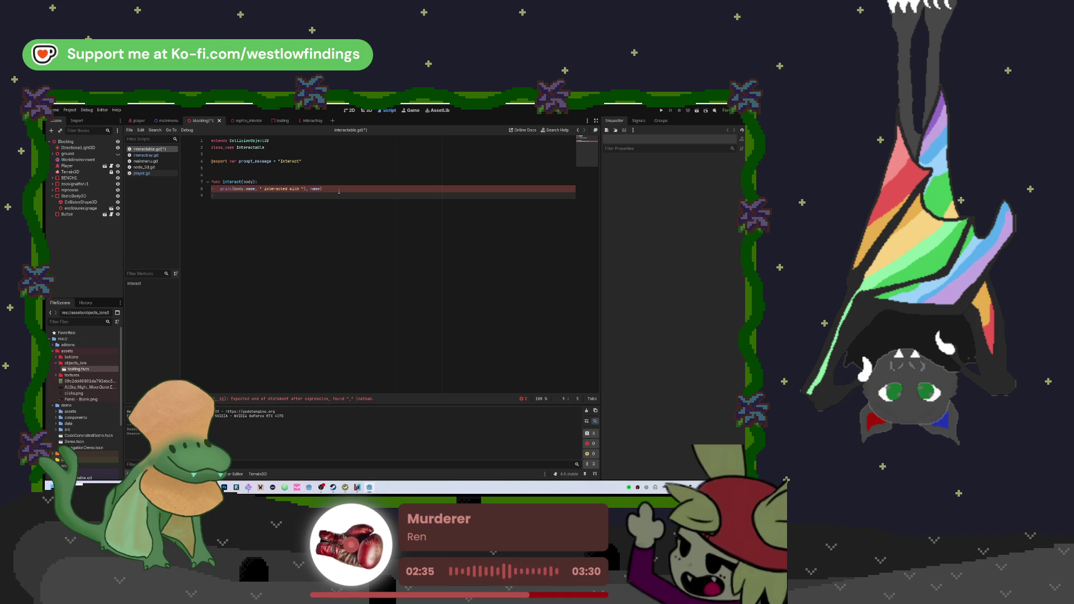
# Fix the flagged error by deleting the stray closing parenthesis after the print call
pyautogui.click(218, 400)
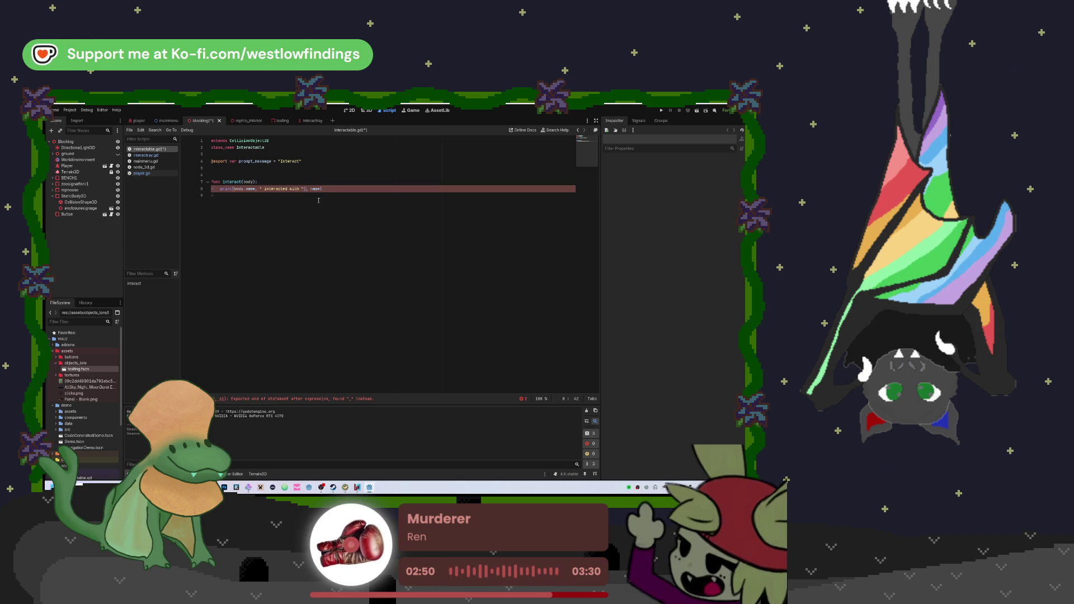
pyautogui.press('BackSpace')
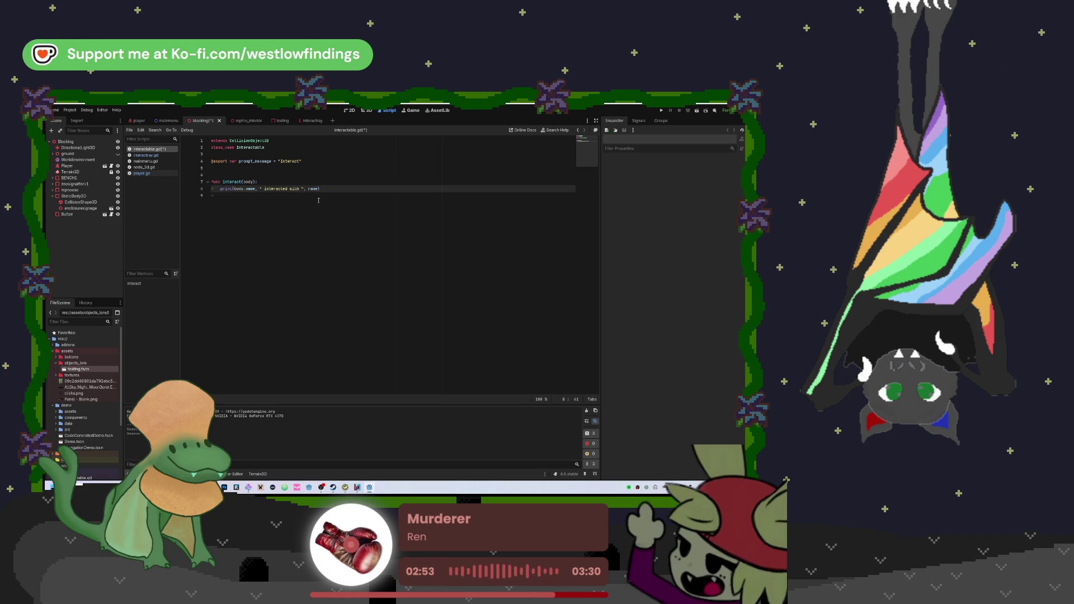
pyautogui.click(286, 202)
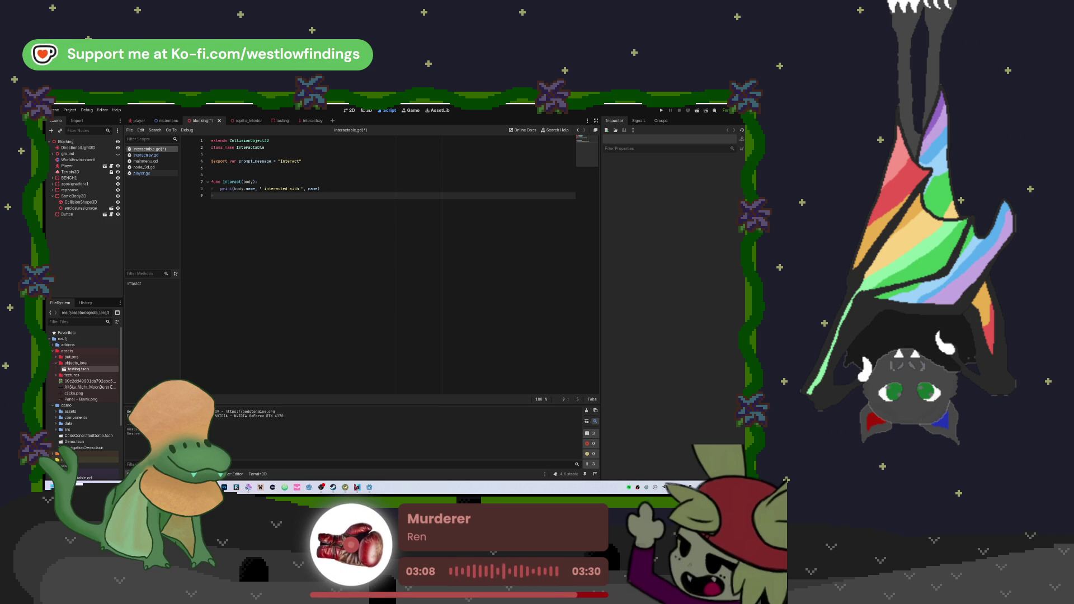
pyautogui.click(147, 155)
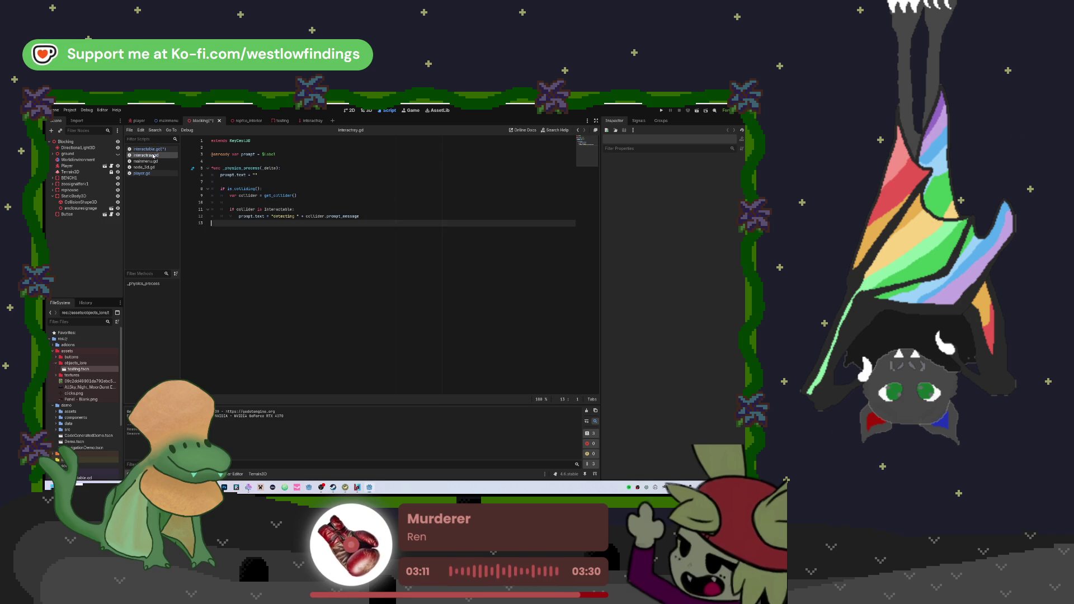
# Start an Input.is_action_just_pressed call on a new line below the prompt line
pyautogui.click(371, 219)
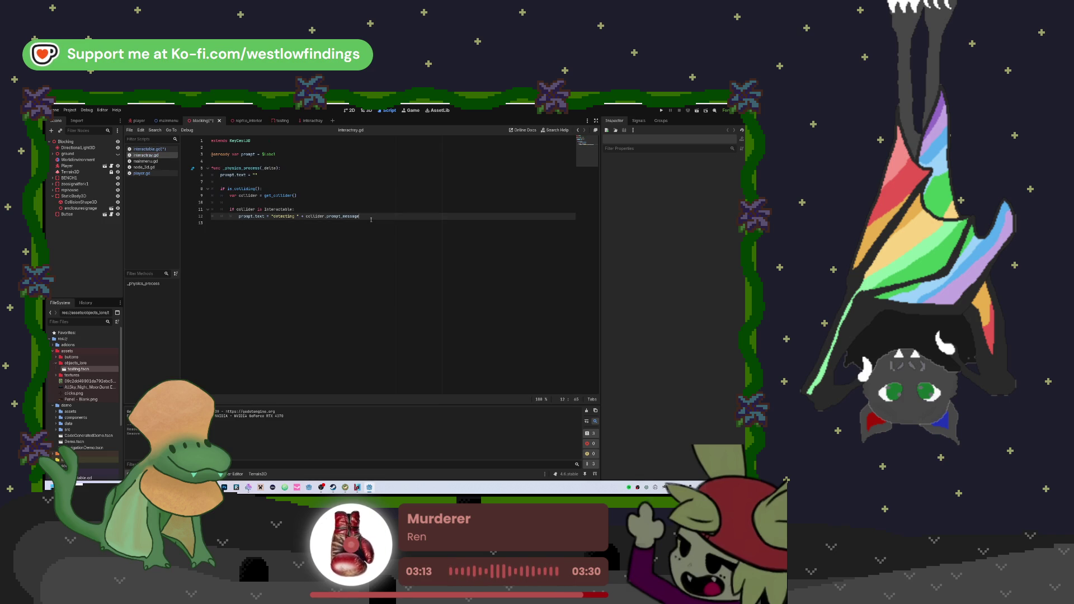
pyautogui.press('Return')
pyautogui.press('Return')
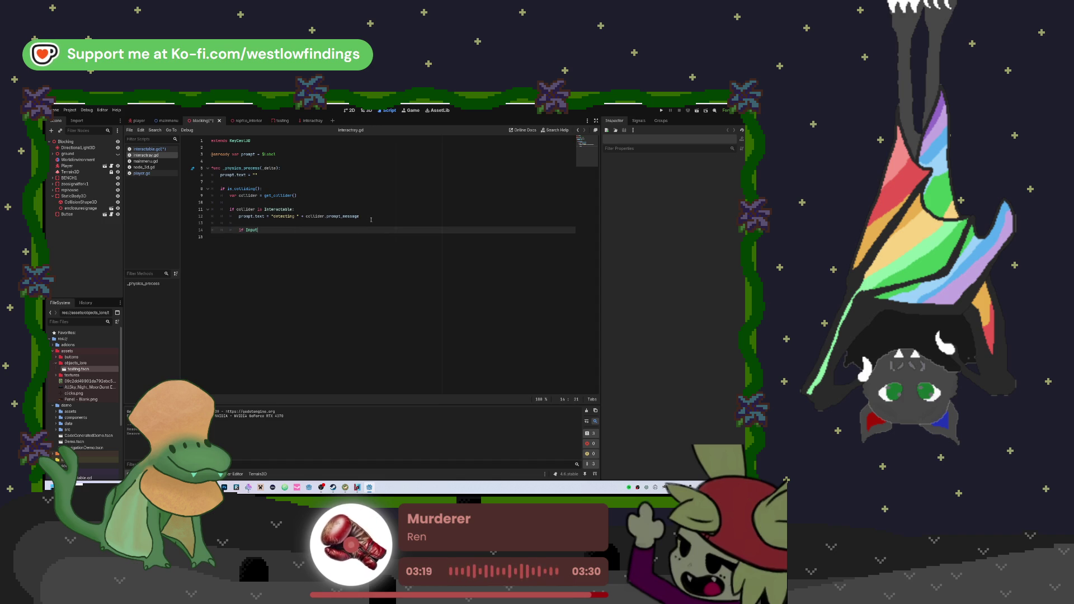
pyautogui.write('Input')
pyautogui.write('is')
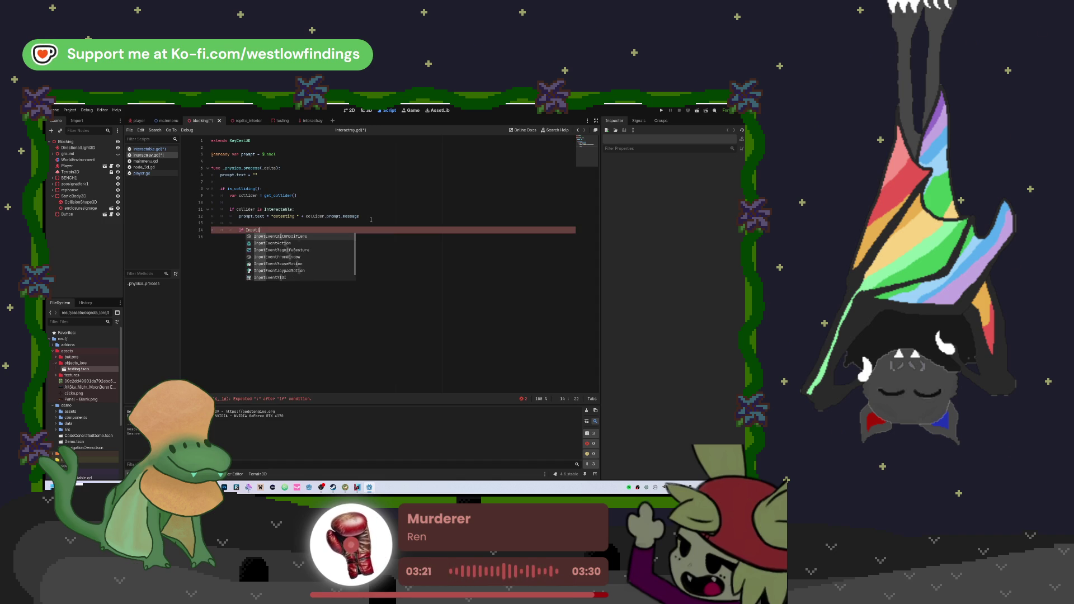
pyautogui.press('BackSpace')
pyautogui.press('BackSpace')
pyautogui.write('.isac')
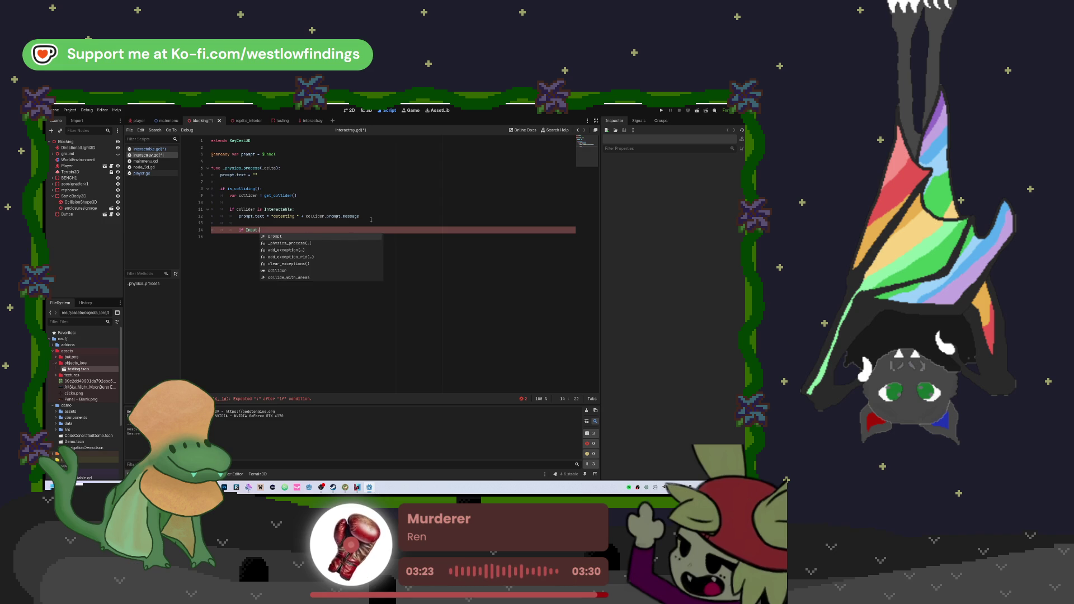
pyautogui.press('Down')
pyautogui.press('Down')
pyautogui.press('Down')
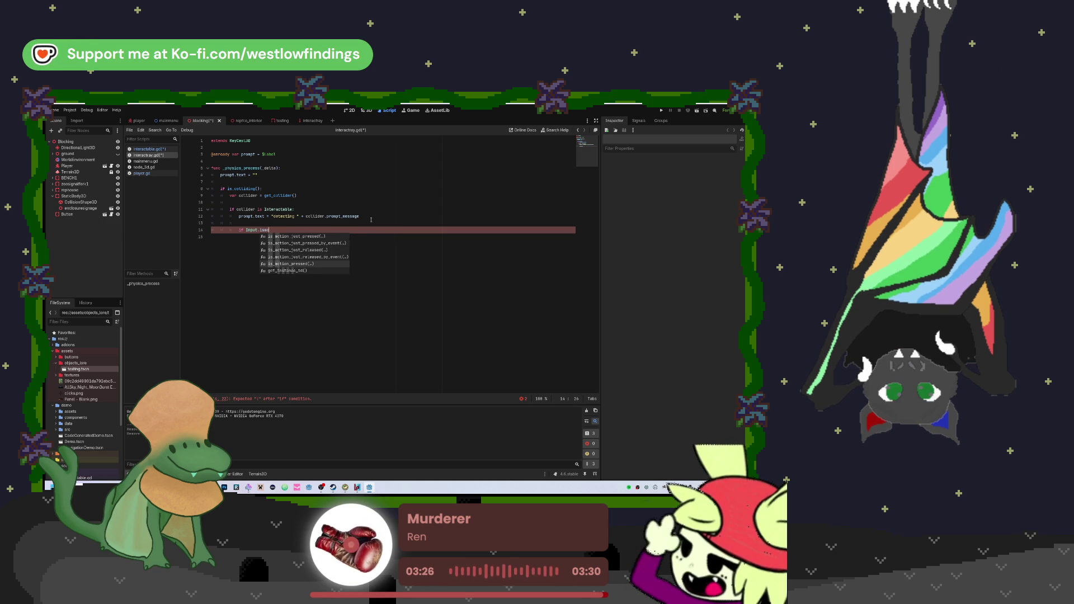
pyautogui.press('Up')
pyautogui.press('Up')
pyautogui.press('Up')
pyautogui.press('Up')
pyautogui.press('Return')
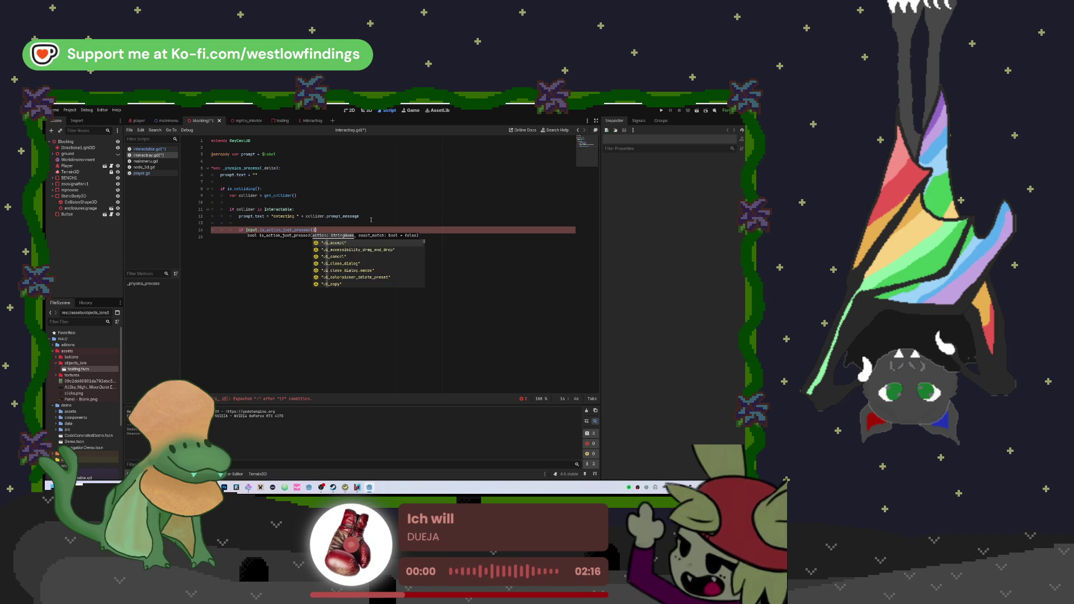
# Pass interact as the action name and open Project Settings on the Input Map
pyautogui.write('interact')
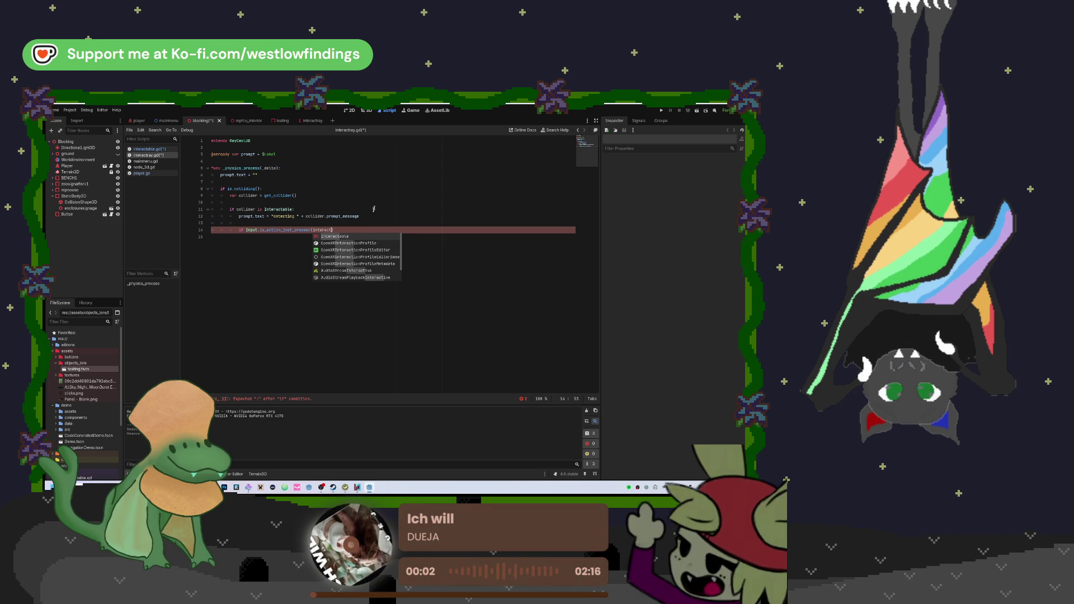
pyautogui.click(69, 110)
pyautogui.click(84, 120)
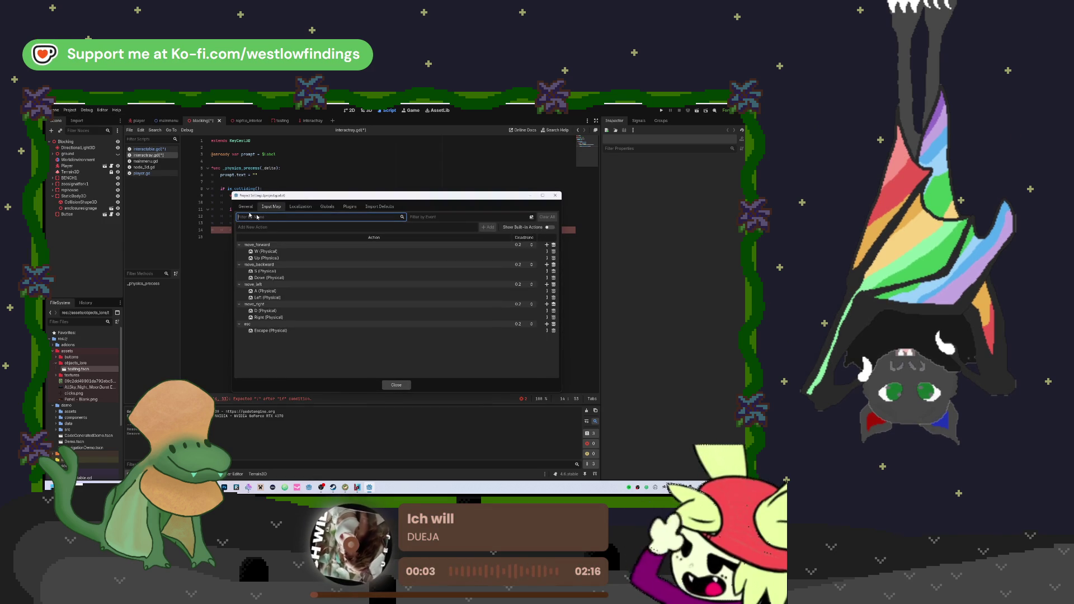
# Add a new 'interact' input action and bind it to the Left Mouse Button
pyautogui.click(404, 228)
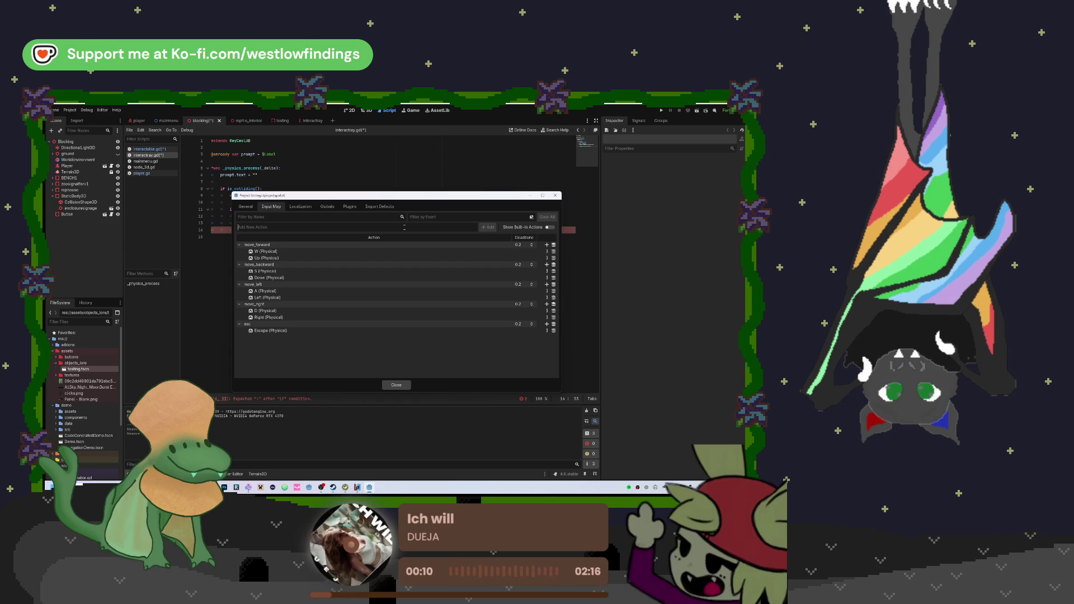
pyautogui.write('interact')
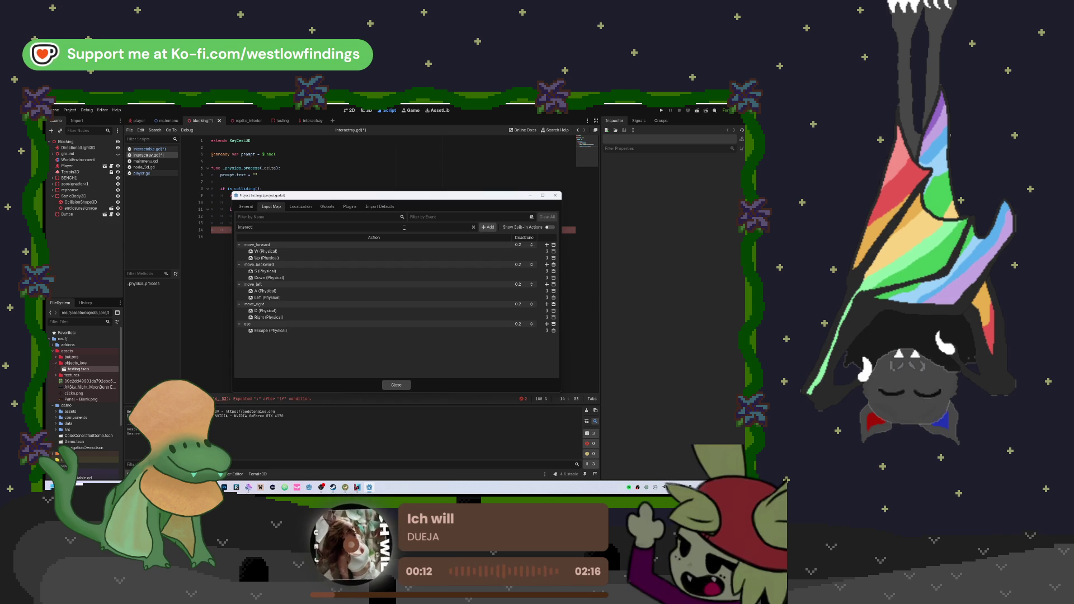
pyautogui.press('Return')
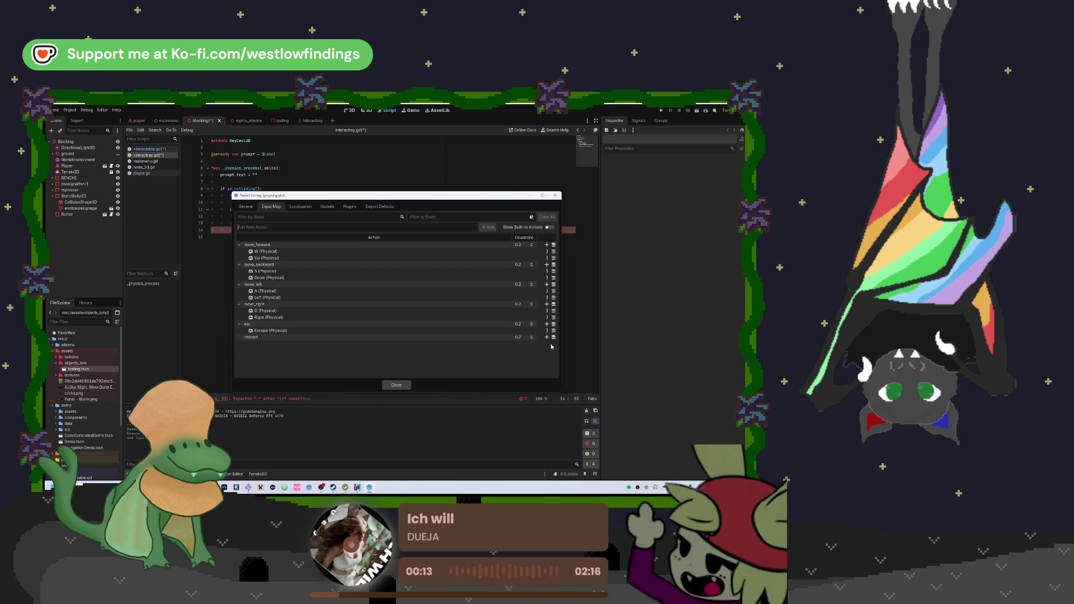
pyautogui.click(547, 337)
pyautogui.click(311, 300)
pyautogui.click(313, 287)
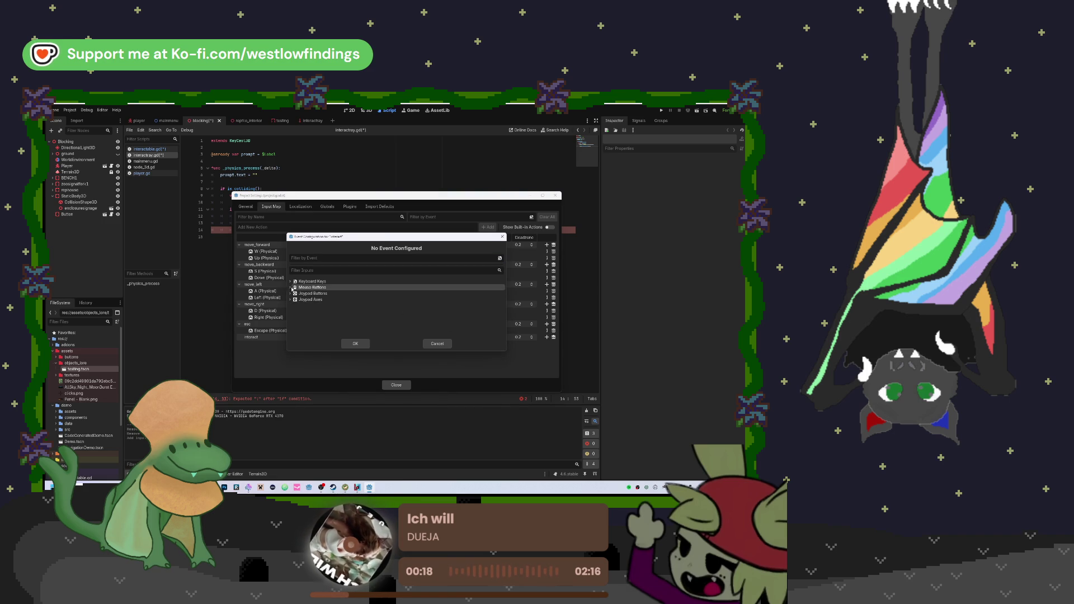
pyautogui.click(290, 287)
pyautogui.click(312, 293)
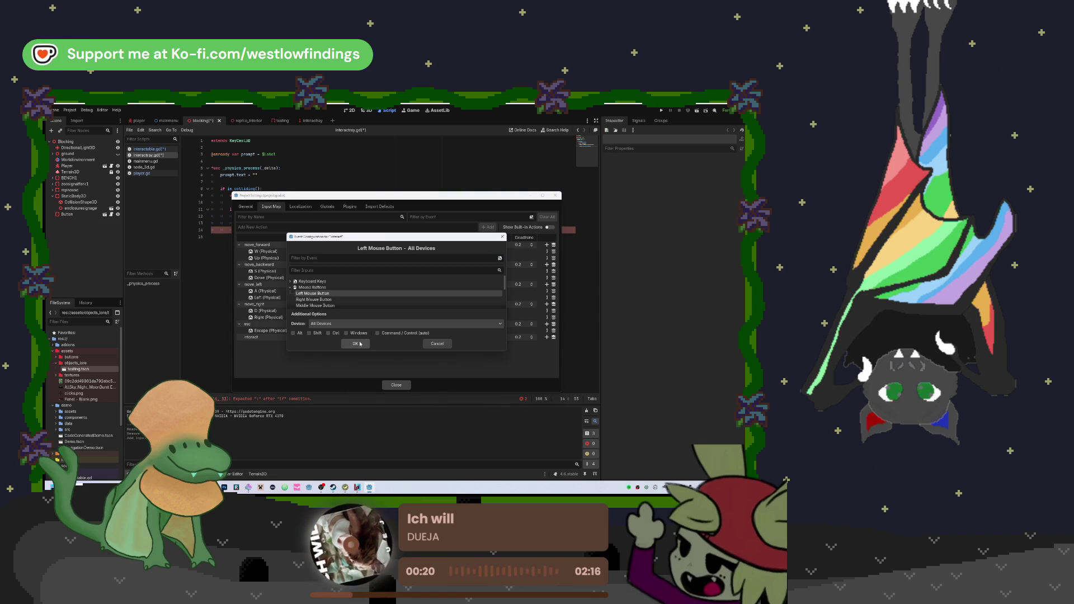
pyautogui.click(361, 344)
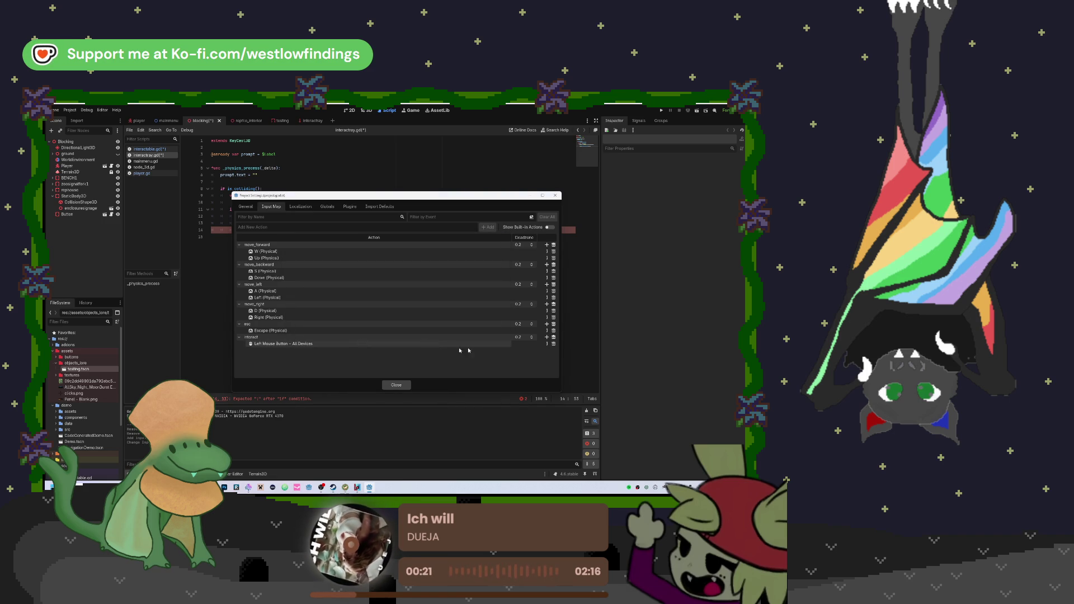
# Also bind E (Physical) and Space (Physical) to interact, then close Project Settings
pyautogui.click(547, 337)
pyautogui.press('e')
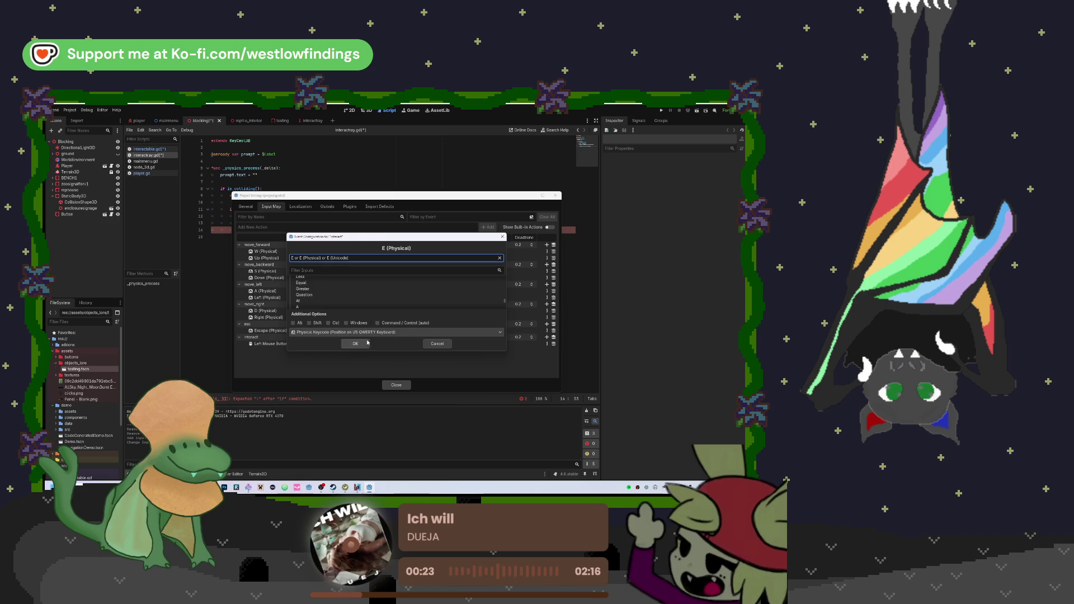
pyautogui.click(355, 344)
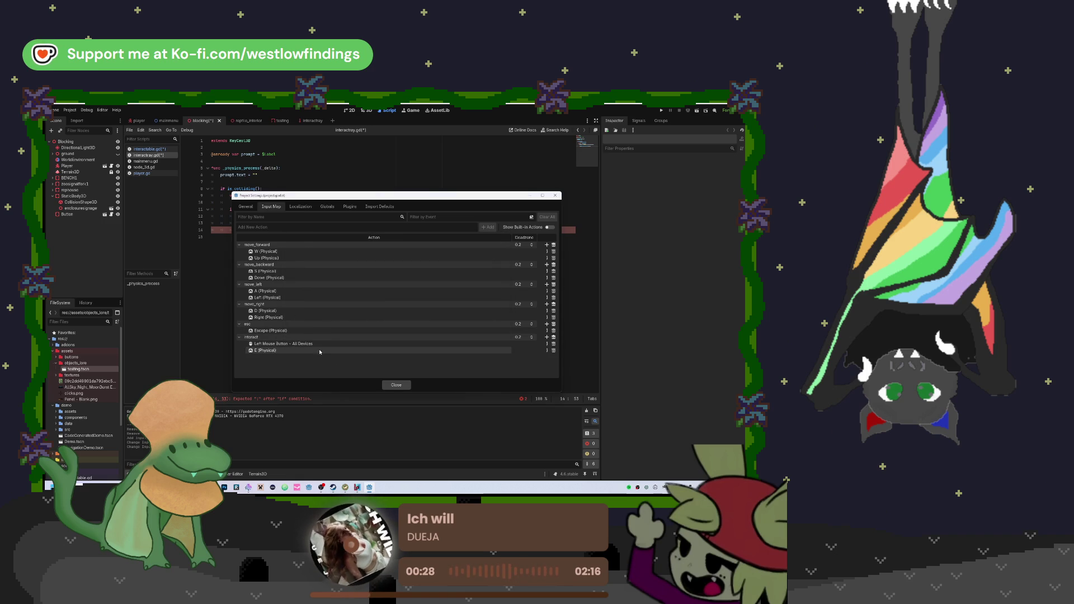
pyautogui.click(546, 336)
pyautogui.press('space')
pyautogui.click(356, 344)
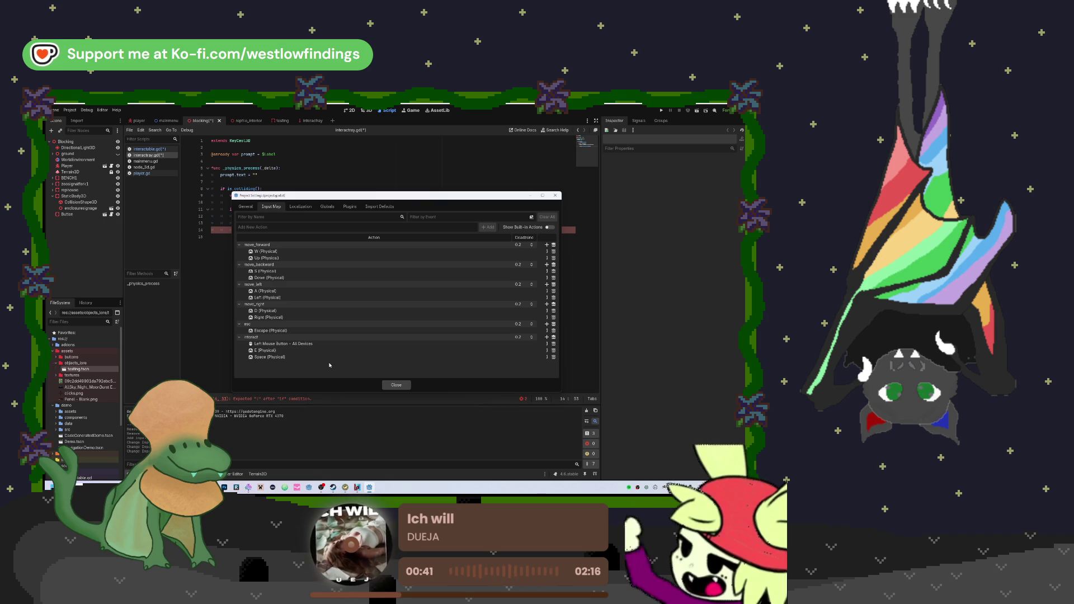
pyautogui.click(392, 386)
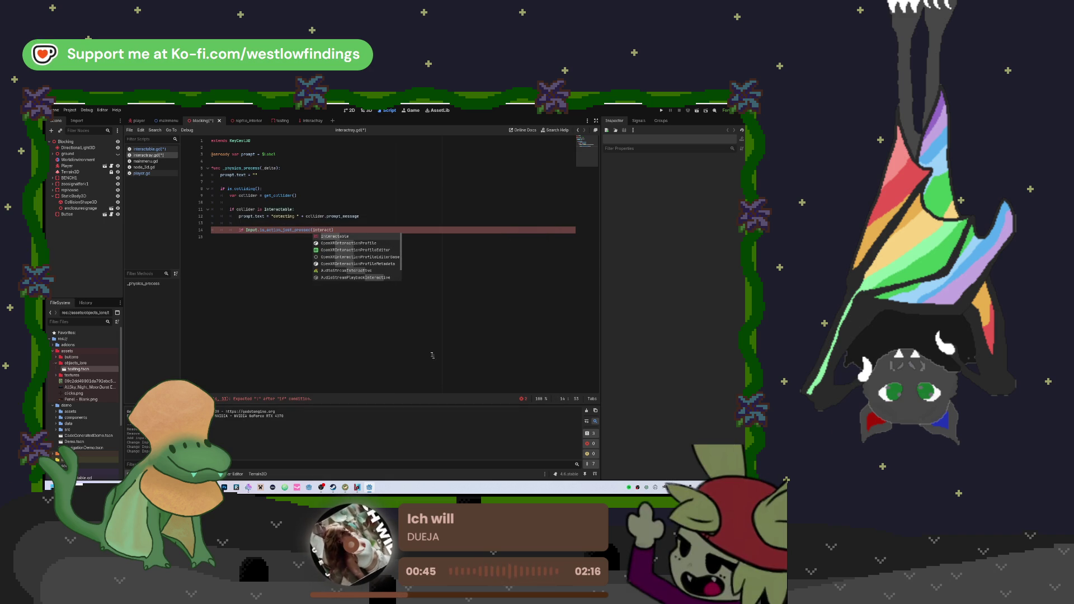
# Fix line 14 to if Input.is_action_just_pressed("interact"): and call collider.interact(owner) beneath it
pyautogui.click(341, 224)
pyautogui.click(340, 229)
pyautogui.press('BackSpace')
pyautogui.press('BackSpace')
pyautogui.press('BackSpace')
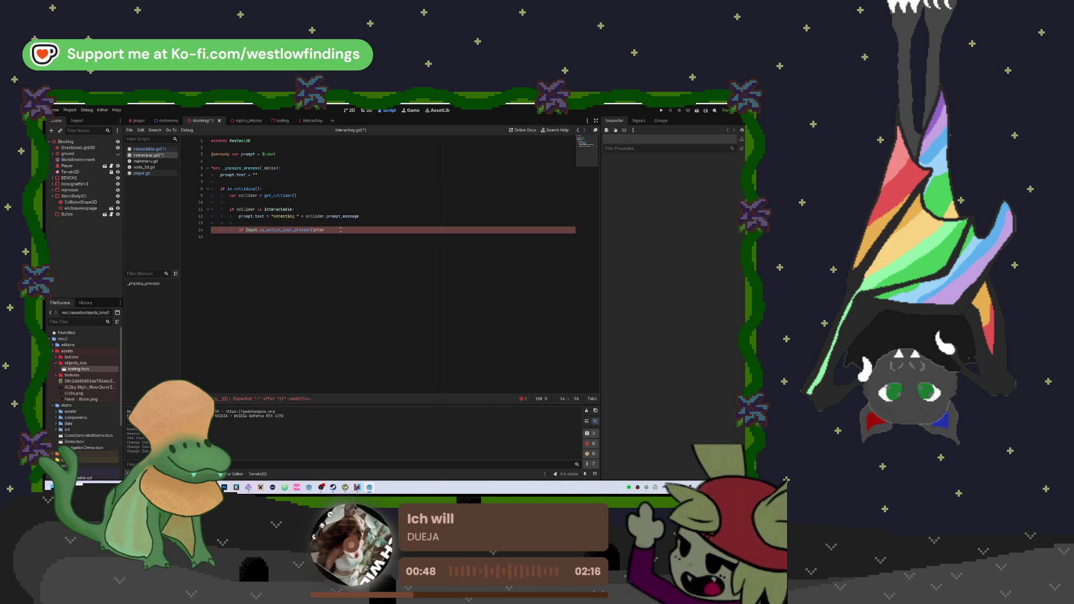
pyautogui.press('BackSpace')
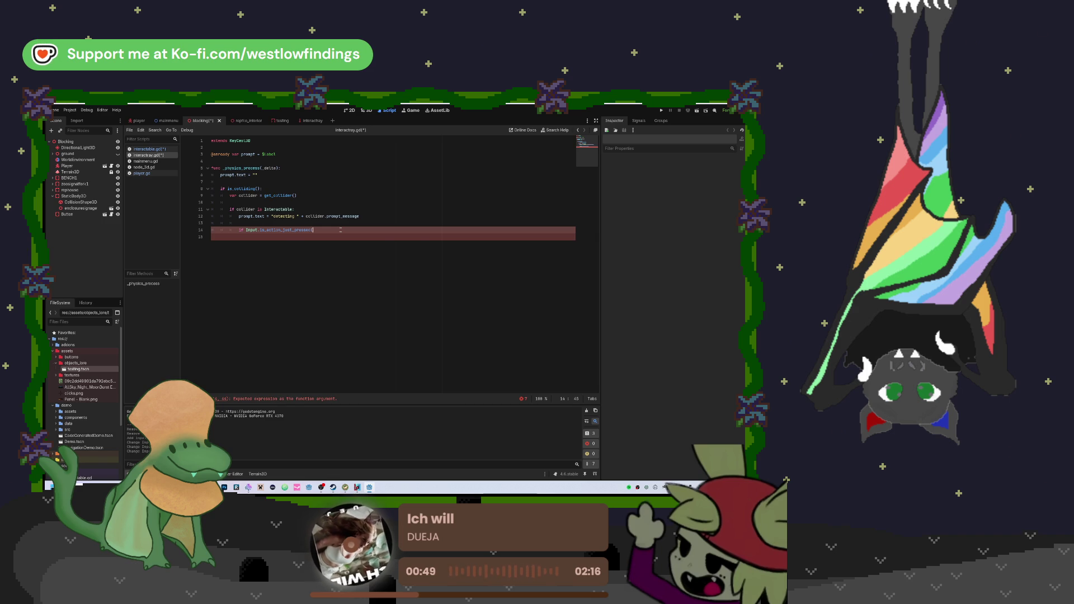
pyautogui.write('"interact"')
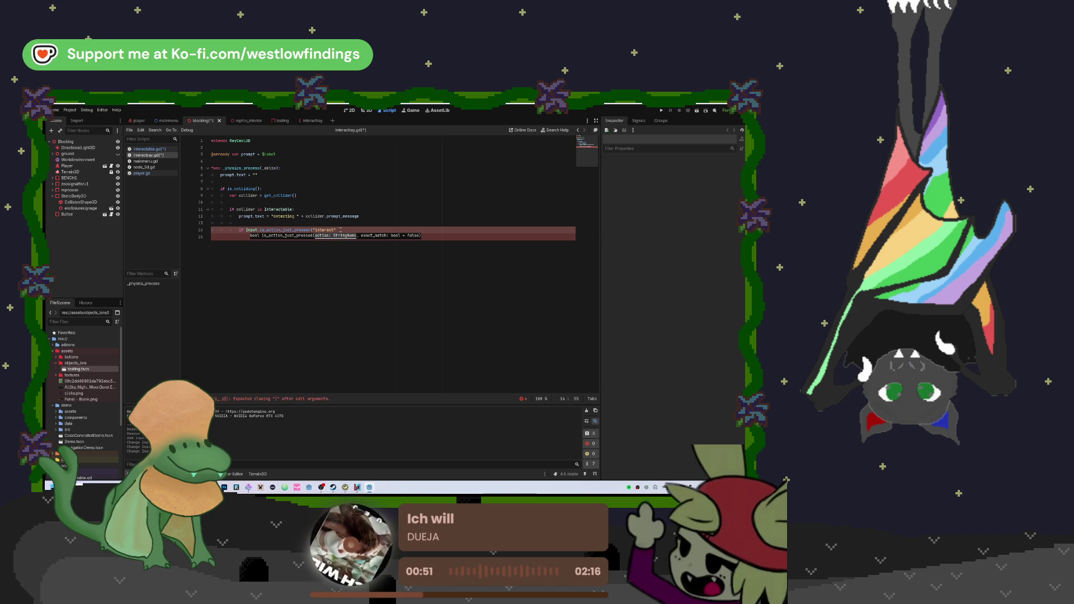
pyautogui.write(')')
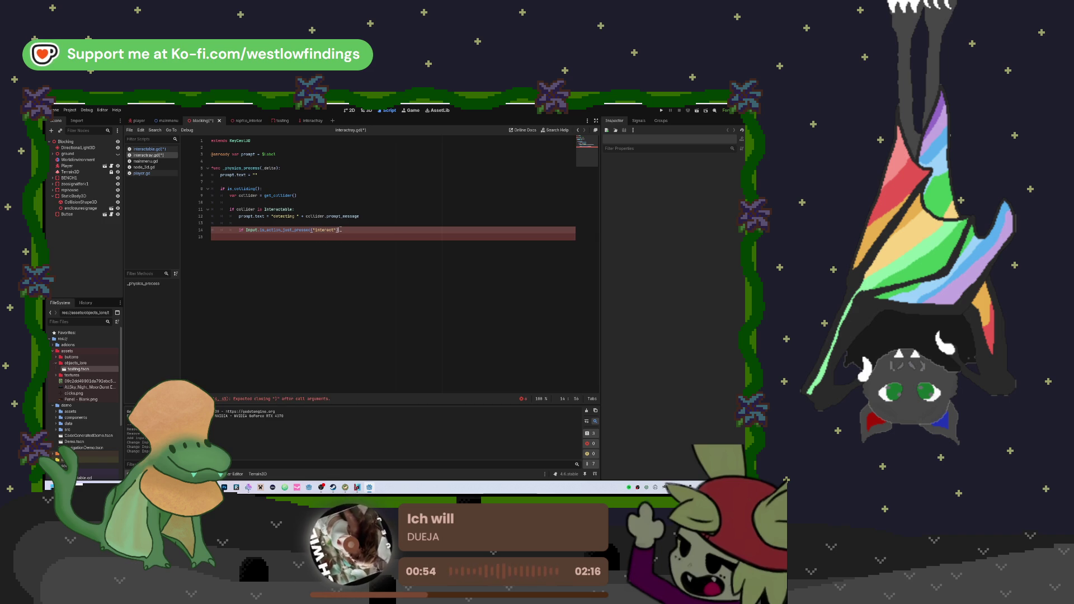
pyautogui.write(':')
pyautogui.press('Return')
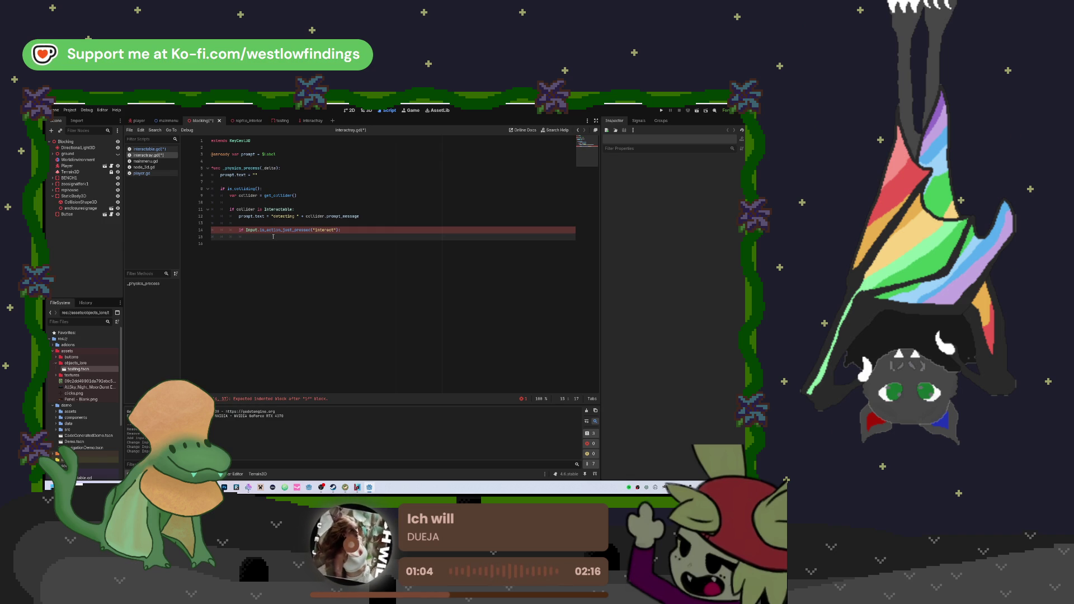
pyautogui.write('colli')
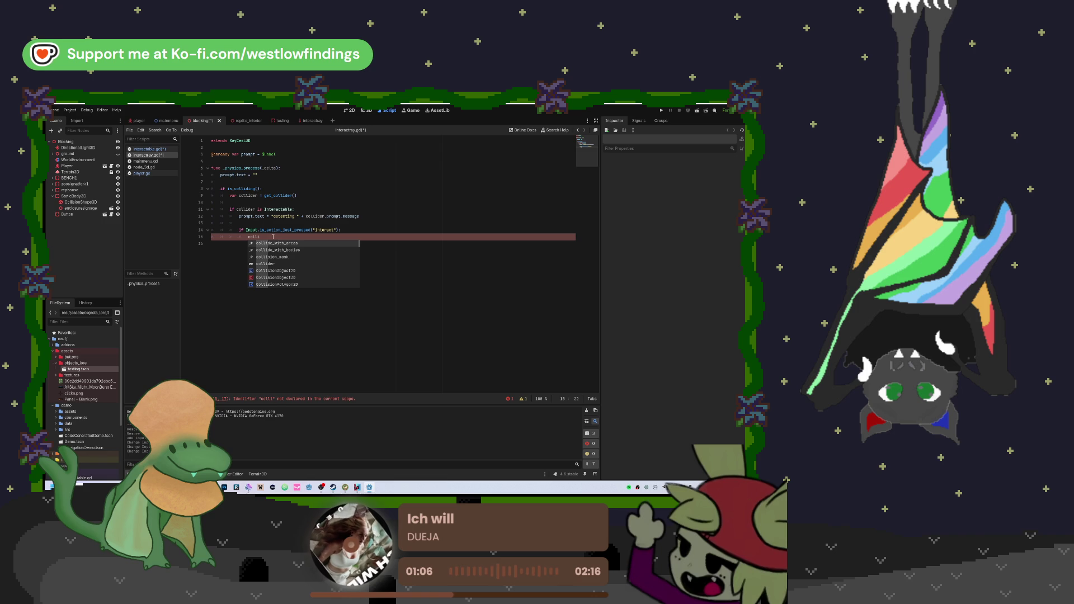
pyautogui.write('der')
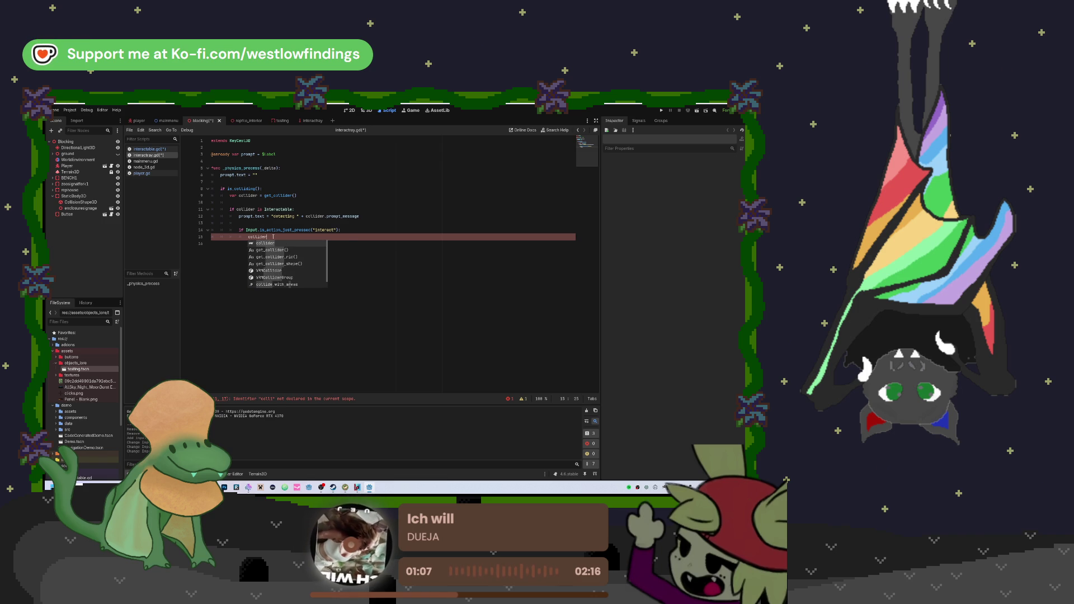
pyautogui.write('.intera')
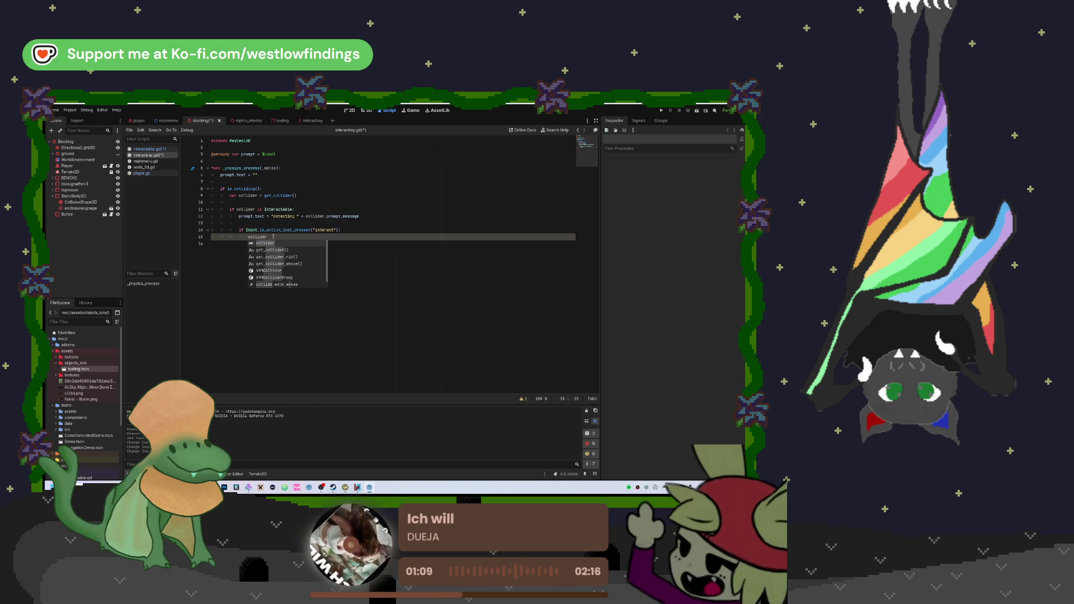
pyautogui.write('ct(')
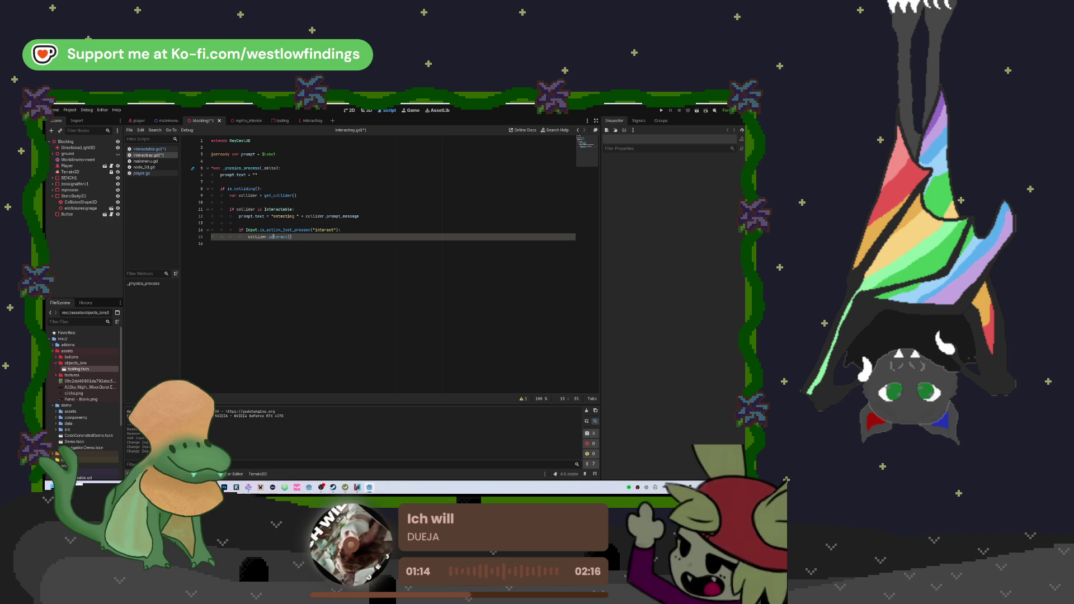
pyautogui.write('owner)')
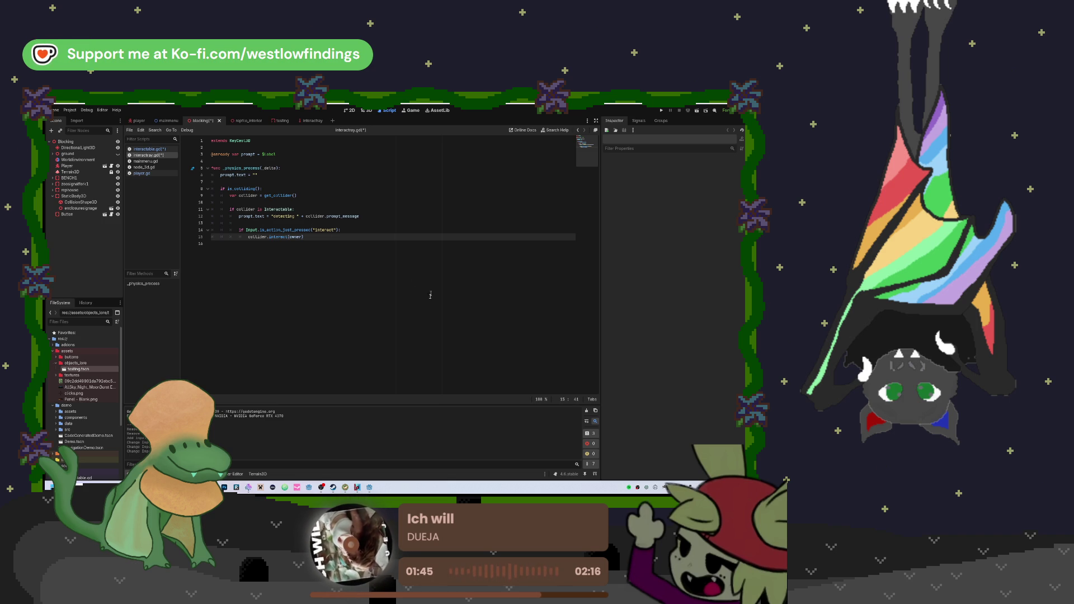
pyautogui.click(662, 110)
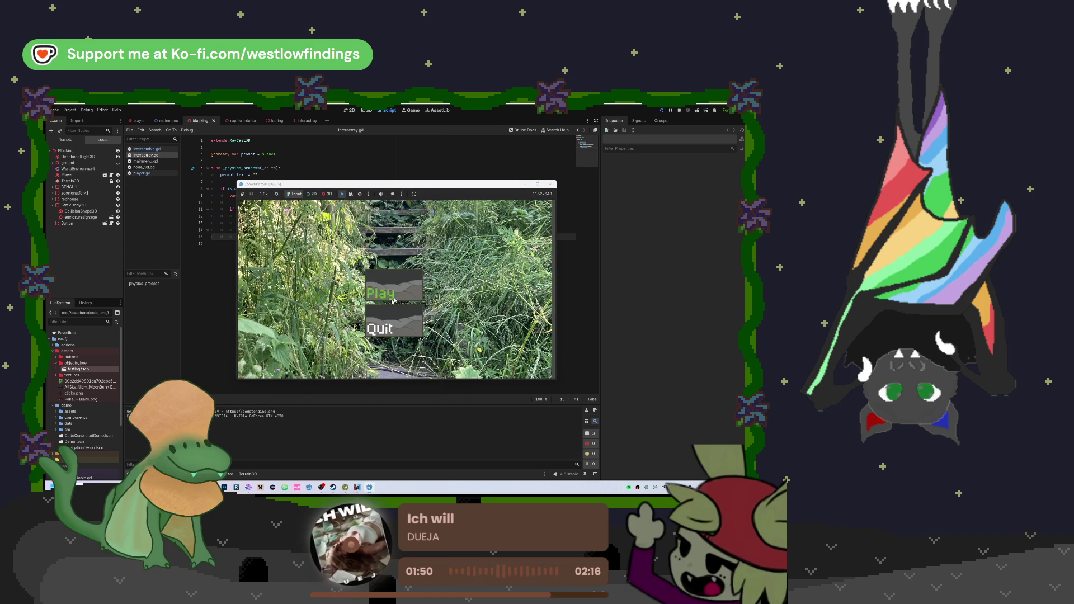
# Start play from the main menu, check the cube's interaction prompt, then stop the game
pyautogui.click(389, 295)
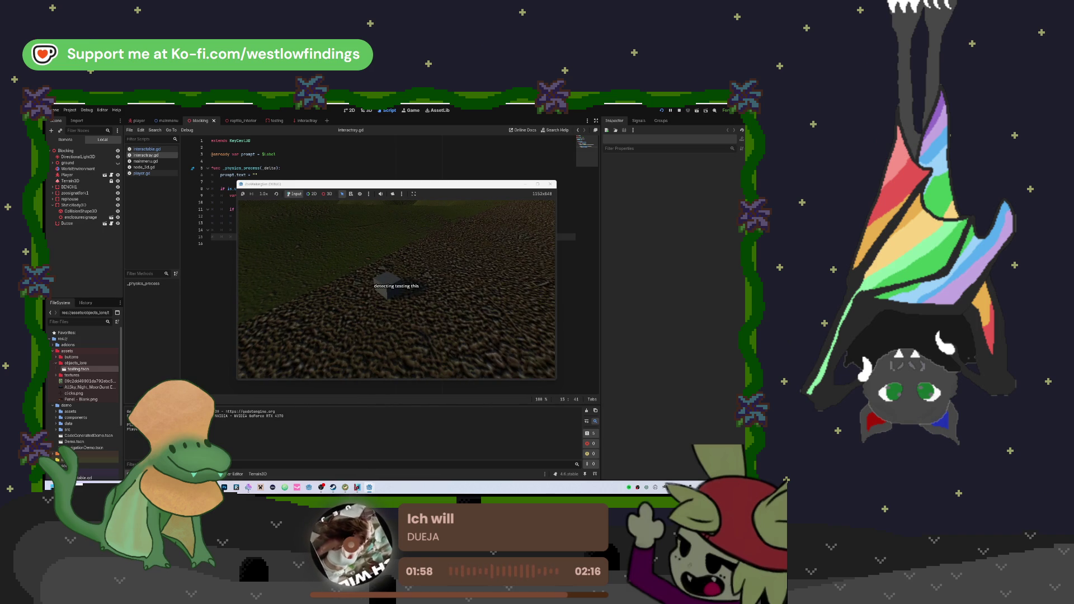
pyautogui.press('F8')
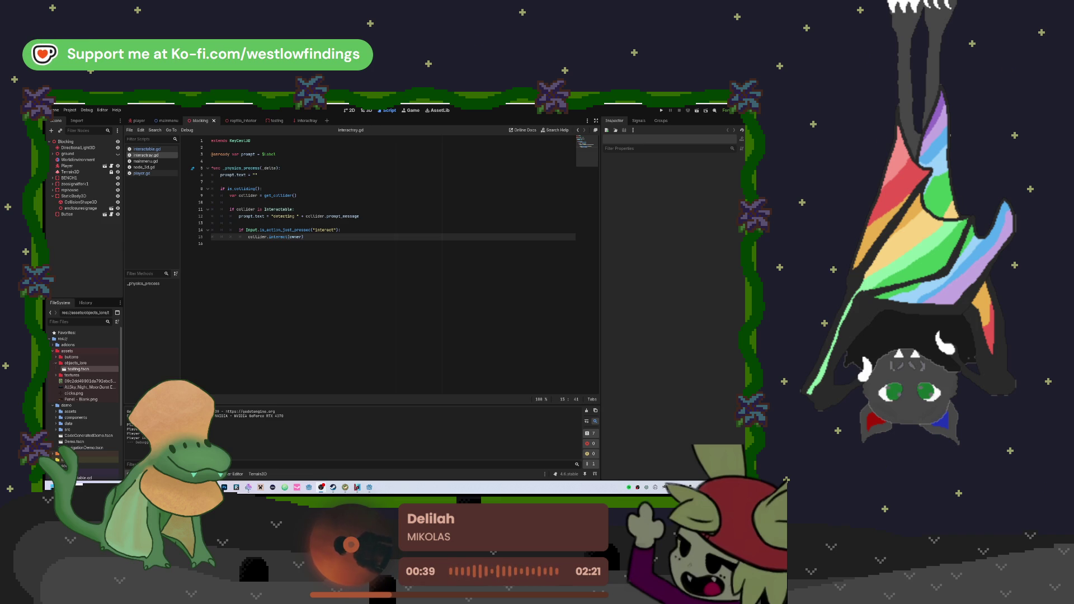
pyautogui.hotkey('alt', 'Tab')
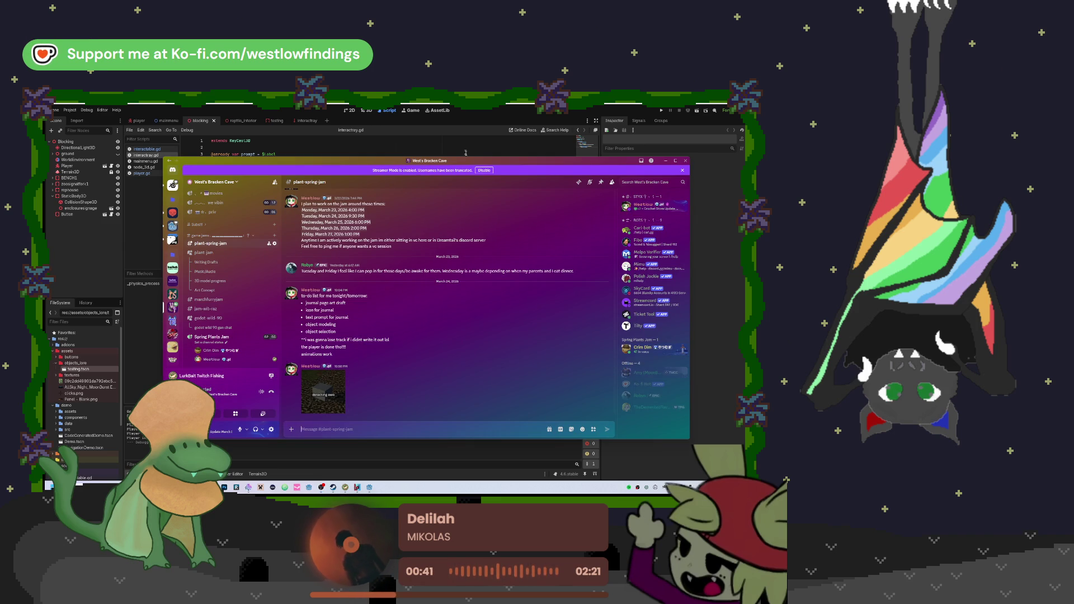
pyautogui.hotkey('alt', 'Tab')
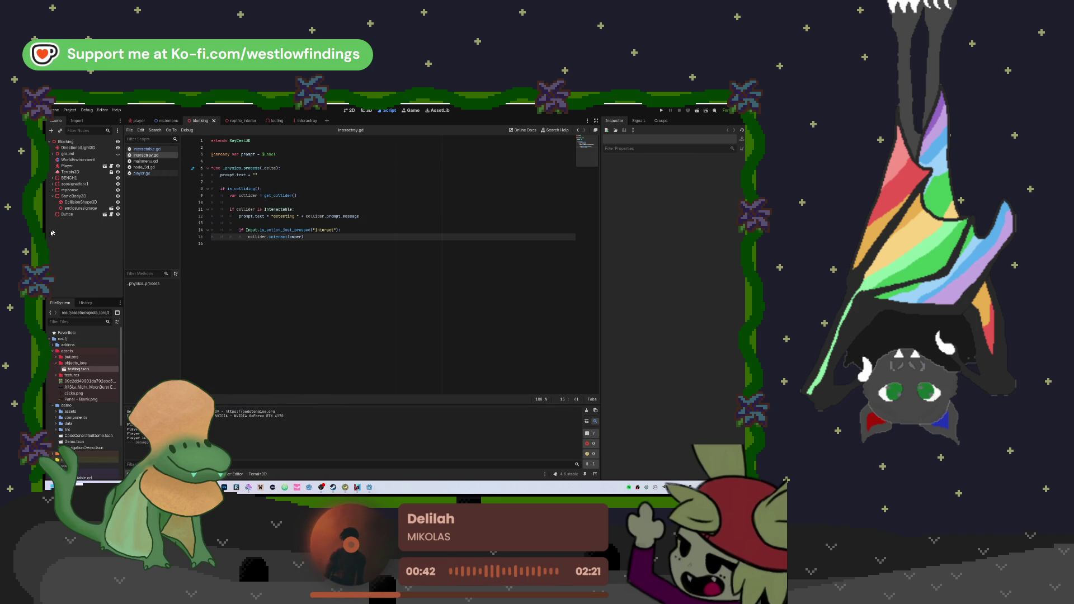